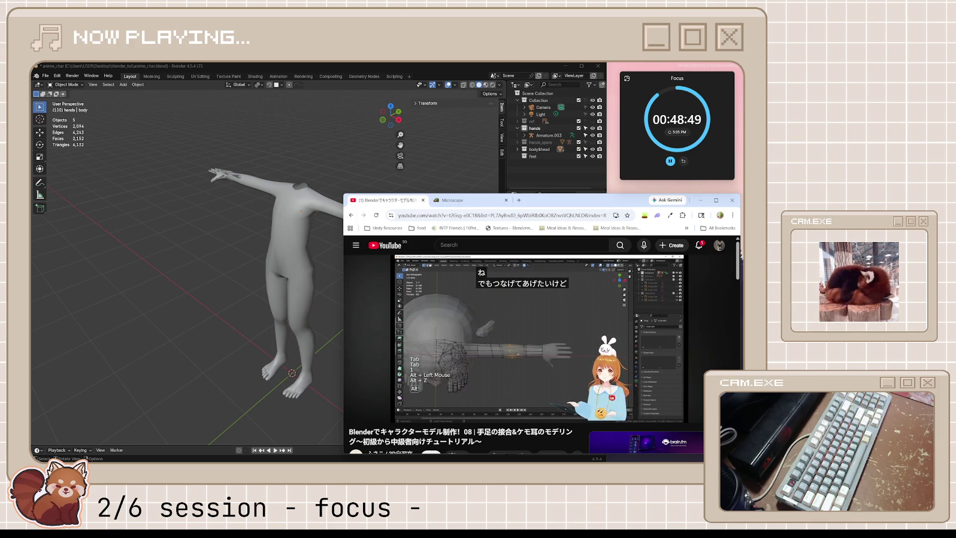
# Pause and resume the tutorial, then rewind ten seconds to rewatch joining the hand to the arm.
pyautogui.click(593, 295)
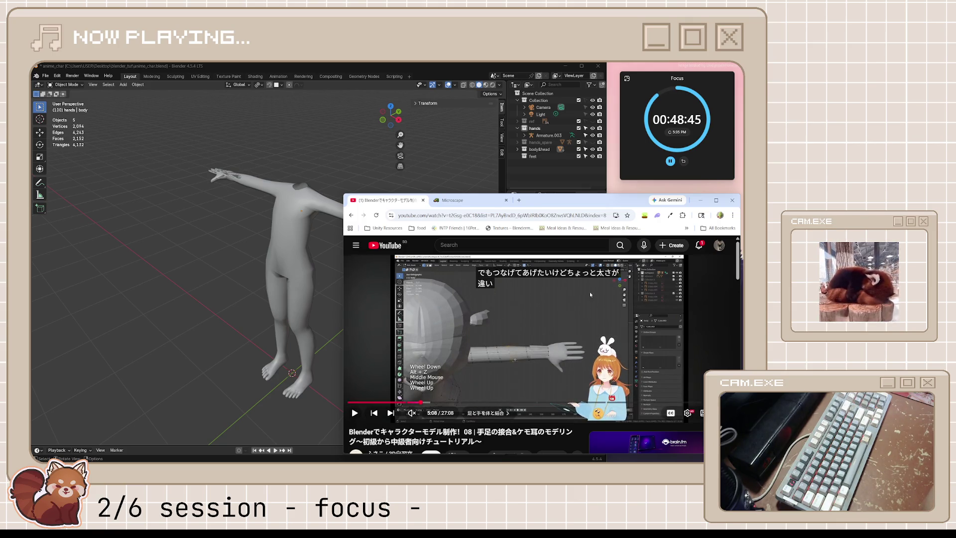
pyautogui.click(583, 299)
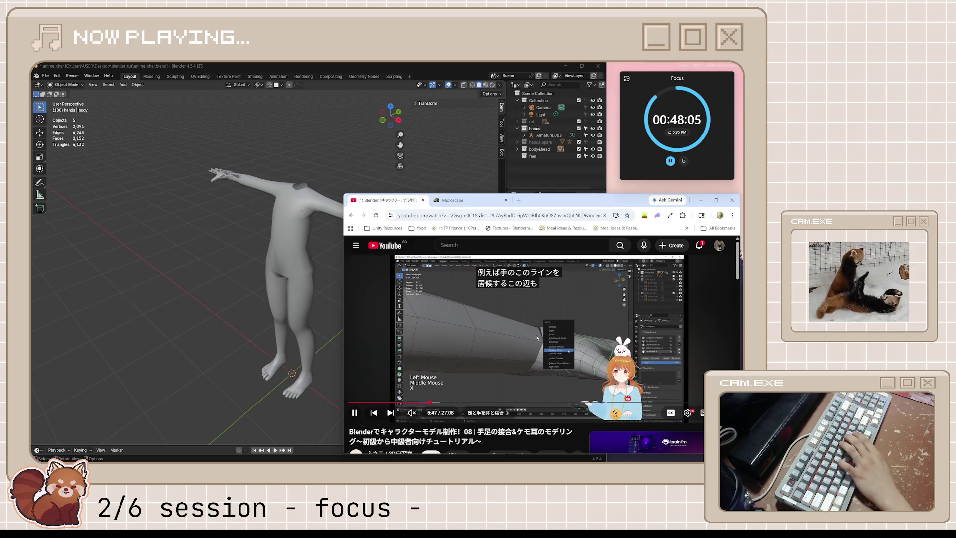
pyautogui.press('j')
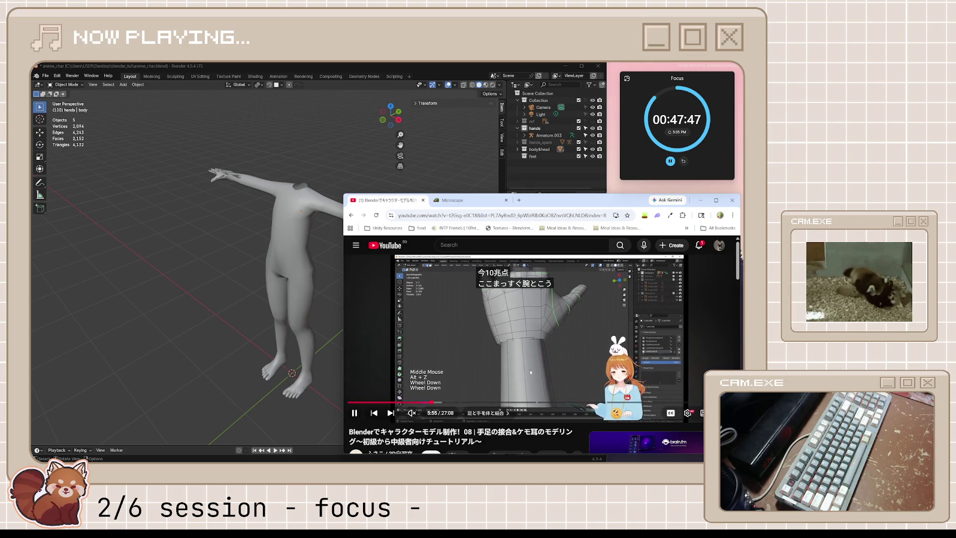
# Return to Blender, make the body the active object and start editing its mesh.
pyautogui.click(363, 125)
pyautogui.scroll(5, 241, 373)
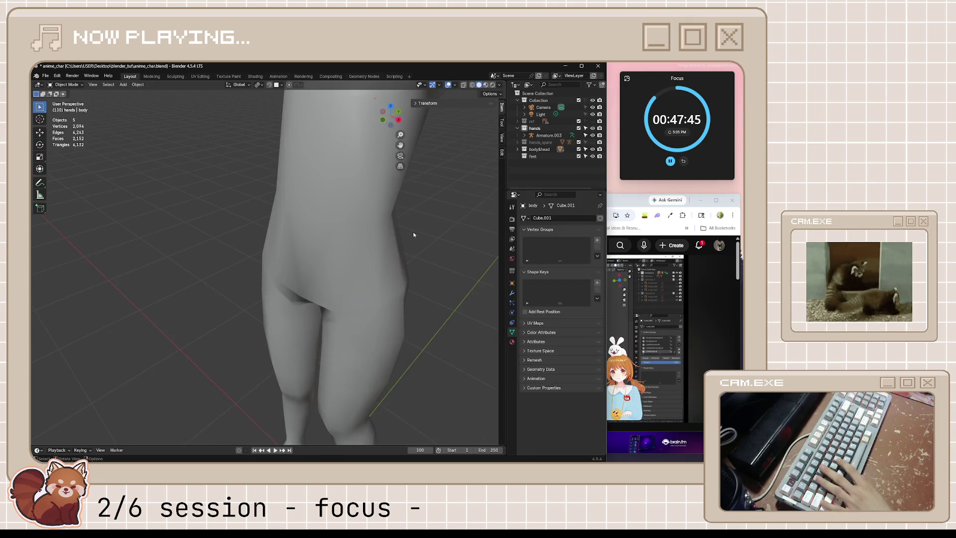
pyautogui.scroll(5, 241, 372)
pyautogui.scroll(-5, 241, 372)
pyautogui.scroll(-5, 241, 373)
pyautogui.moveTo(241, 373)
pyautogui.mouseDown(button='middle')
pyautogui.moveTo(313, 287)
pyautogui.moveTo(278, 292)
pyautogui.mouseUp(button='middle')
pyautogui.scroll(3, 313, 286)
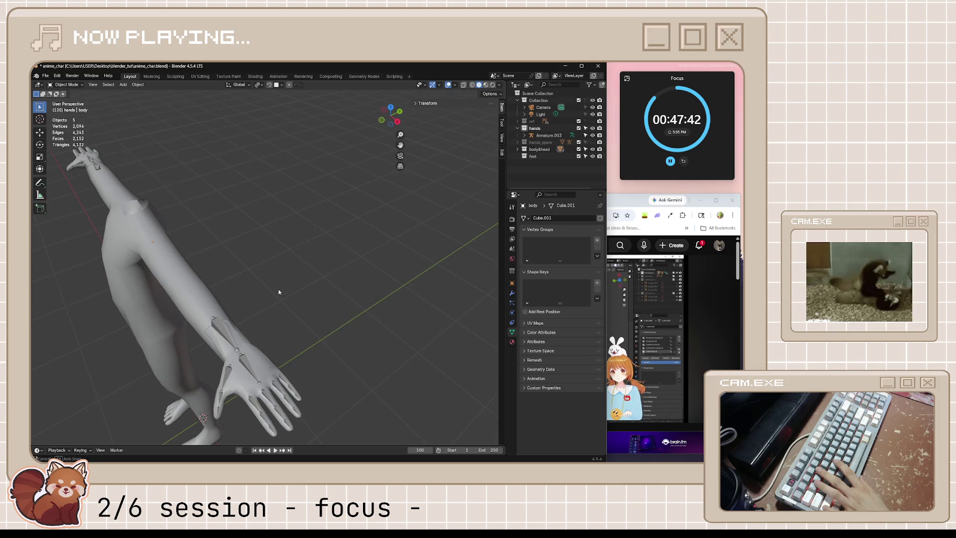
pyautogui.click(271, 368)
pyautogui.scroll(3, 225, 374)
pyautogui.scroll(3, 233, 331)
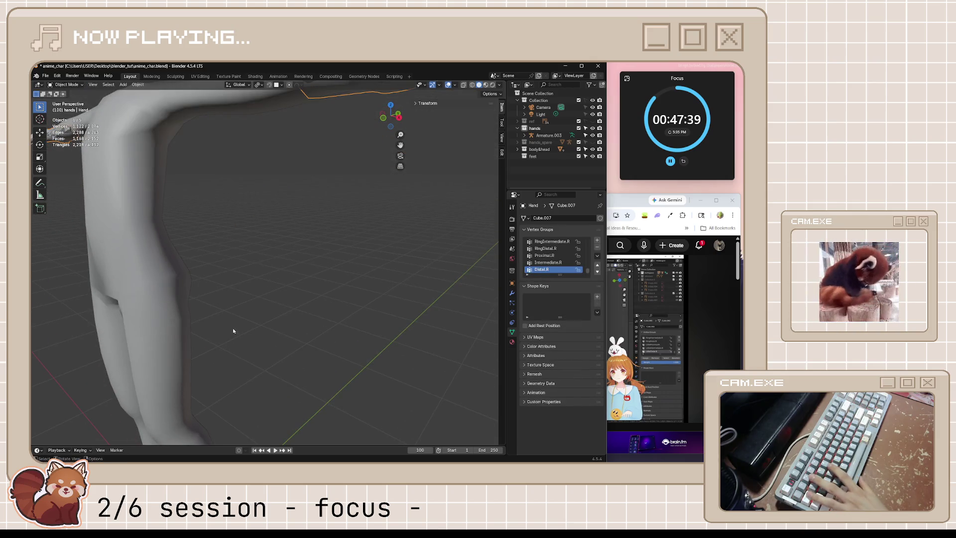
pyautogui.click(200, 295)
pyautogui.press('Tab')
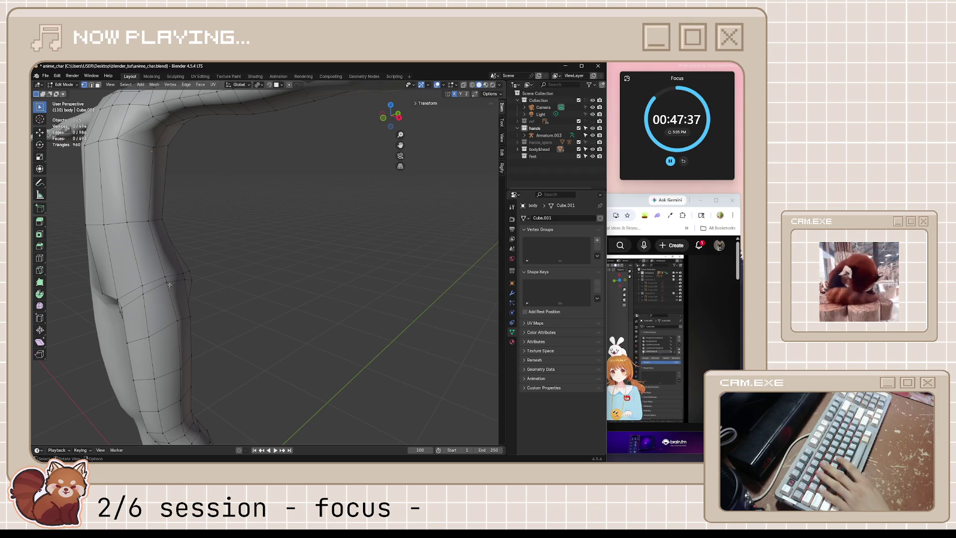
# Vertex-slide three knee loop vertices along the leg to reshape the knee.
pyautogui.click(169, 284)
pyautogui.hotkey('shift', 'v')
pyautogui.click(180, 323)
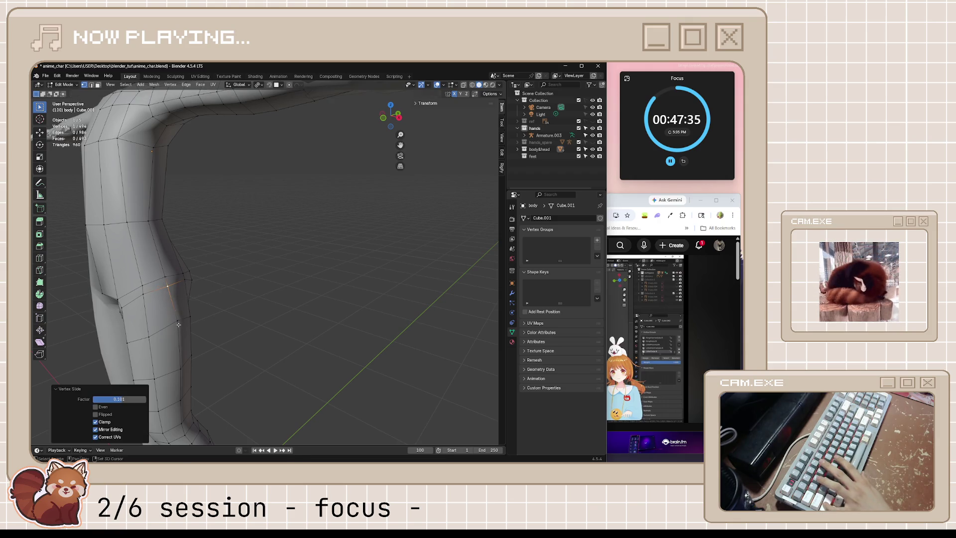
pyautogui.click(144, 297)
pyautogui.hotkey('shift', 'v')
pyautogui.click(199, 286)
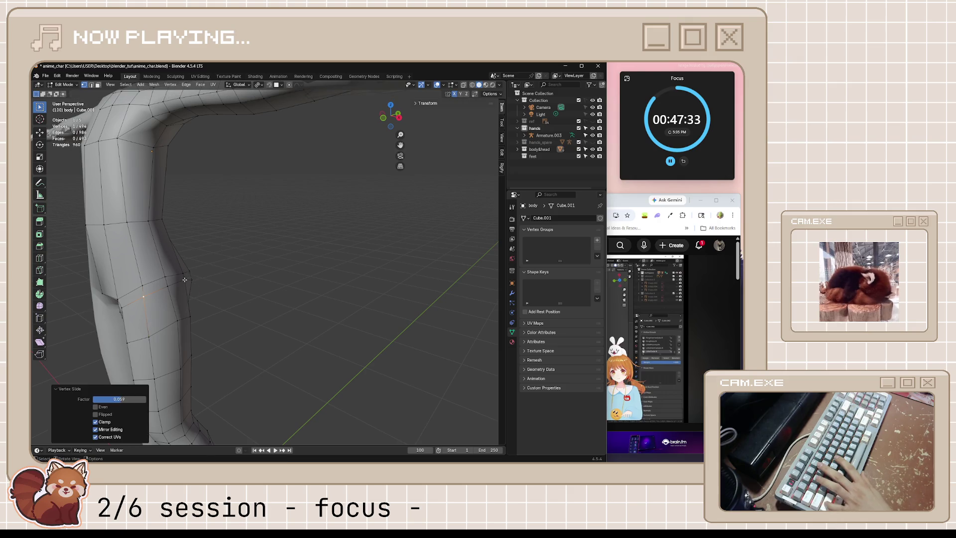
pyautogui.click(184, 281)
pyautogui.hotkey('shift', 'v')
pyautogui.click(193, 302)
# Leave body editing, select the Hand object and open its mesh for editing at the wrist.
pyautogui.press('Tab')
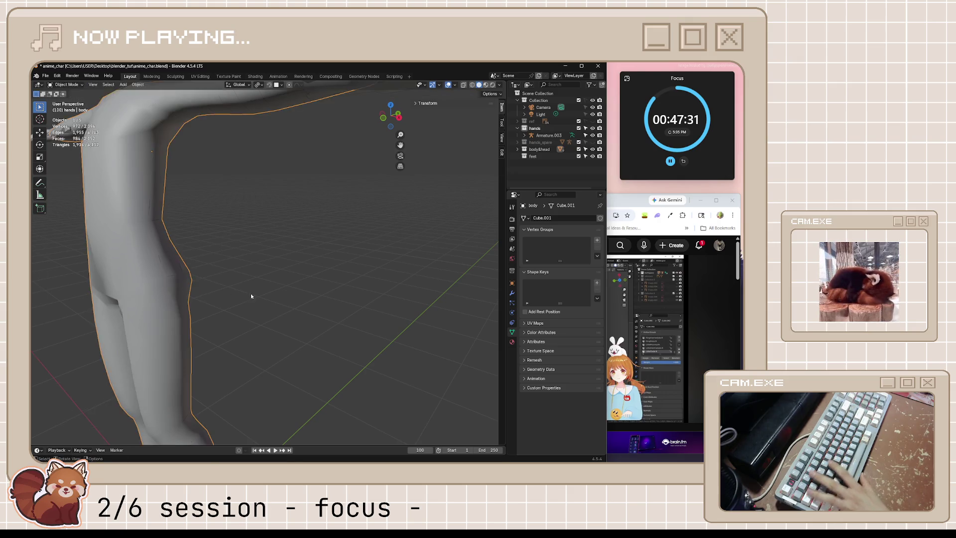
pyautogui.scroll(-5, 251, 293)
pyautogui.scroll(3, 318, 226)
pyautogui.scroll(3, 294, 347)
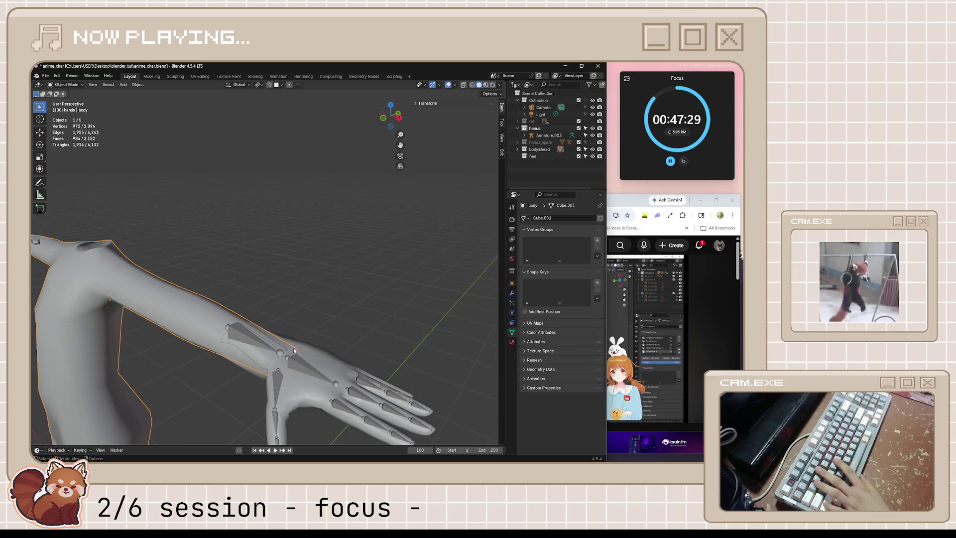
pyautogui.click(317, 357)
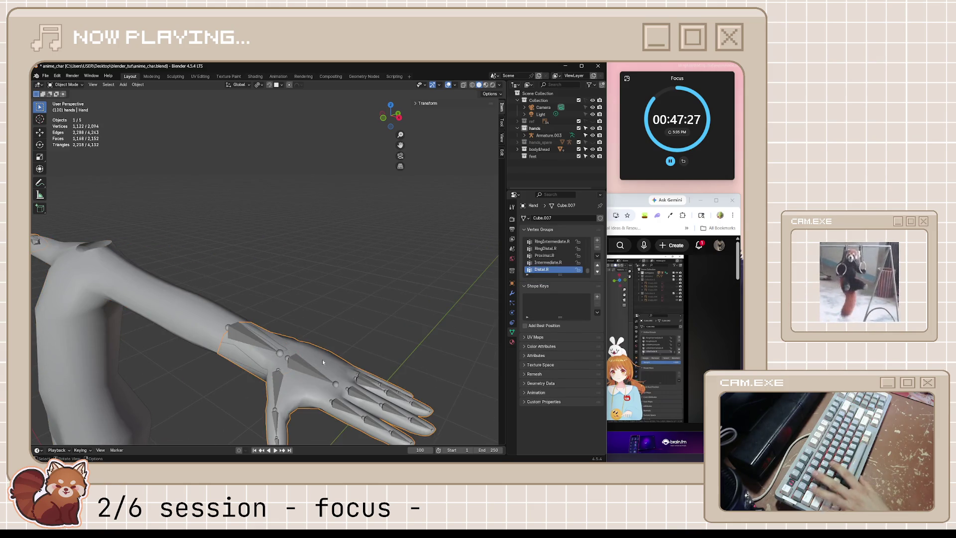
pyautogui.press('space')
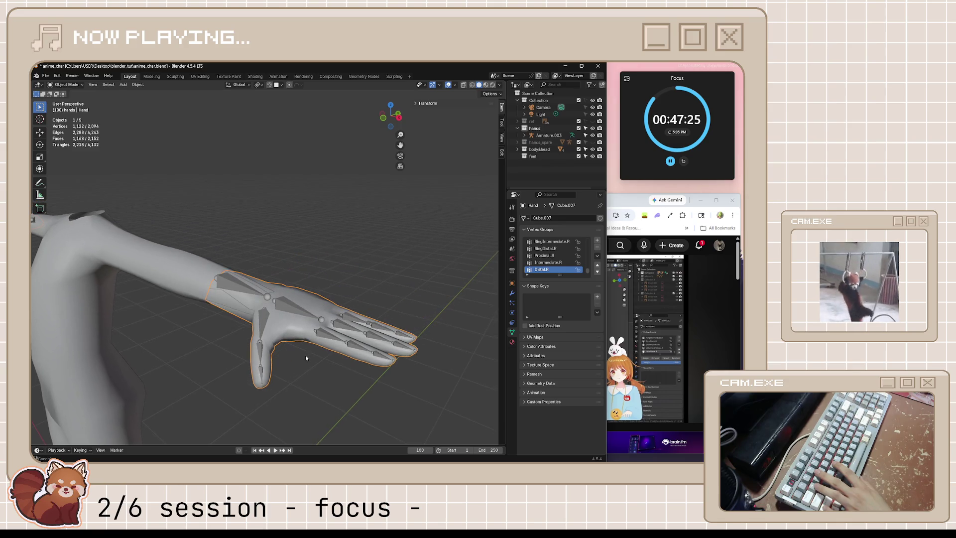
pyautogui.moveTo(305, 355); pyautogui.dragTo(311, 364, button='middle')
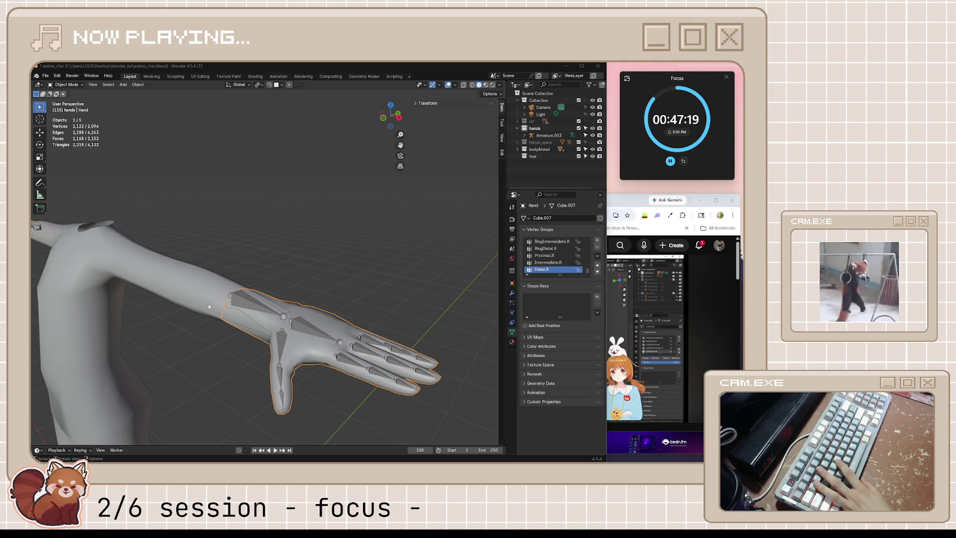
pyautogui.scroll(5, 296, 345)
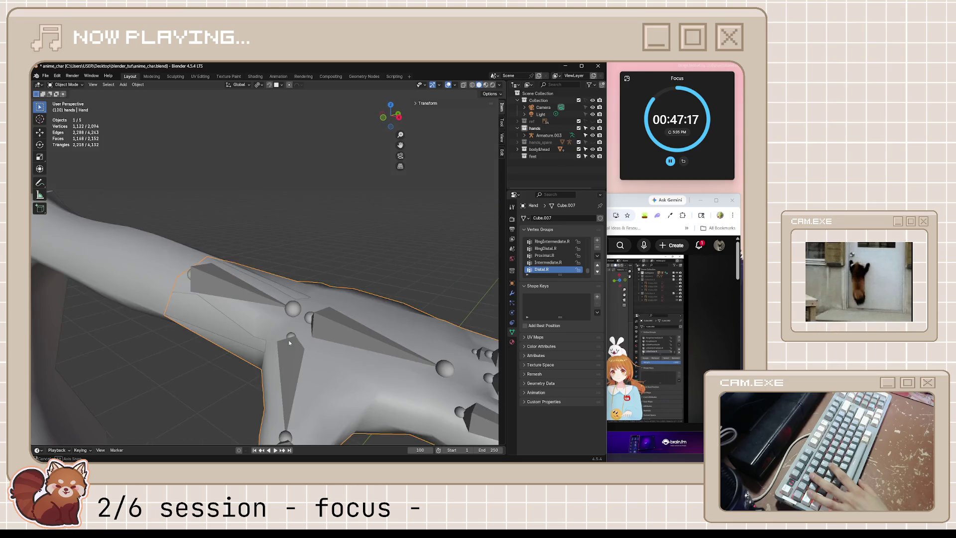
pyautogui.scroll(-5, 290, 342)
pyautogui.moveTo(281, 324); pyautogui.dragTo(287, 340, button='middle')
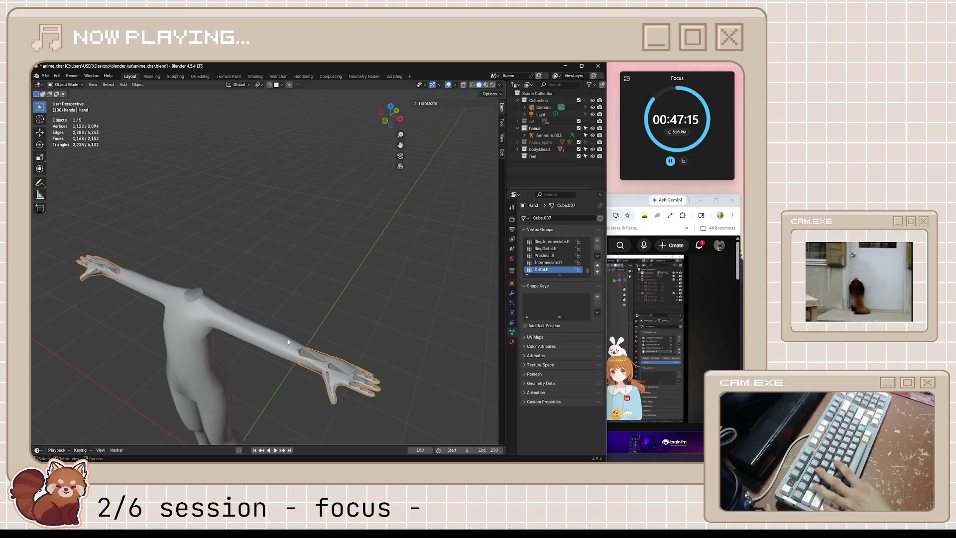
pyautogui.press('Tab')
pyautogui.scroll(4, 317, 373)
pyautogui.scroll(-3, 318, 372)
pyautogui.scroll(-3, 318, 373)
pyautogui.moveTo(317, 372)
pyautogui.mouseDown(button='middle')
pyautogui.moveTo(292, 327)
pyautogui.moveTo(297, 314)
pyautogui.mouseUp(button='middle')
pyautogui.scroll(5, 291, 326)
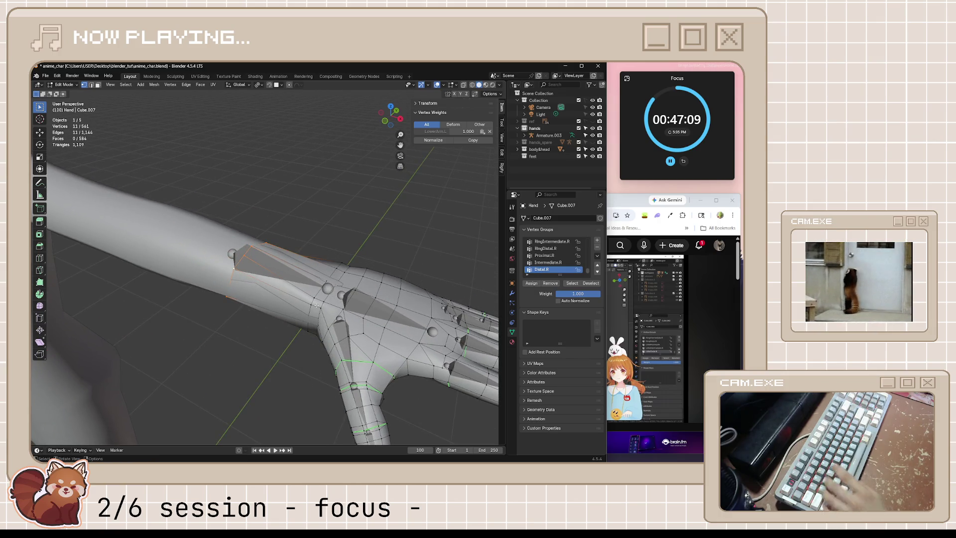
# Delete the two extra rings of wrist vertices from the hand mesh.
pyautogui.press('x')
pyautogui.click(317, 289)
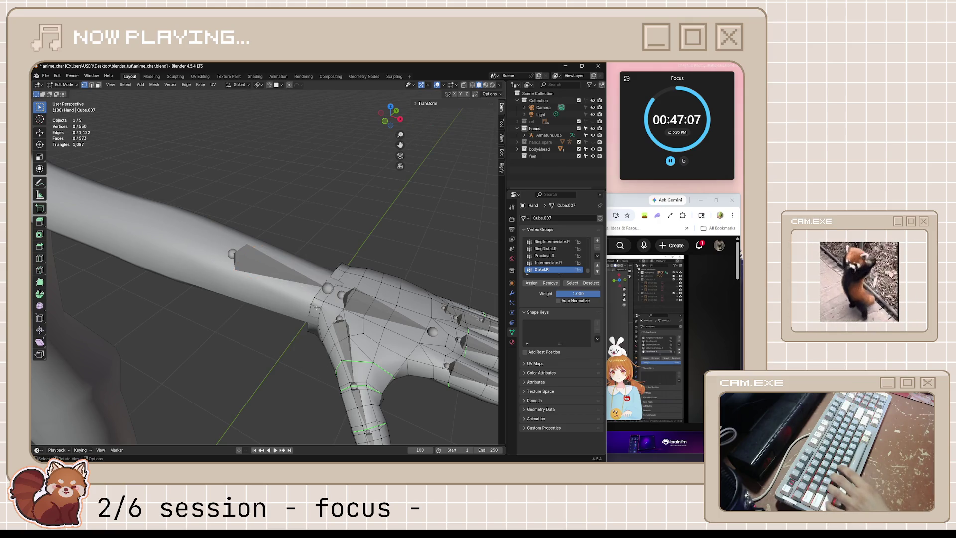
pyautogui.moveTo(312, 303); pyautogui.dragTo(307, 329, button='middle')
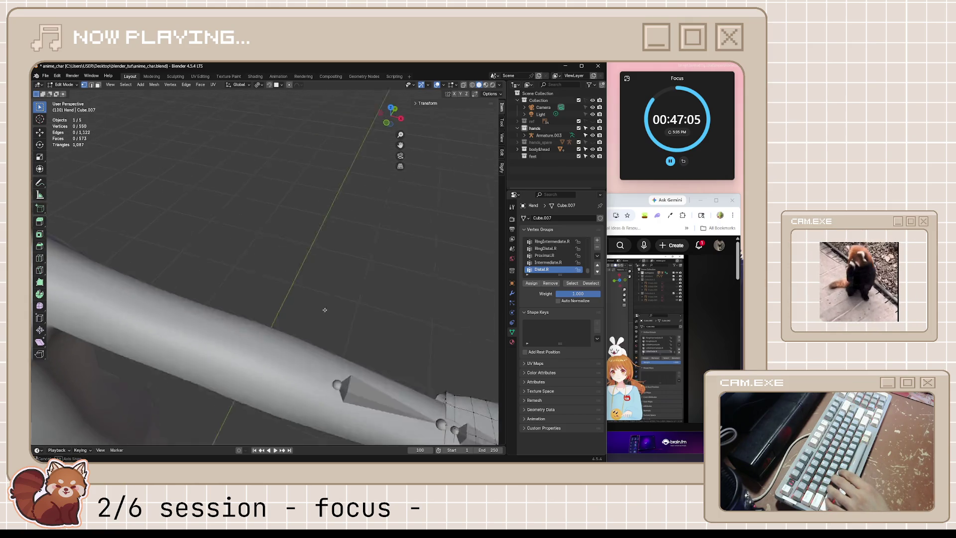
pyautogui.scroll(-4, 306, 336)
pyautogui.scroll(4, 305, 347)
pyautogui.moveTo(306, 385); pyautogui.dragTo(308, 384, button='middle')
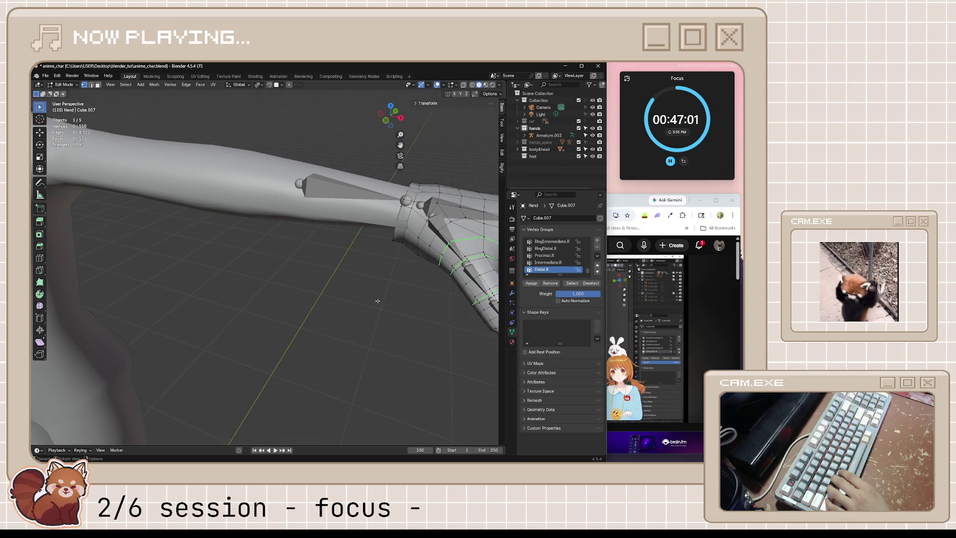
pyautogui.moveTo(377, 301); pyautogui.dragTo(375, 308, button='middle')
pyautogui.click(364, 326)
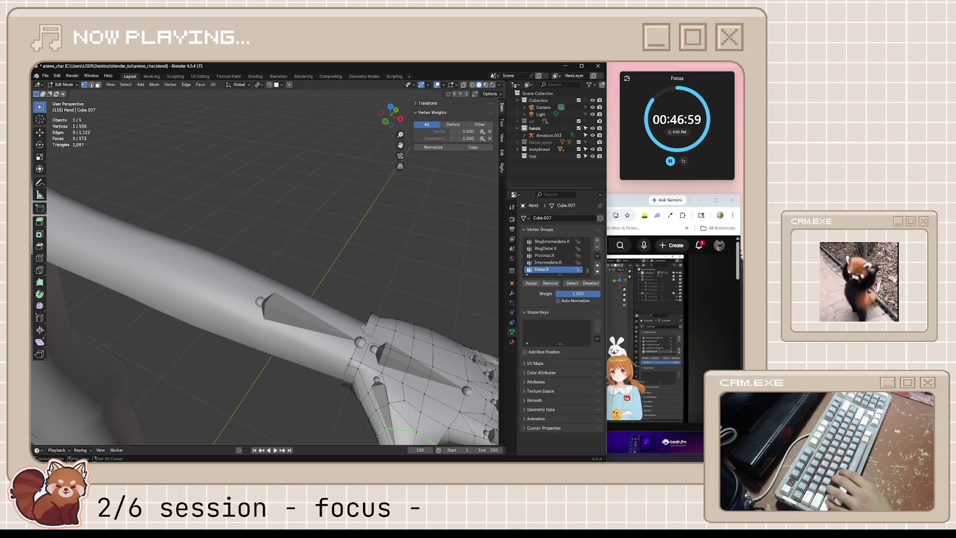
pyautogui.press('x')
pyautogui.click(367, 323)
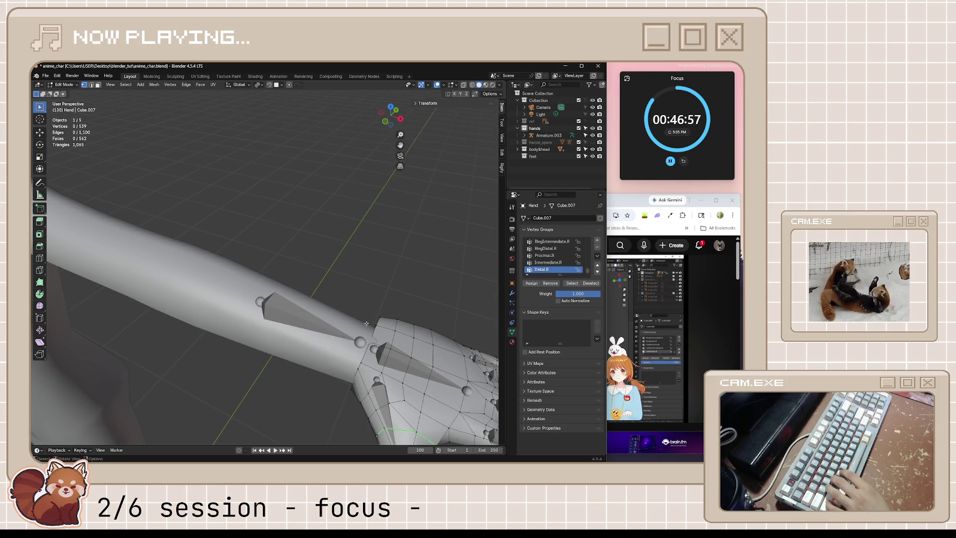
# Leave hand editing with the body object selected and orbit to look down on the model.
pyautogui.moveTo(378, 378); pyautogui.dragTo(388, 373, button='middle')
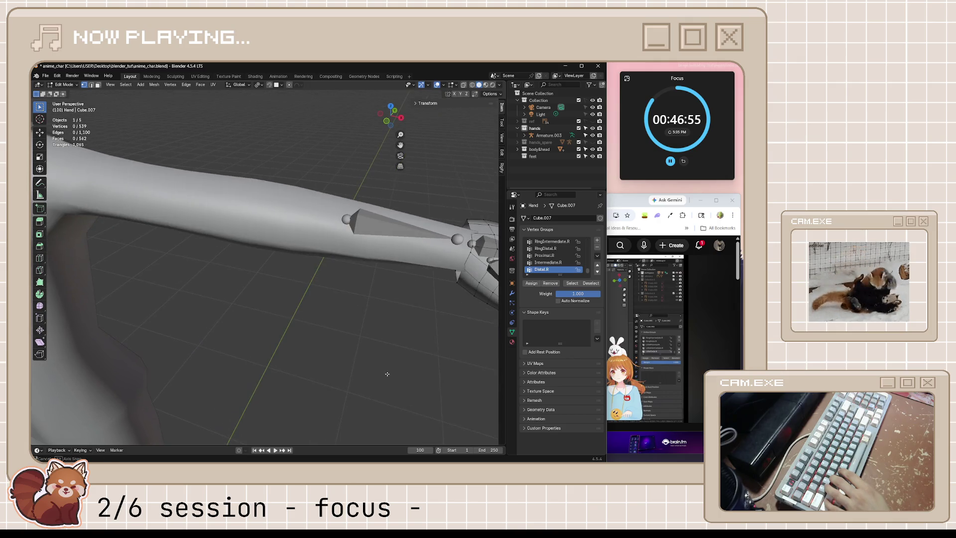
pyautogui.scroll(-4, 396, 364)
pyautogui.scroll(-3, 400, 341)
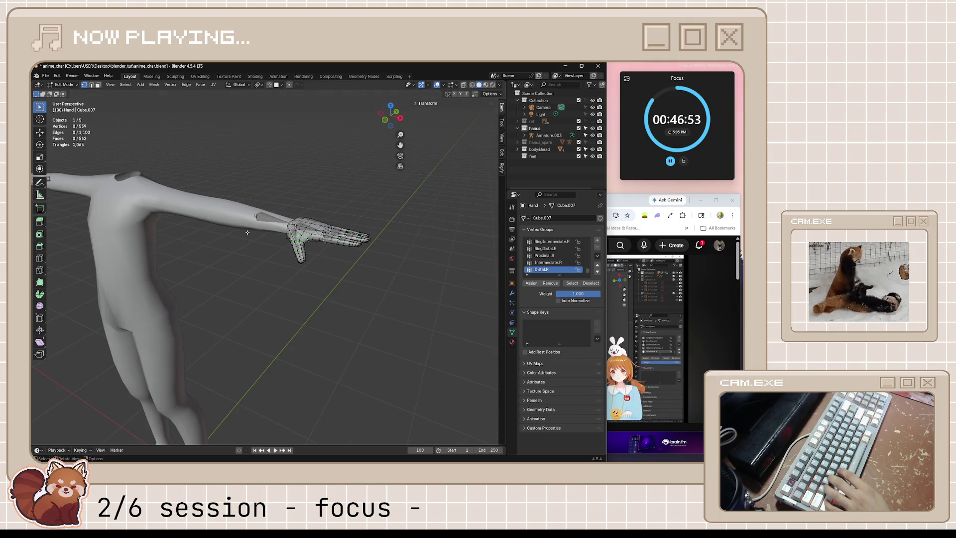
pyautogui.press('Tab')
pyautogui.click(245, 216)
pyautogui.moveTo(244, 216); pyautogui.dragTo(303, 264, button='middle')
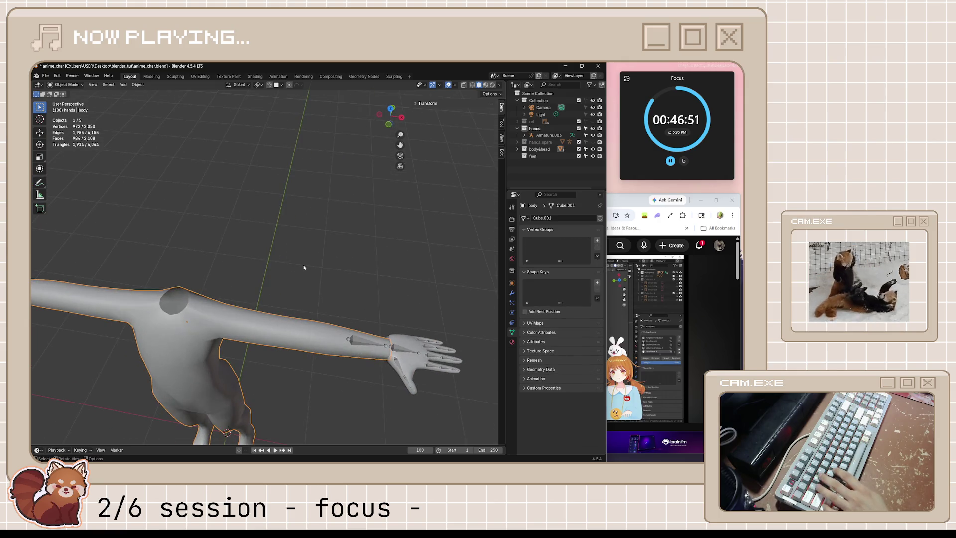
# Frame the right arm in an orthographic top view and start editing the body mesh.
pyautogui.press('KP_5')
pyautogui.press('KP_7')
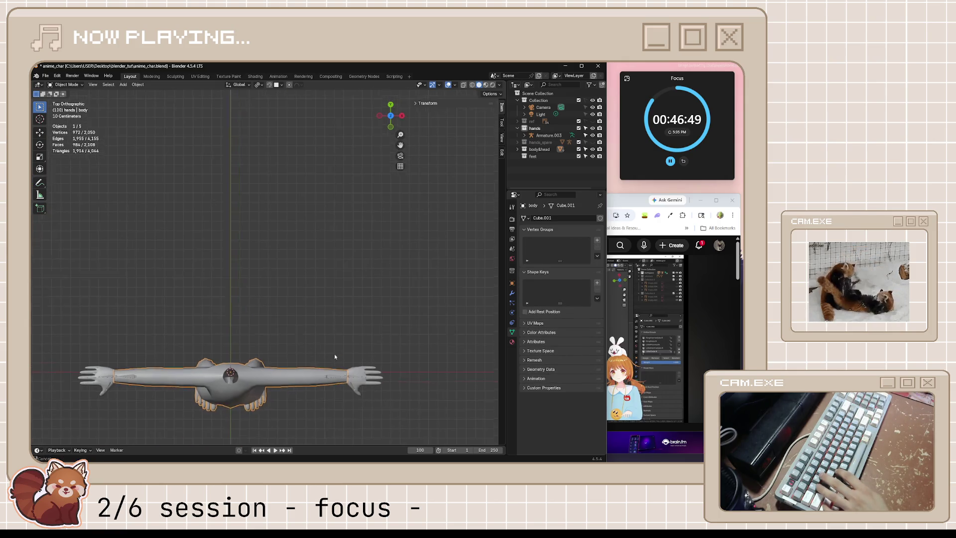
pyautogui.keyDown('shift'); pyautogui.moveTo(333, 353); pyautogui.dragTo(286, 213, button='middle'); pyautogui.keyUp('shift')
pyautogui.scroll(4, 285, 213)
pyautogui.scroll(4, 396, 202)
pyautogui.press('KP_5')
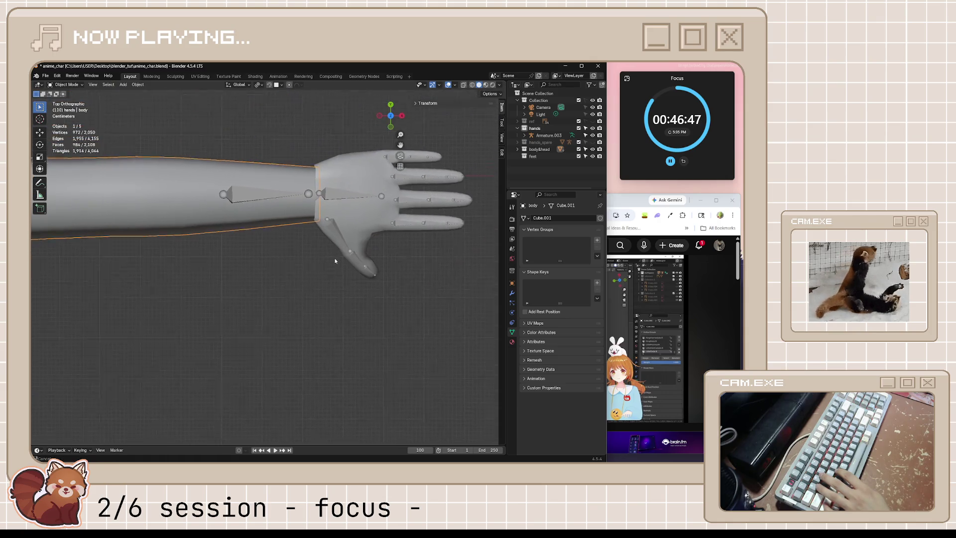
pyautogui.scroll(2, 397, 202)
pyautogui.scroll(3, 345, 213)
pyautogui.press('KP_5')
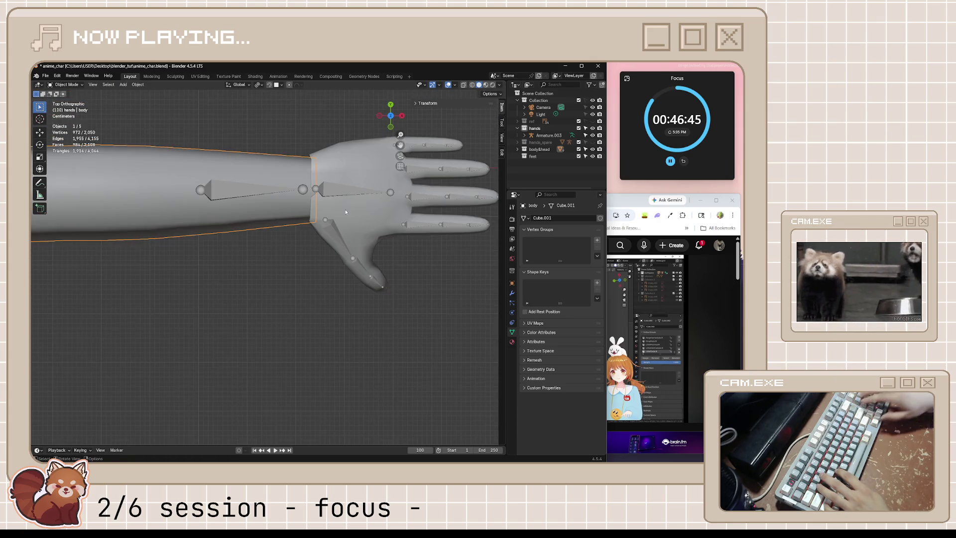
pyautogui.keyDown('shift'); pyautogui.moveTo(310, 190); pyautogui.dragTo(293, 212, button='middle'); pyautogui.keyUp('shift')
pyautogui.click(293, 211)
pyautogui.press('Tab')
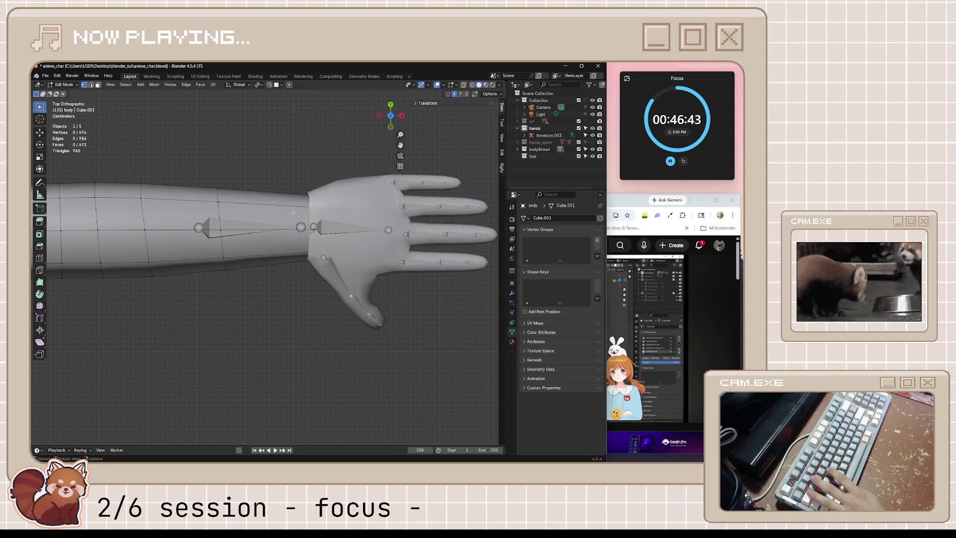
# In X-ray, box-select the forearm faces near the wrist and fatten them with Alt+S.
pyautogui.hotkey('alt', 'z')
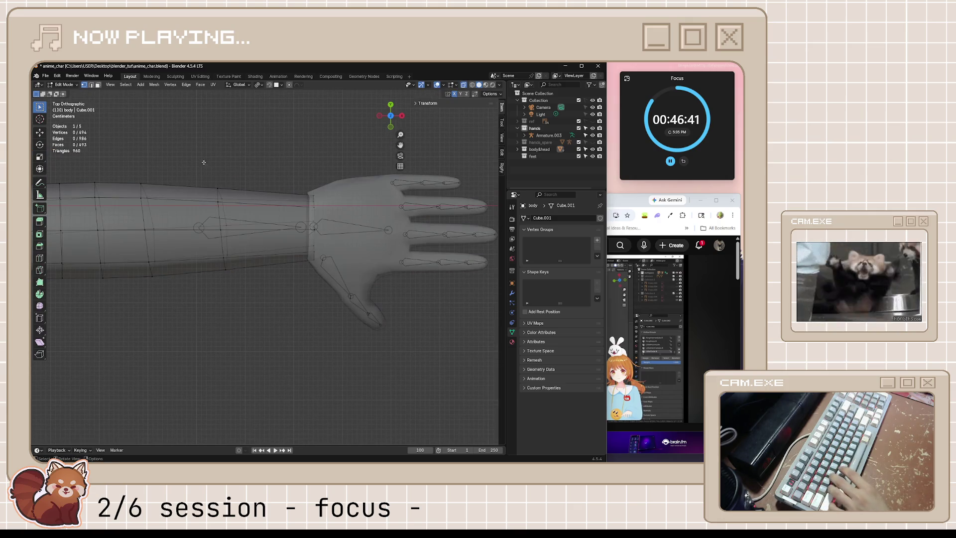
pyautogui.moveTo(202, 161); pyautogui.dragTo(322, 277)
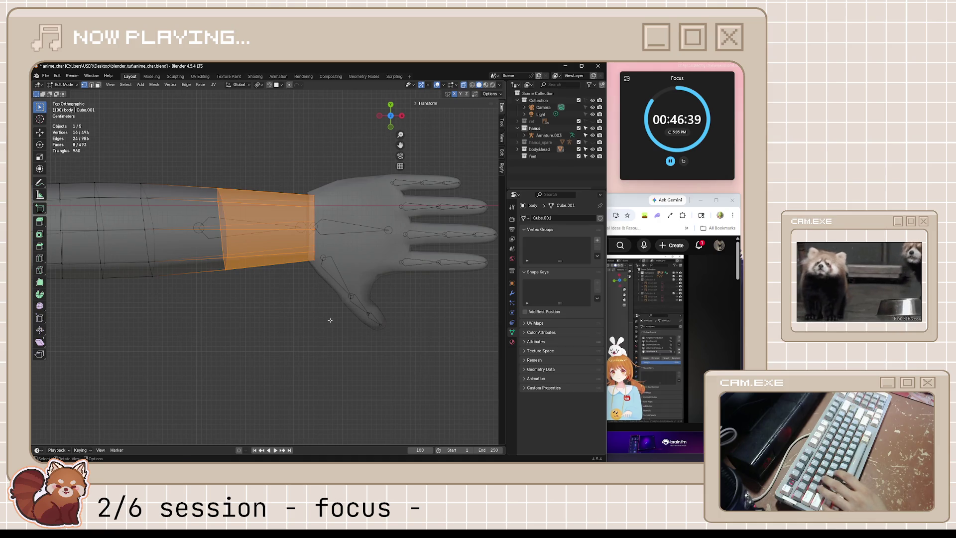
pyautogui.hotkey('alt', 's')
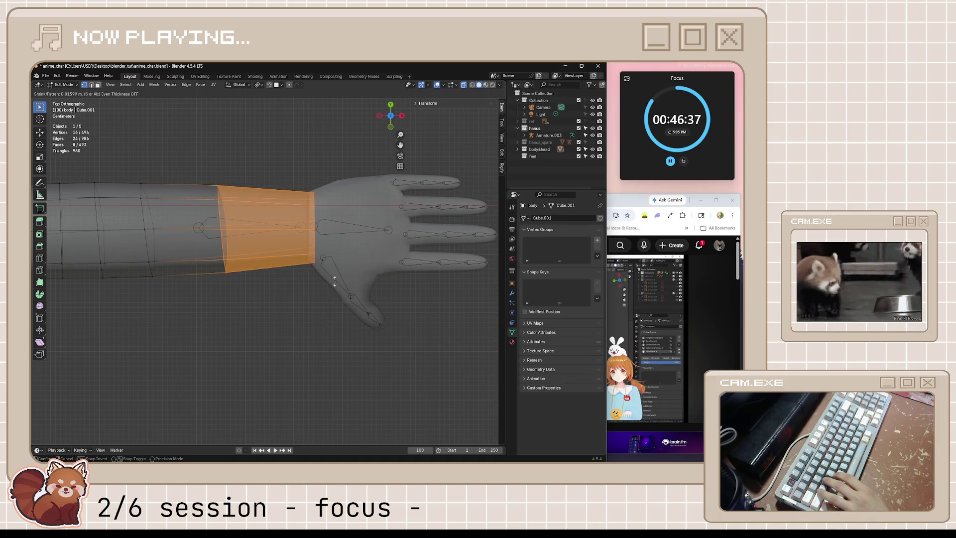
pyautogui.click(317, 317)
pyautogui.press('Tab')
pyautogui.click(318, 317)
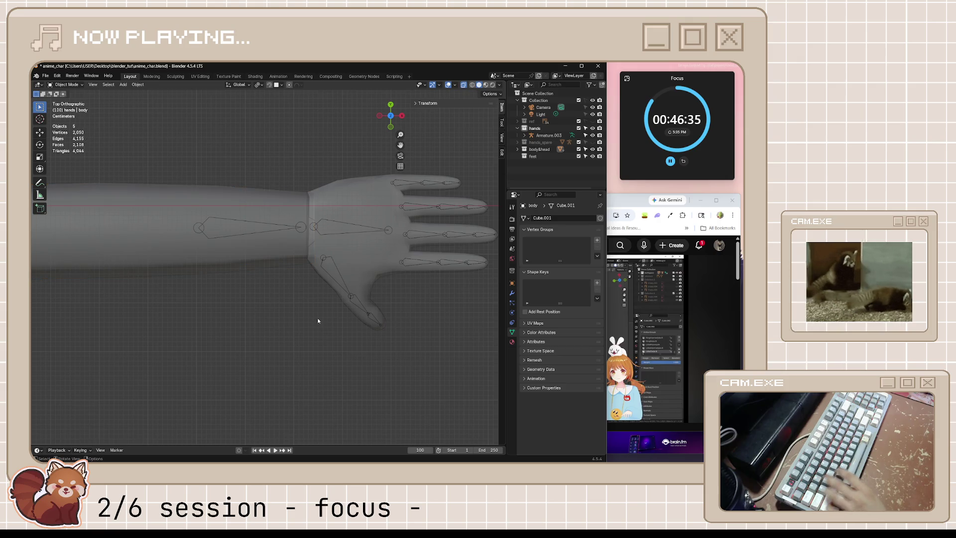
pyautogui.hotkey('alt', 'z')
pyautogui.scroll(1, 325, 305)
# Edge-slide the forearm edge loop toward the hand.
pyautogui.click(305, 256)
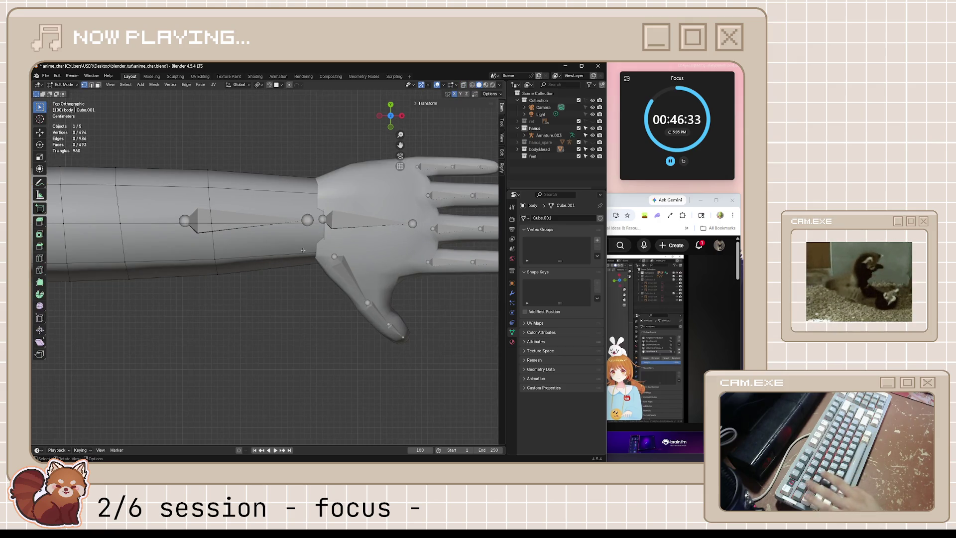
pyautogui.press('Tab')
pyautogui.hotkey('alt', 'z')
pyautogui.moveTo(345, 251); pyautogui.dragTo(345, 253)
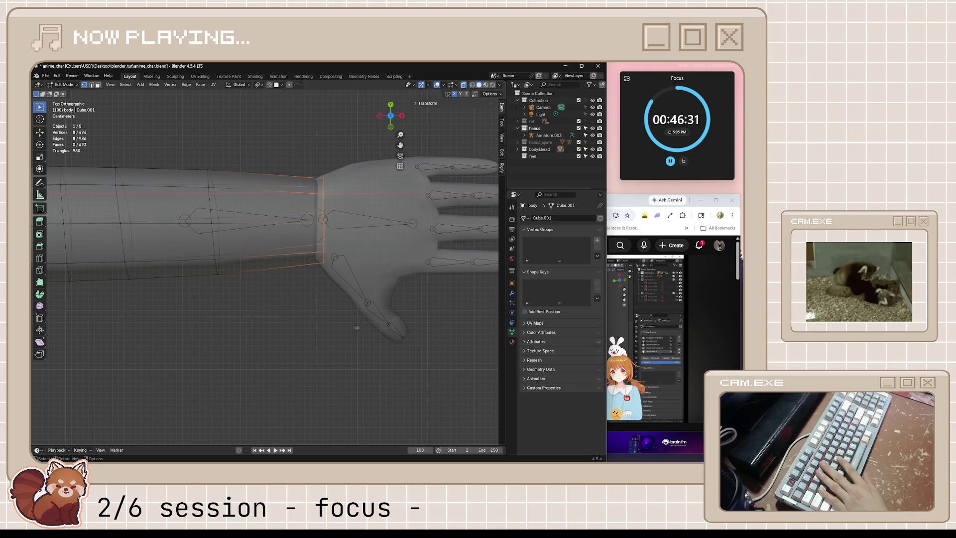
pyautogui.press('g')
pyautogui.press('g')
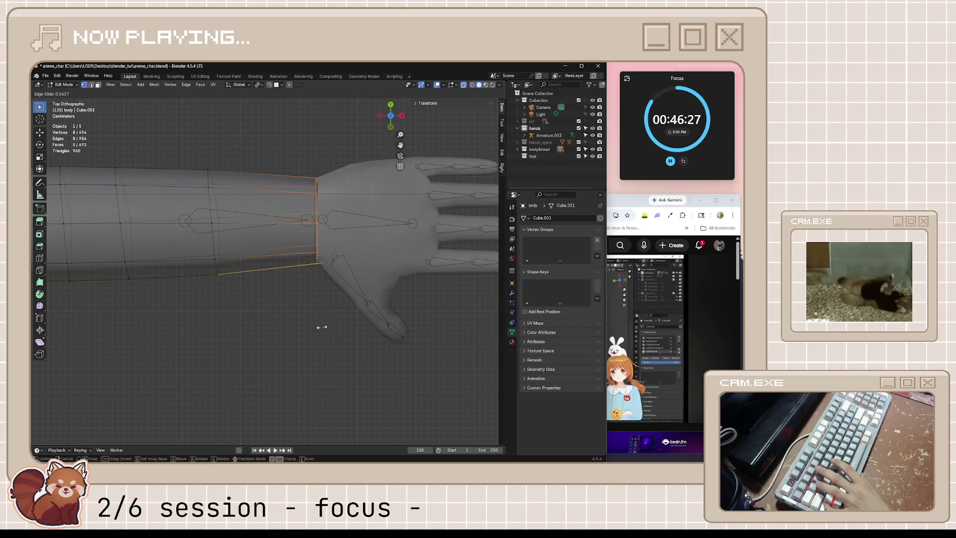
pyautogui.click(321, 327)
pyautogui.hotkey('alt', 'z')
pyautogui.press('Tab')
pyautogui.scroll(-2, 338, 329)
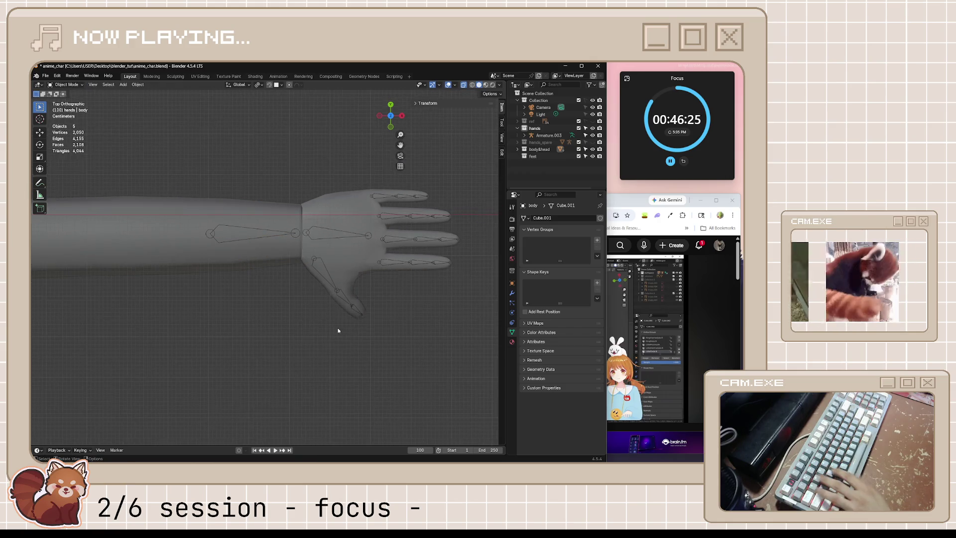
# From the front view, select the upper wrist edge and move it down along Z.
pyautogui.moveTo(338, 328)
pyautogui.mouseDown(button='middle')
pyautogui.moveTo(300, 176)
pyautogui.moveTo(322, 141)
pyautogui.mouseUp(button='middle')
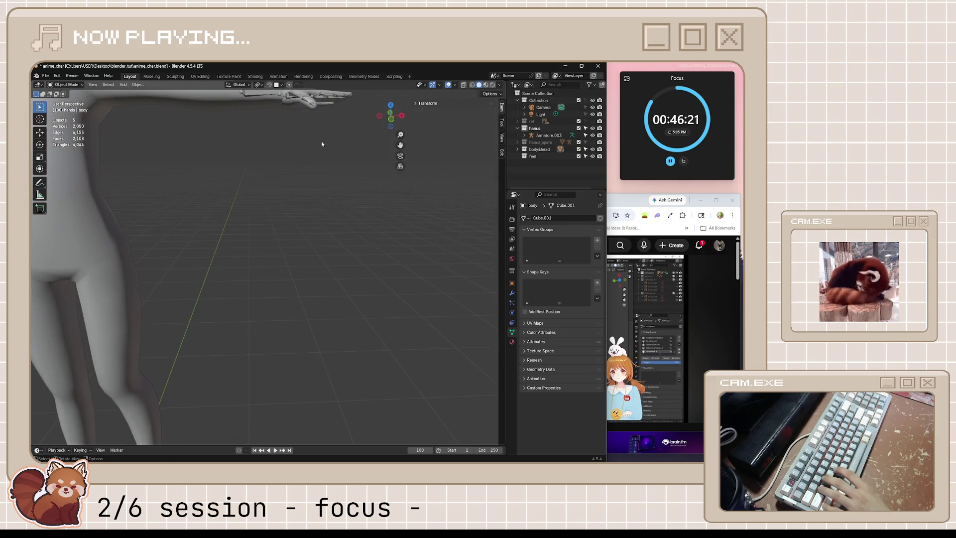
pyautogui.press('KP_7')
pyautogui.press('KP_1')
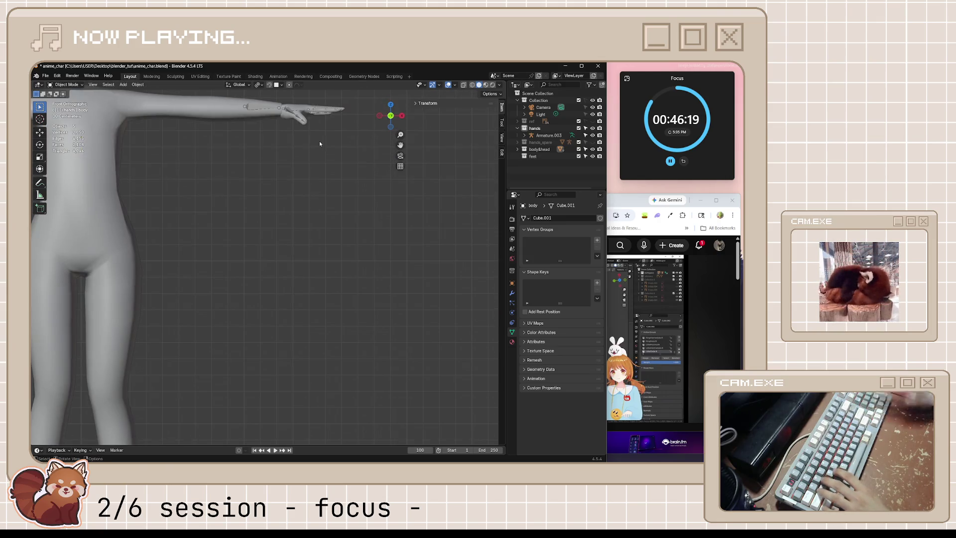
pyautogui.keyDown('shift'); pyautogui.moveTo(315, 141); pyautogui.dragTo(302, 273, button='middle'); pyautogui.keyUp('shift')
pyautogui.scroll(5, 302, 272)
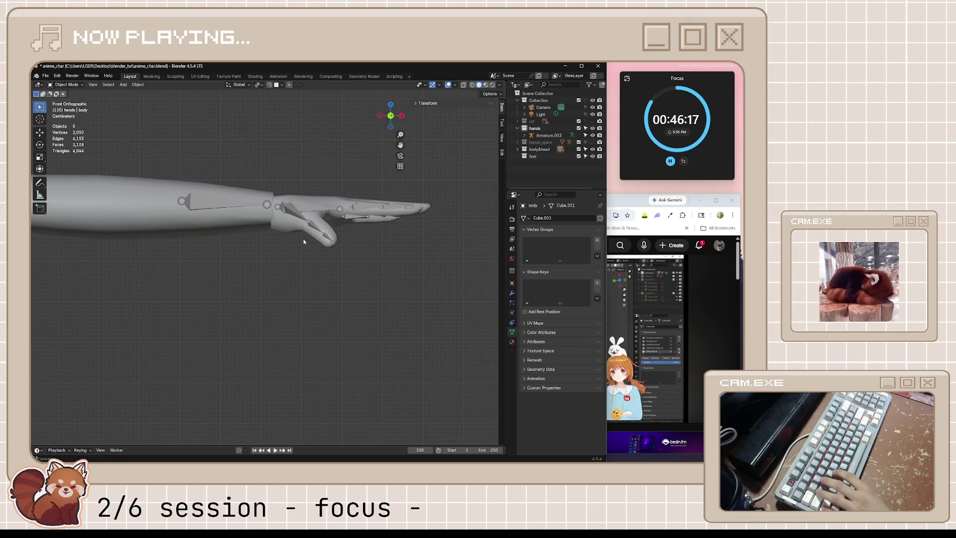
pyautogui.scroll(3, 297, 279)
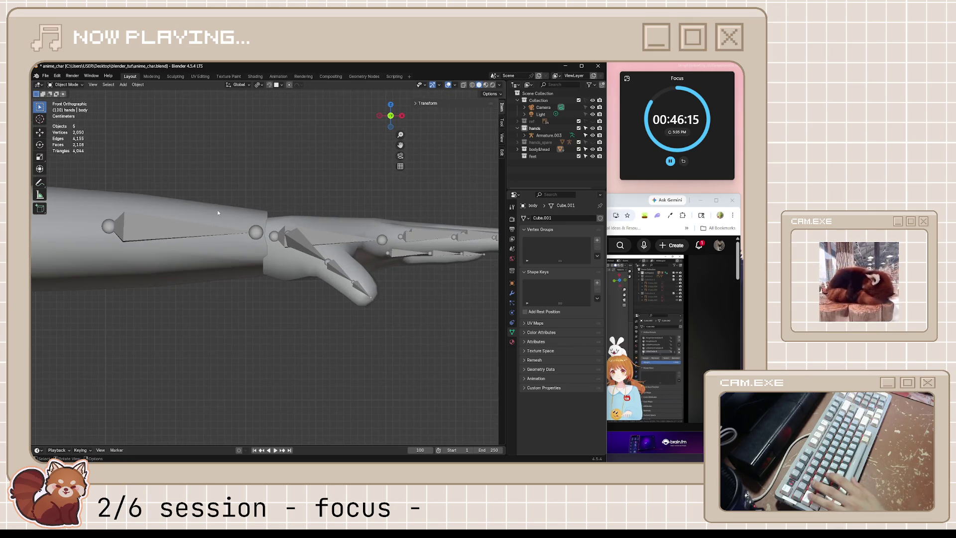
pyautogui.press('Tab')
pyautogui.hotkey('alt', 'z')
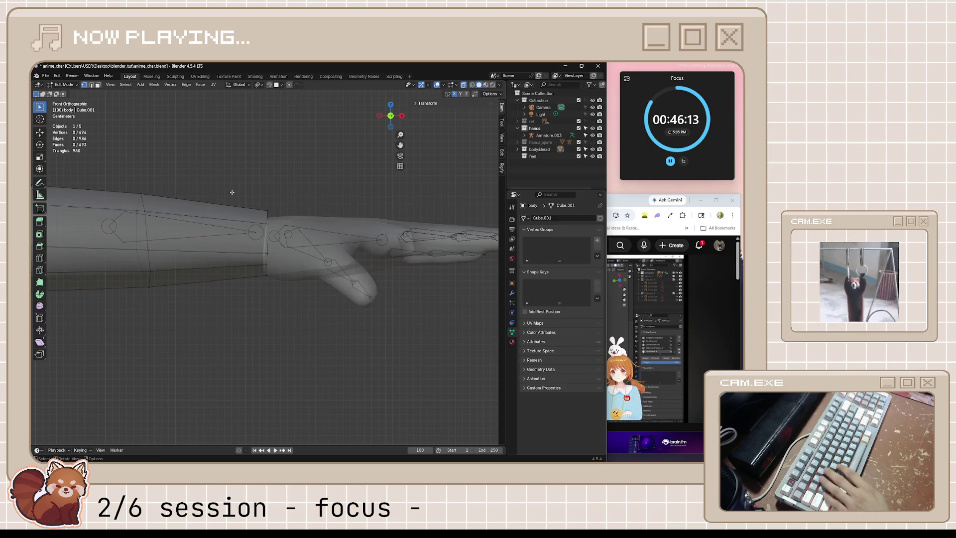
pyautogui.moveTo(227, 187); pyautogui.dragTo(287, 226)
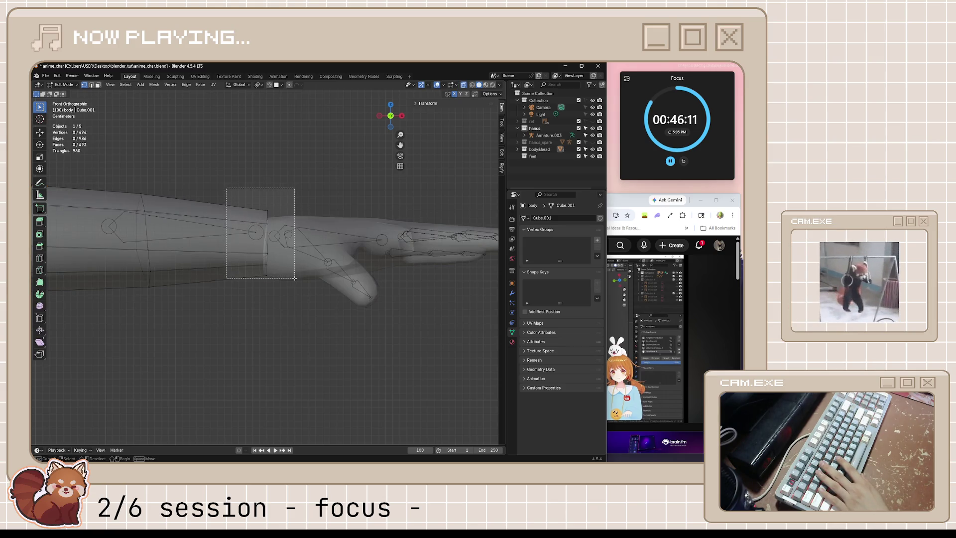
pyautogui.moveTo(289, 228); pyautogui.dragTo(289, 229)
pyautogui.press('g')
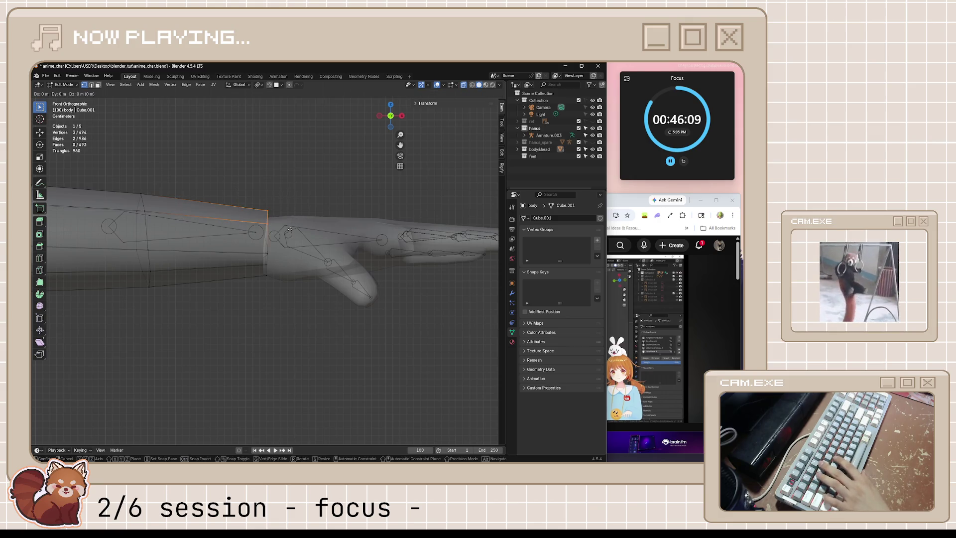
pyautogui.press('z')
pyautogui.click(295, 289)
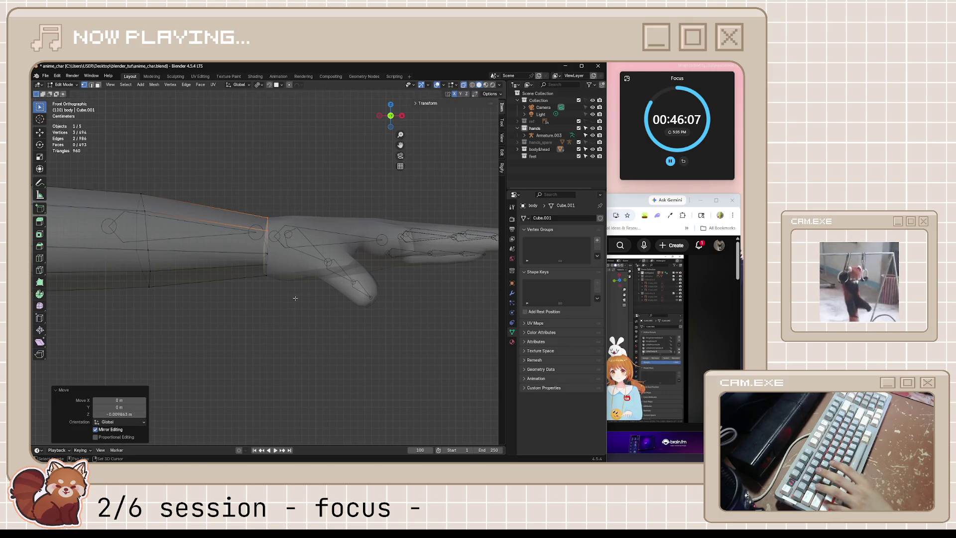
pyautogui.press('Tab')
pyautogui.scroll(-3, 298, 322)
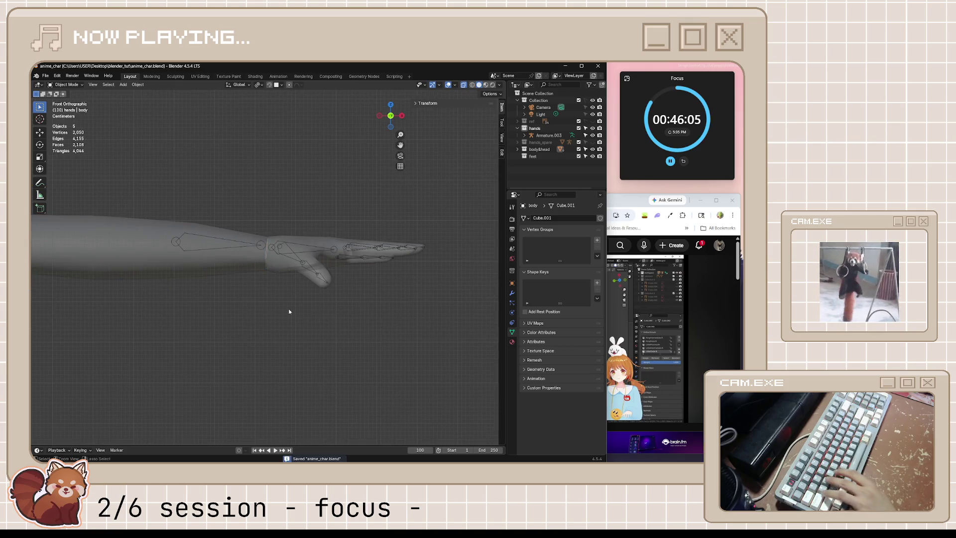
# Reopen the body mesh for editing and view the wrist from the side.
pyautogui.moveTo(289, 312)
pyautogui.mouseDown(button='middle')
pyautogui.moveTo(275, 294)
pyautogui.moveTo(338, 282)
pyautogui.mouseUp(button='middle')
pyautogui.click(337, 282)
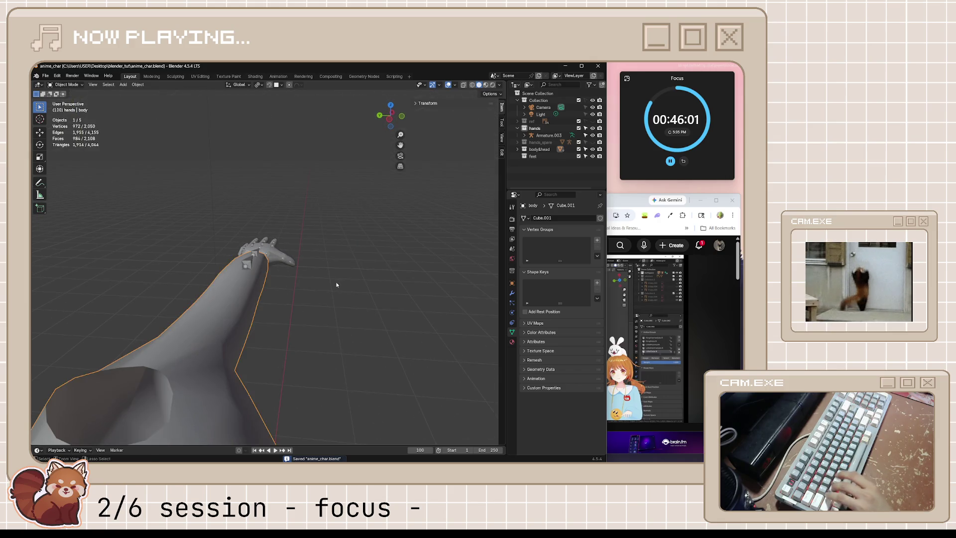
pyautogui.press('Tab')
pyautogui.moveTo(332, 284)
pyautogui.mouseDown(button='middle')
pyautogui.moveTo(265, 245)
pyautogui.moveTo(307, 234)
pyautogui.mouseUp(button='middle')
pyautogui.scroll(5, 265, 245)
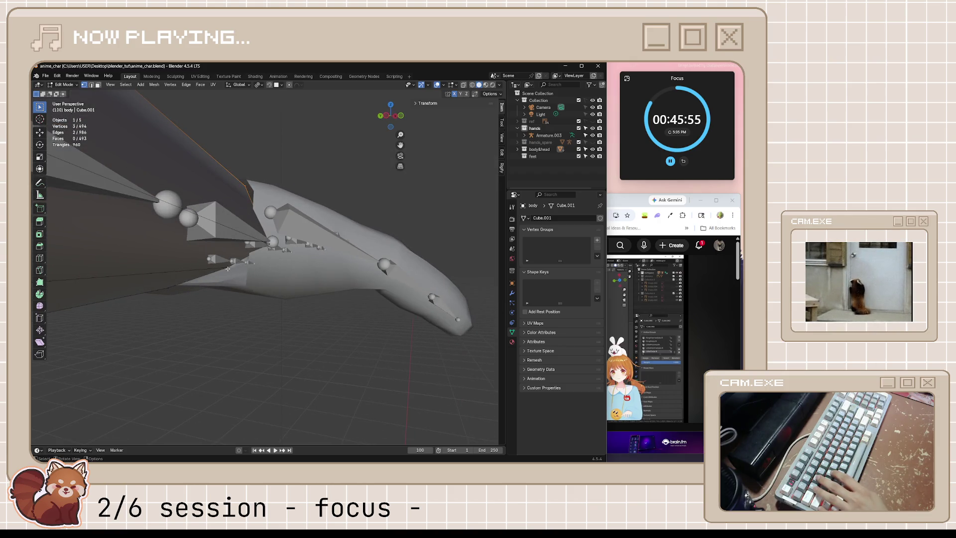
# Move the selected wrist vertices so the arm end meets the hand.
pyautogui.press('g')
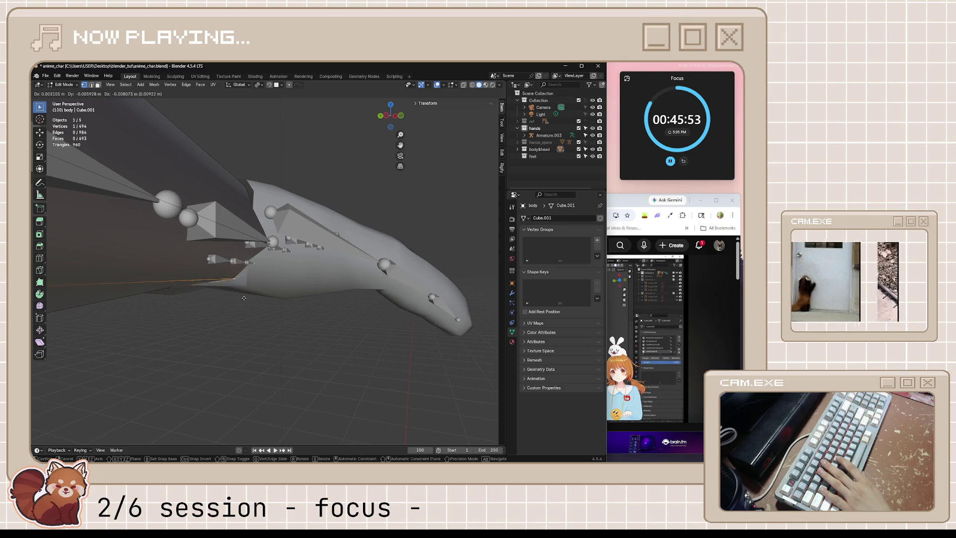
pyautogui.click(237, 287)
pyautogui.moveTo(236, 286)
pyautogui.mouseDown(button='middle')
pyautogui.moveTo(218, 295)
pyautogui.moveTo(178, 272)
pyautogui.mouseUp(button='middle')
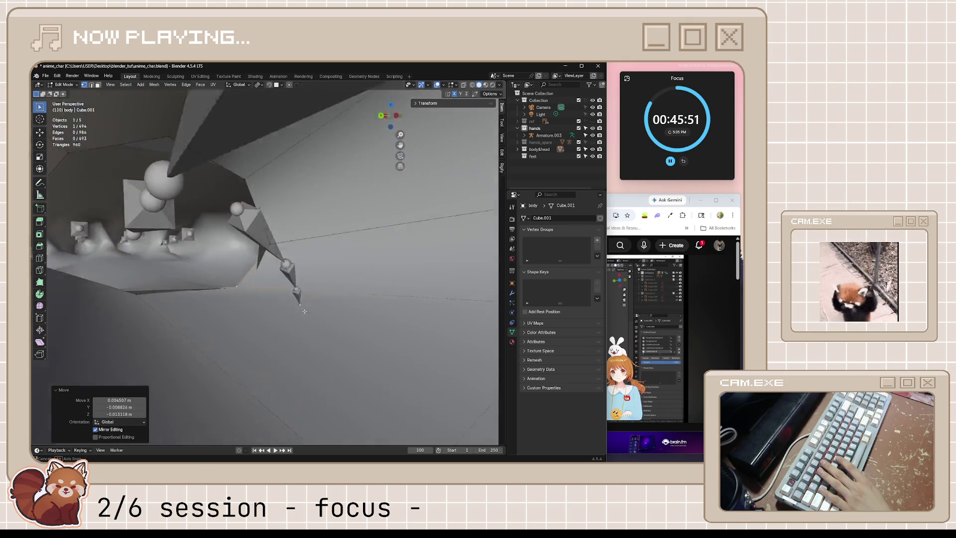
pyautogui.click(151, 283)
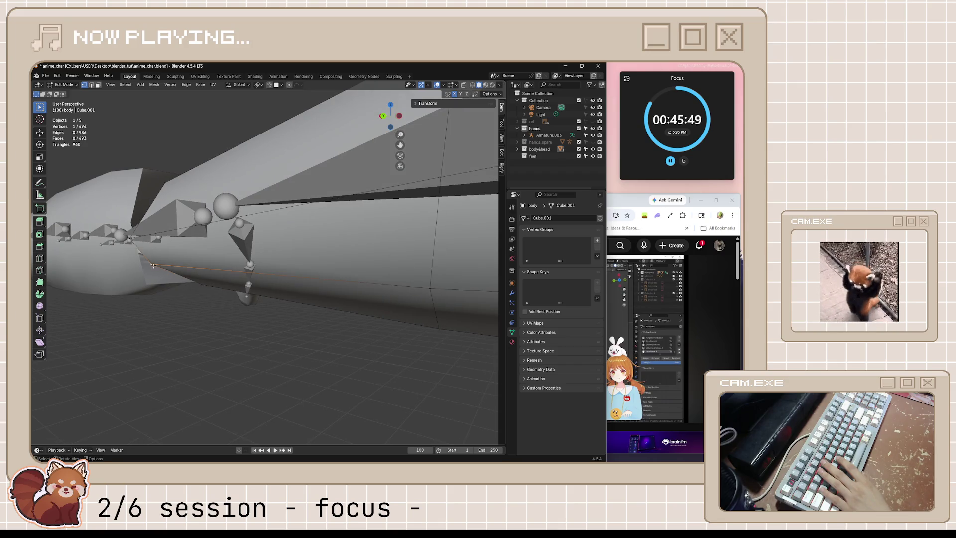
pyautogui.press('g')
pyautogui.click(148, 285)
# Bring the YouTube tutorial in front of the model and play it.
pyautogui.moveTo(148, 286); pyautogui.dragTo(210, 314, button='middle')
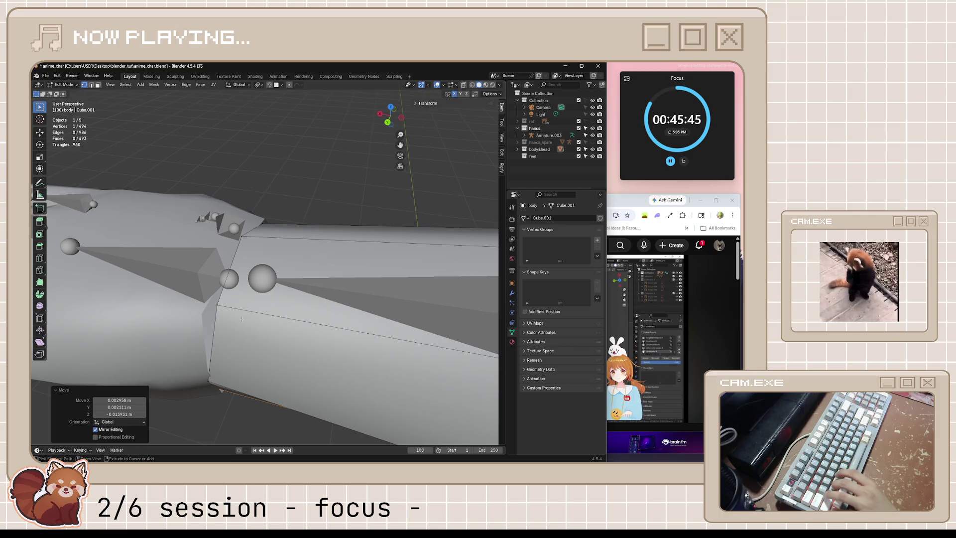
pyautogui.click(635, 224)
pyautogui.click(556, 331)
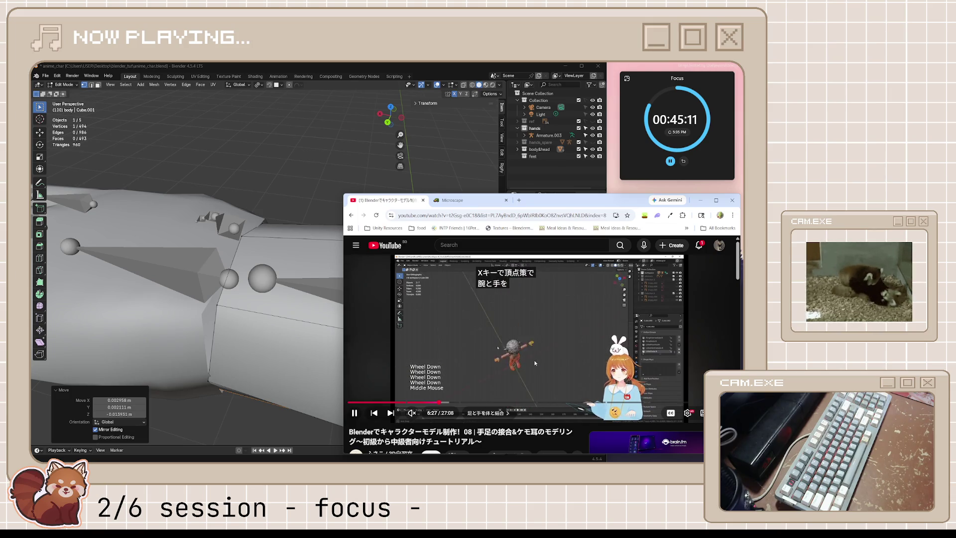
# Pause the tutorial, return to Blender, select the arm's underside edge path and leave edit mode.
pyautogui.click(535, 364)
pyautogui.moveTo(299, 299)
pyautogui.mouseDown(button='middle')
pyautogui.moveTo(219, 230)
pyautogui.moveTo(311, 245)
pyautogui.moveTo(296, 269)
pyautogui.mouseUp(button='middle')
pyautogui.scroll(-3, 218, 230)
pyautogui.scroll(2, 311, 244)
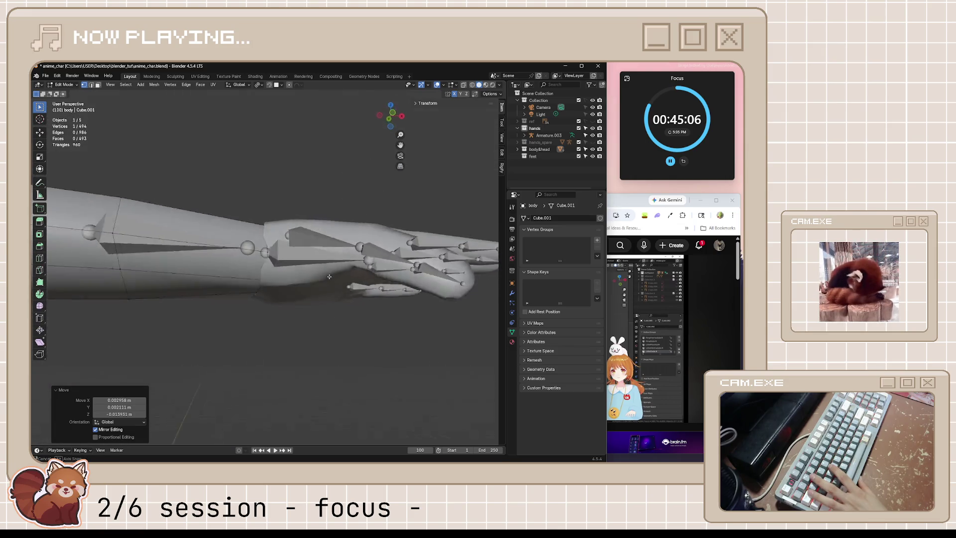
pyautogui.keyDown('ctrl'); pyautogui.click(296, 269); pyautogui.keyUp('ctrl')
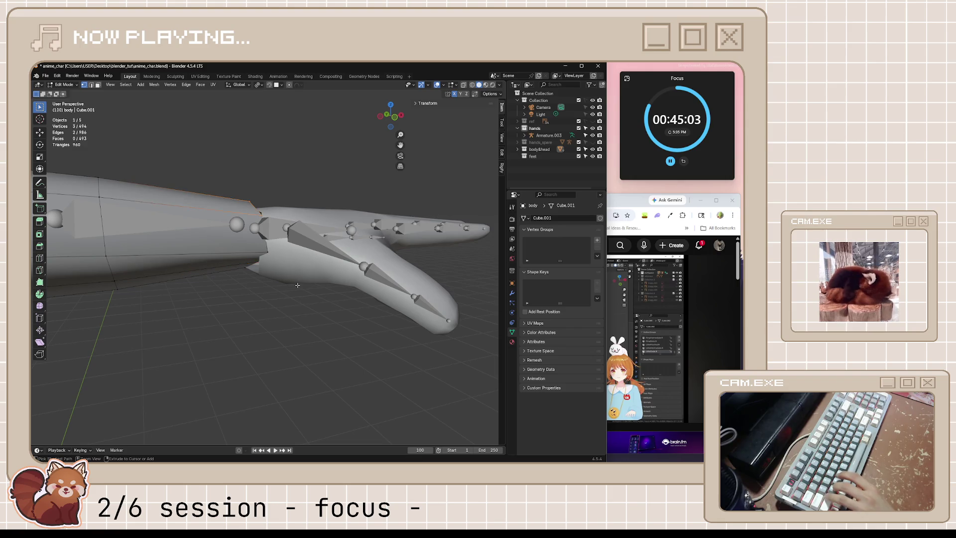
pyautogui.press('Tab')
pyautogui.moveTo(297, 285); pyautogui.dragTo(279, 288, button='middle')
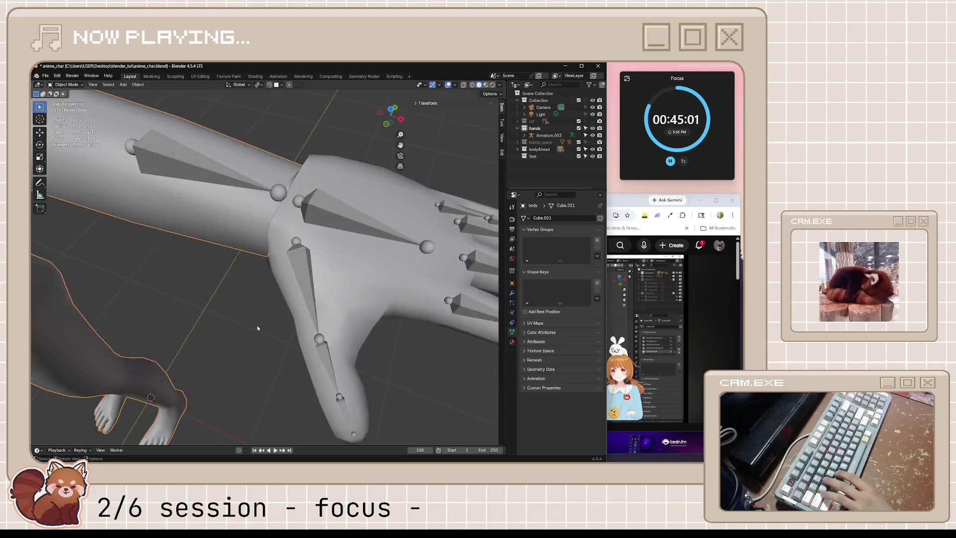
# Edit the body mesh, inspect the hand-arm junction from several angles, then Alt+Tab to the tutorial.
pyautogui.click(312, 223)
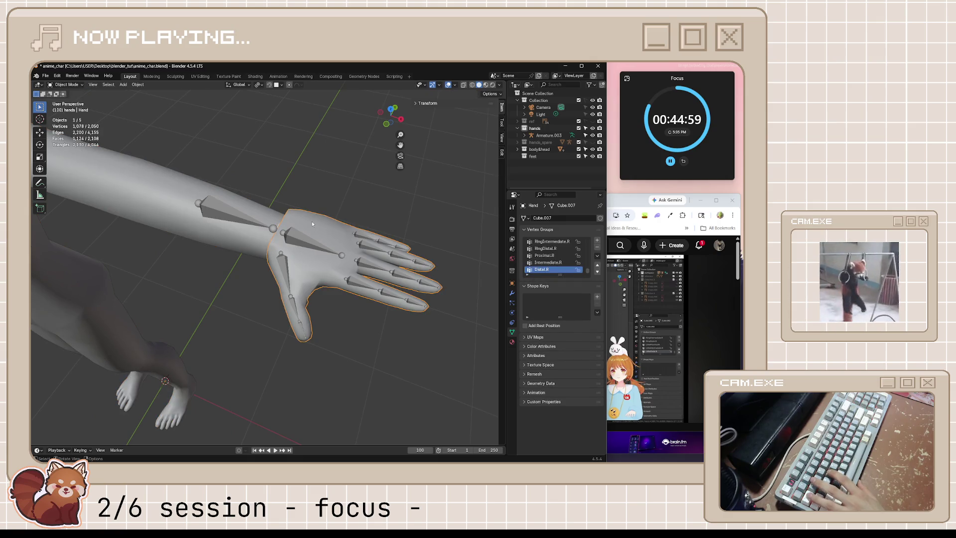
pyautogui.click(256, 237)
pyautogui.scroll(3, 256, 237)
pyautogui.press('Tab')
pyautogui.scroll(3, 284, 262)
pyautogui.scroll(2, 310, 296)
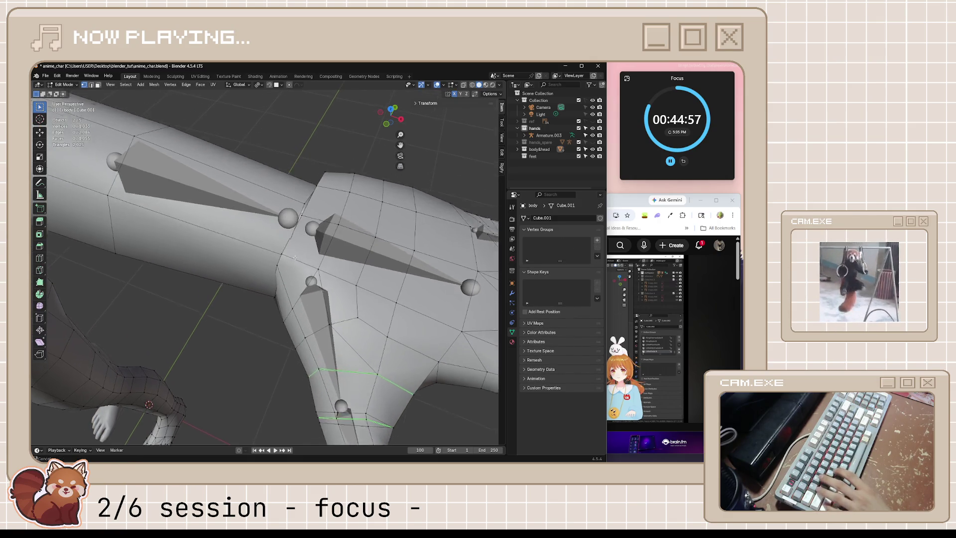
pyautogui.moveTo(310, 295); pyautogui.dragTo(250, 304, button='middle')
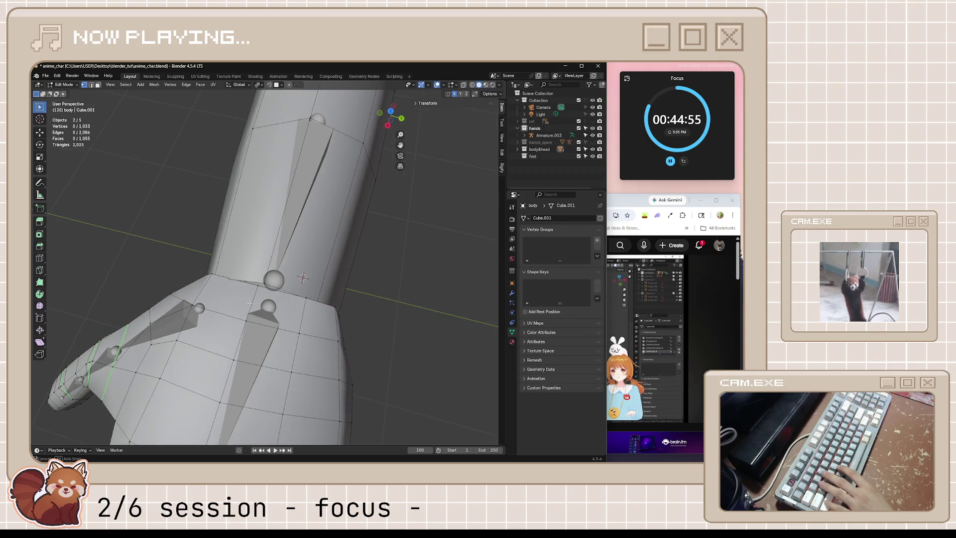
pyautogui.click(307, 298)
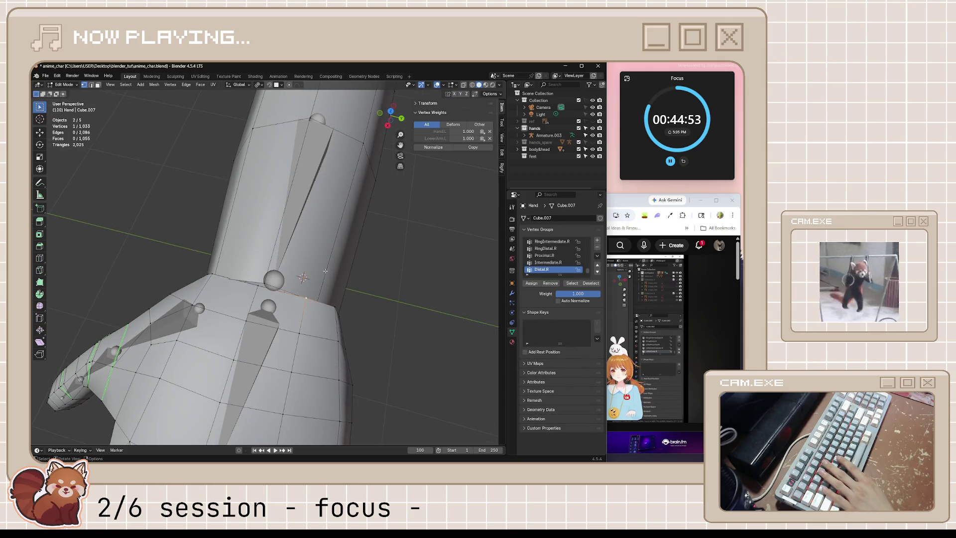
pyautogui.moveTo(356, 279); pyautogui.dragTo(293, 223, button='middle')
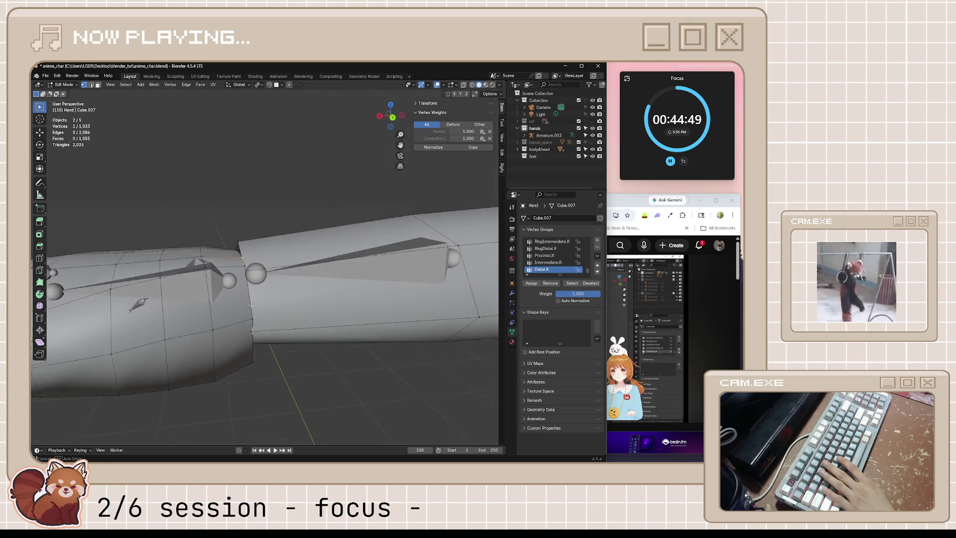
pyautogui.moveTo(246, 296)
pyautogui.mouseDown(button='middle')
pyautogui.moveTo(245, 281)
pyautogui.moveTo(305, 359)
pyautogui.moveTo(354, 299)
pyautogui.moveTo(434, 242)
pyautogui.moveTo(252, 325)
pyautogui.moveTo(278, 359)
pyautogui.mouseUp(button='middle')
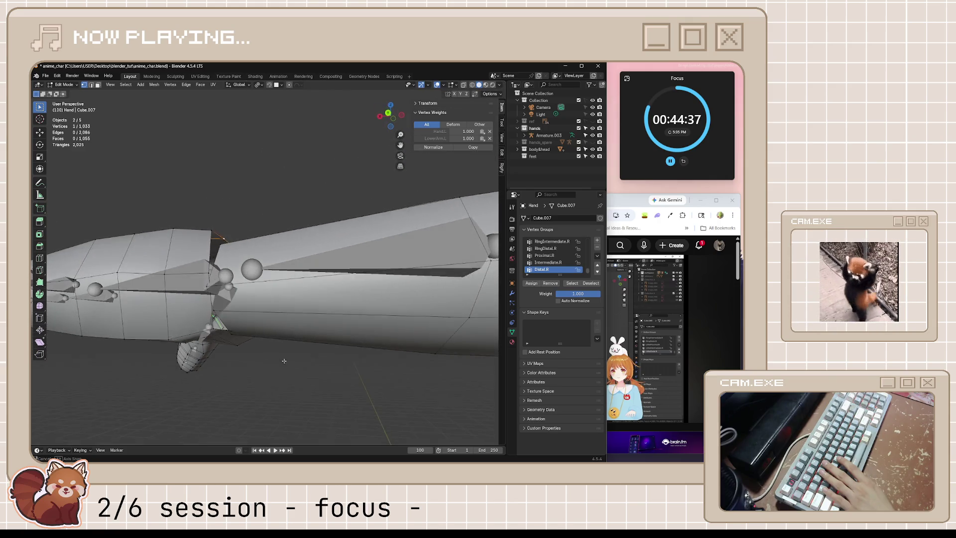
pyautogui.hotkey('alt', 'Tab')
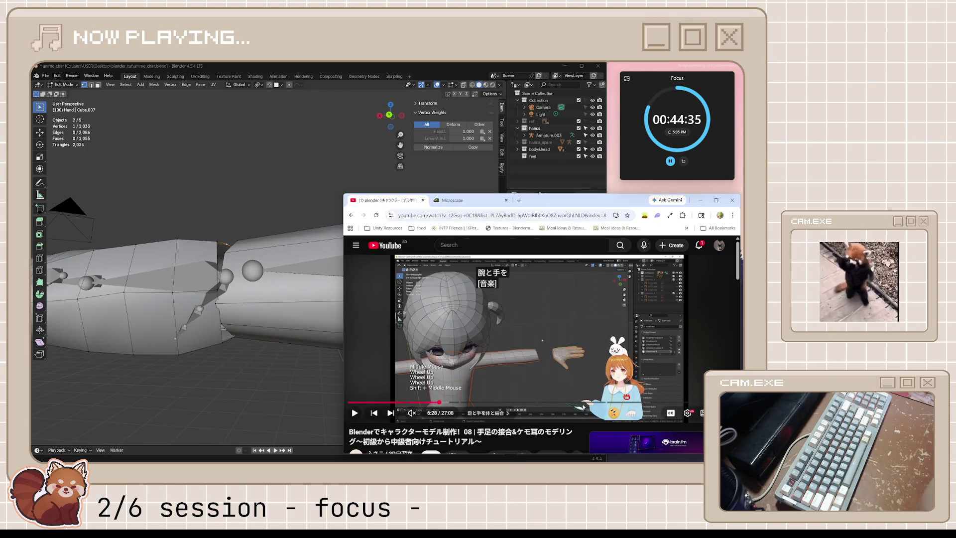
# Watch the LoopTools Bridge section to 6:48, pause it, and return to the body in object mode.
pyautogui.click(551, 349)
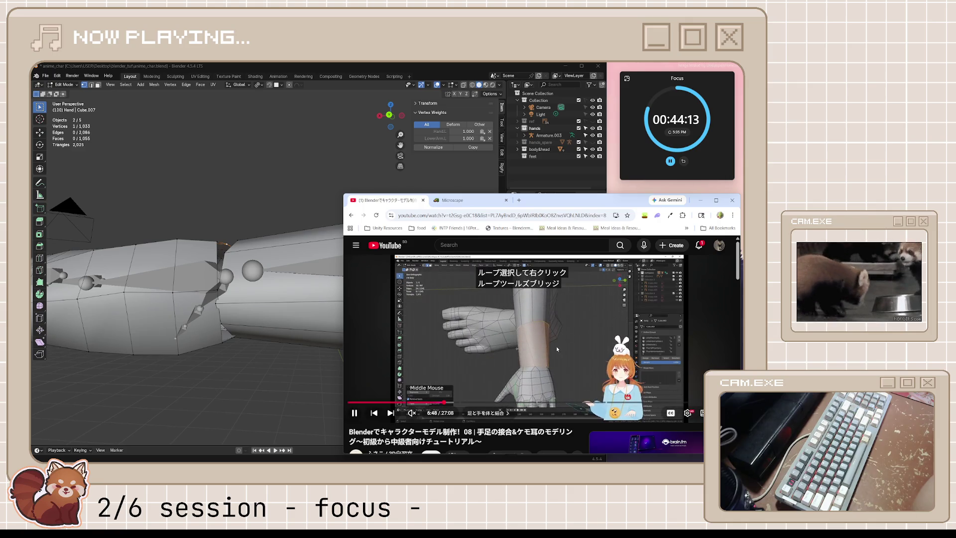
pyautogui.click(557, 350)
pyautogui.moveTo(299, 345)
pyautogui.mouseDown(button='middle')
pyautogui.moveTo(332, 374)
pyautogui.moveTo(362, 372)
pyautogui.moveTo(346, 368)
pyautogui.mouseUp(button='middle')
pyautogui.press('Tab')
pyautogui.click(345, 368)
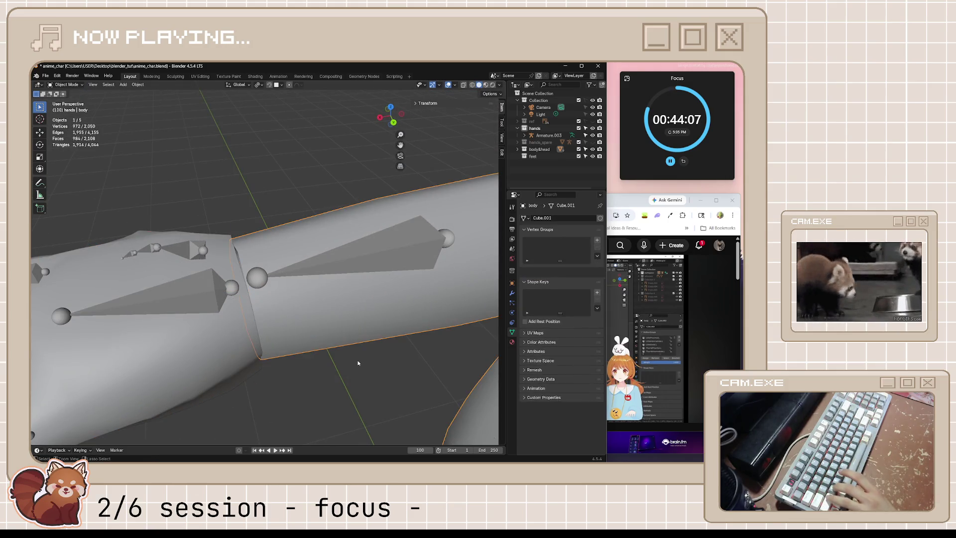
# Switch mesh editing from the body to the Hand object.
pyautogui.press('Tab')
pyautogui.press('Tab')
pyautogui.click(346, 359)
pyautogui.press('Tab')
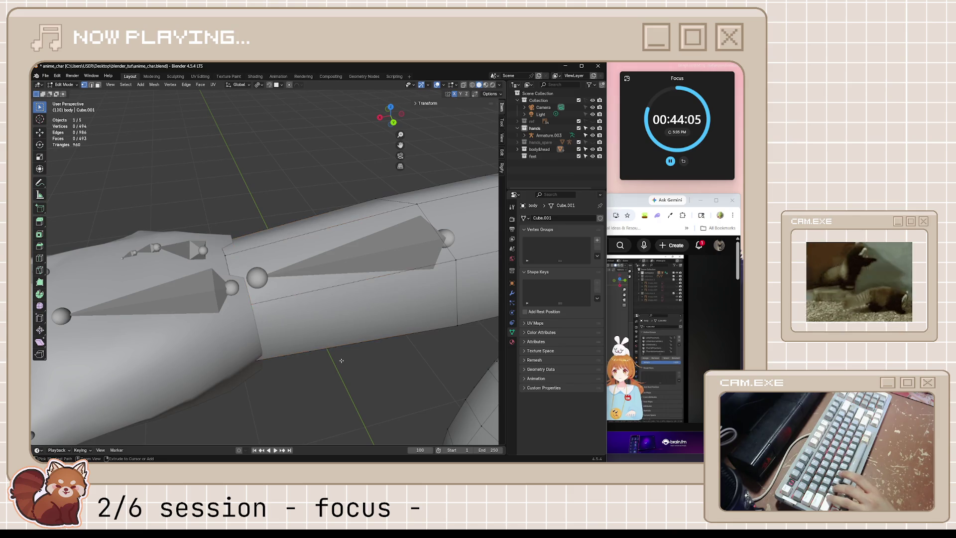
pyautogui.press('Tab')
pyautogui.click(342, 361)
pyautogui.press('Tab')
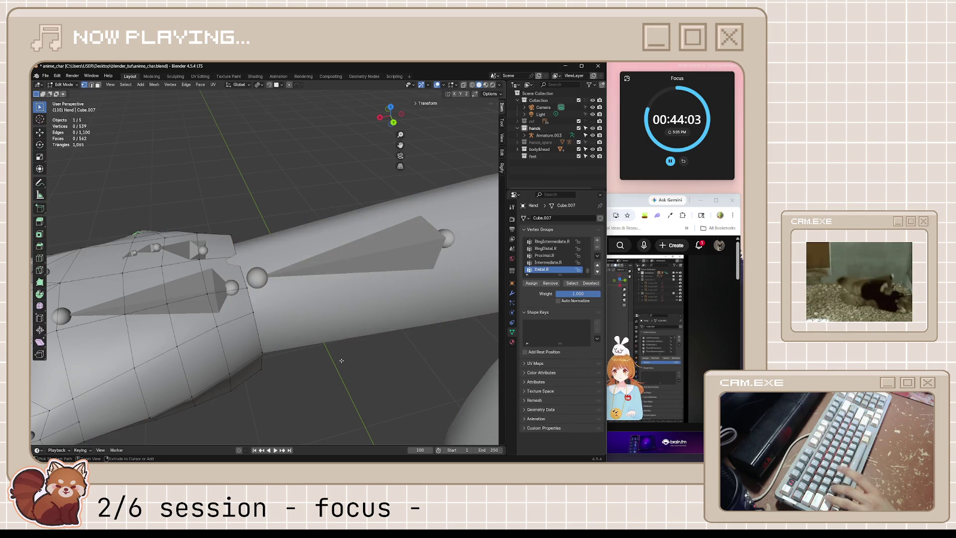
# Undo to restore the hand's 11-vertex wrist loop, then scale that loop down to about 0.9.
pyautogui.hotkey('ctrl', 'z')
pyautogui.hotkey('alt', 'a')
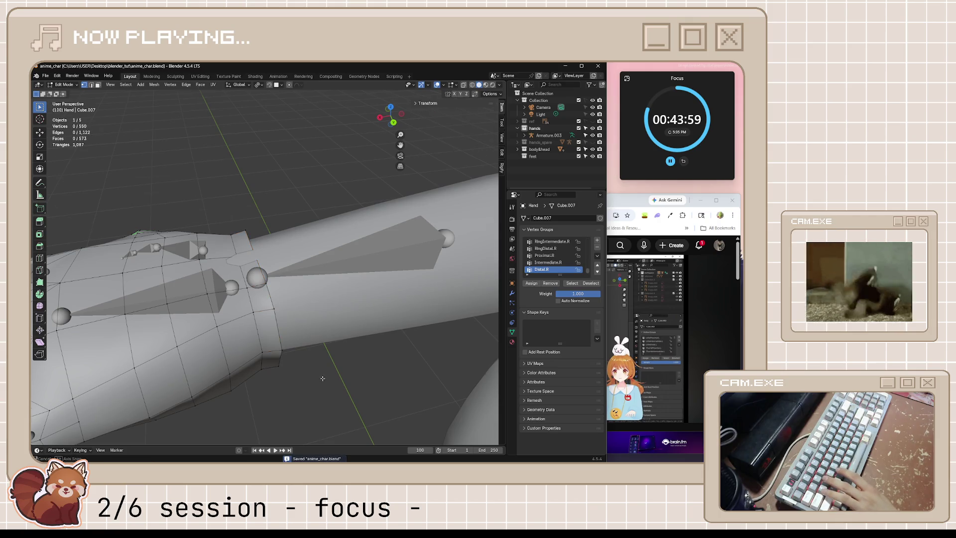
pyautogui.moveTo(322, 378); pyautogui.dragTo(284, 354, button='middle')
pyautogui.moveTo(217, 285)
pyautogui.mouseDown(button='middle')
pyautogui.moveTo(221, 299)
pyautogui.moveTo(324, 323)
pyautogui.moveTo(407, 371)
pyautogui.moveTo(347, 344)
pyautogui.moveTo(320, 354)
pyautogui.mouseUp(button='middle')
pyautogui.keyDown('alt'); pyautogui.click(220, 299); pyautogui.keyUp('alt')
pyautogui.press('s')
pyautogui.click(378, 359)
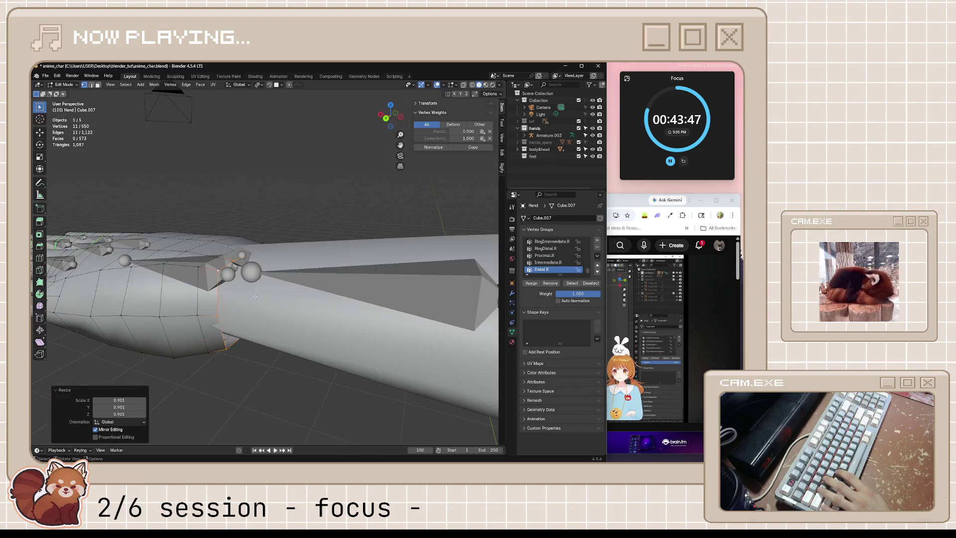
# Shrink/Fatten the current selection, then push two single hand vertices along their normals in X-ray.
pyautogui.moveTo(255, 296); pyautogui.dragTo(403, 346, button='middle')
pyautogui.hotkey('alt', 's')
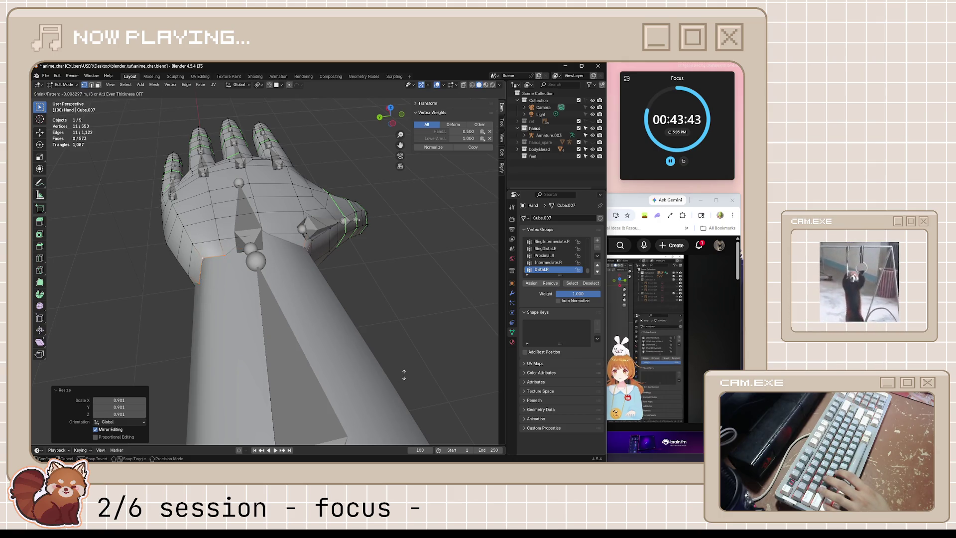
pyautogui.click(425, 372)
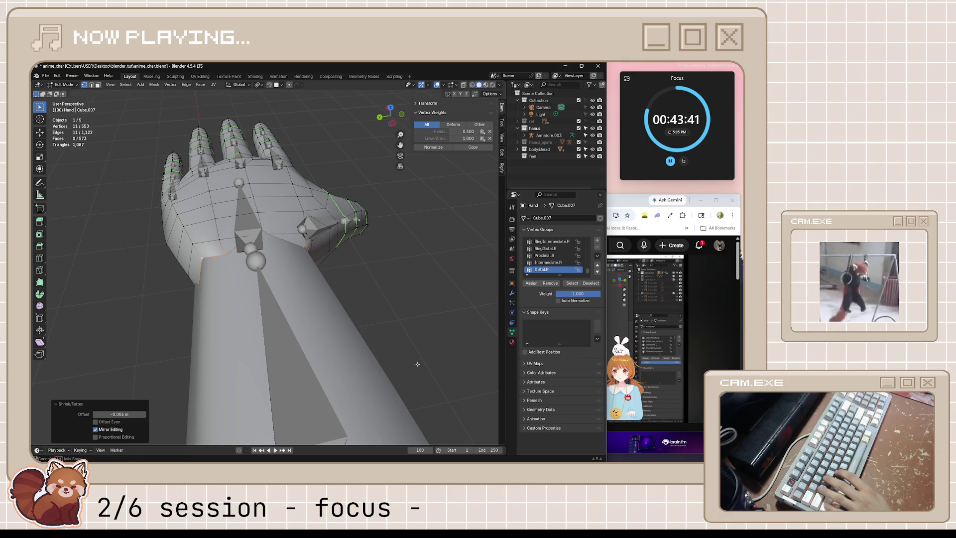
pyautogui.moveTo(425, 372)
pyautogui.mouseDown(button='middle')
pyautogui.moveTo(202, 315)
pyautogui.moveTo(237, 303)
pyautogui.moveTo(222, 308)
pyautogui.moveTo(215, 294)
pyautogui.mouseUp(button='middle')
pyautogui.hotkey('alt', 'z')
pyautogui.click(164, 312)
pyautogui.hotkey('alt', 's')
pyautogui.click(244, 300)
pyautogui.click(213, 293)
pyautogui.hotkey('alt', 's')
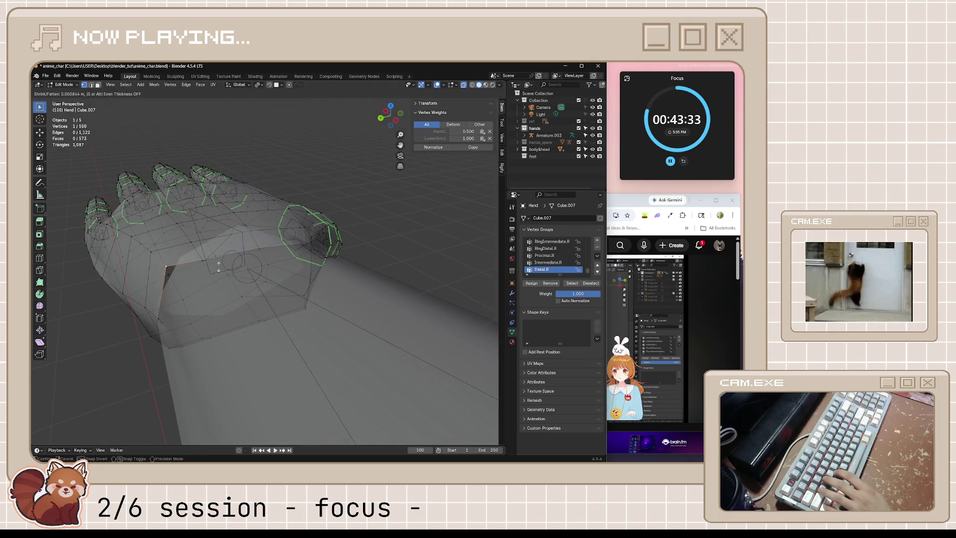
pyautogui.click(230, 390)
# Offset further hand vertices inward along their normals from other viewing angles.
pyautogui.moveTo(230, 389)
pyautogui.mouseDown(button='middle')
pyautogui.moveTo(208, 384)
pyautogui.moveTo(322, 260)
pyautogui.moveTo(332, 314)
pyautogui.moveTo(346, 322)
pyautogui.mouseUp(button='middle')
pyautogui.keyDown('shift'); pyautogui.click(328, 268); pyautogui.keyUp('shift')
pyautogui.hotkey('alt', 's')
pyautogui.click(336, 284)
pyautogui.hotkey('alt', 'z')
pyautogui.hotkey('alt', 's')
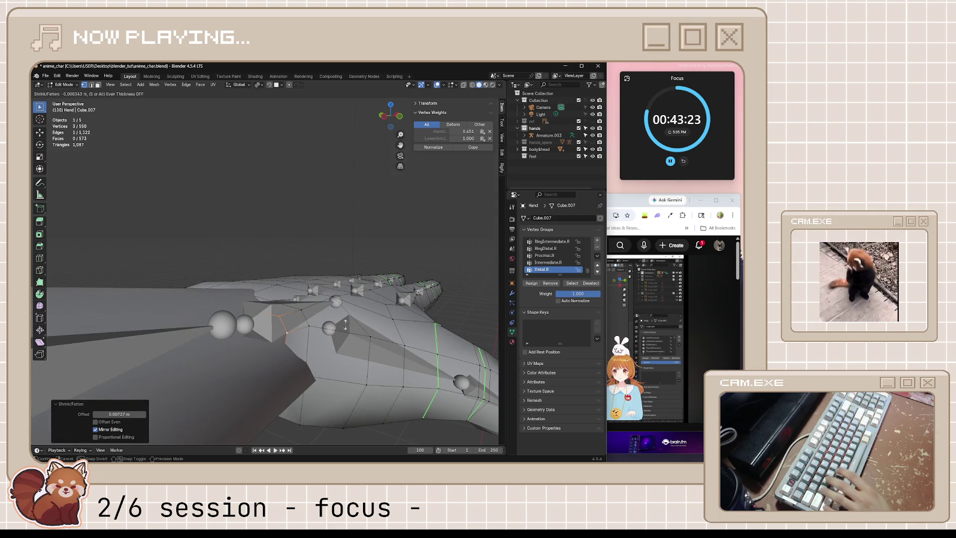
pyautogui.click(341, 360)
pyautogui.moveTo(341, 361); pyautogui.dragTo(270, 414, button='middle')
pyautogui.click(270, 414)
pyautogui.hotkey('alt', 's')
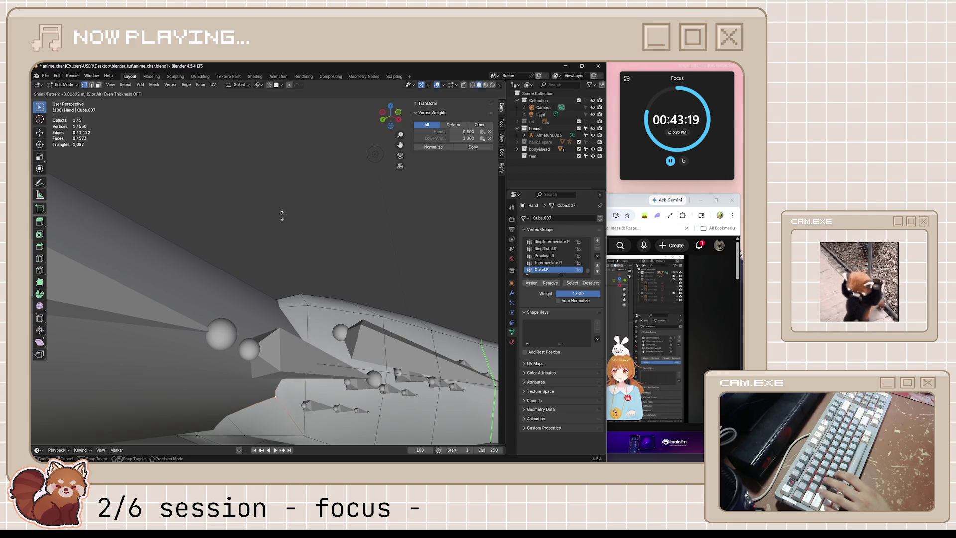
pyautogui.click(248, 248)
# Push part of the hand outward by about 0.03 m along its normals, cancelling a stray move.
pyautogui.hotkey('alt', 'z')
pyautogui.moveTo(283, 232)
pyautogui.mouseDown(button='middle')
pyautogui.moveTo(335, 265)
pyautogui.moveTo(367, 258)
pyautogui.moveTo(240, 270)
pyautogui.moveTo(337, 351)
pyautogui.moveTo(293, 296)
pyautogui.mouseUp(button='middle')
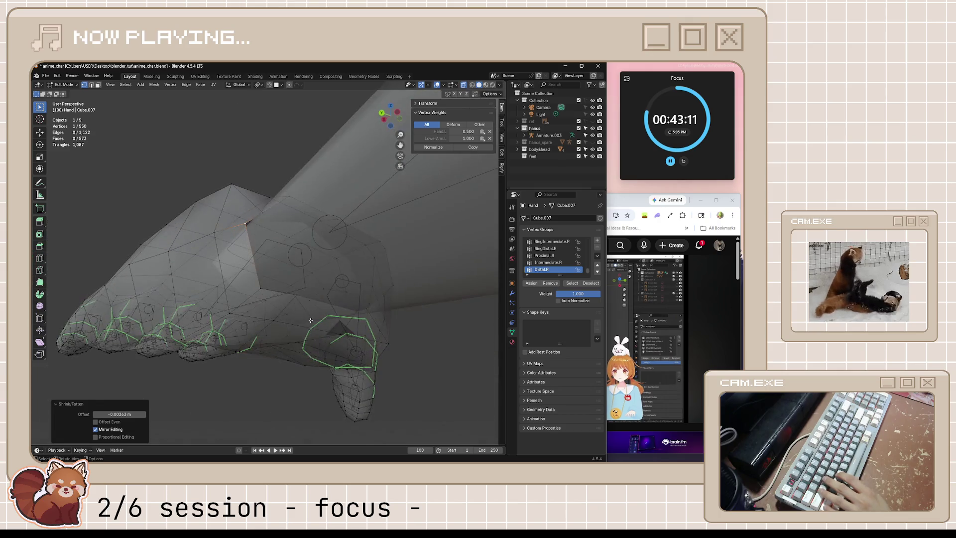
pyautogui.hotkey('alt', 's')
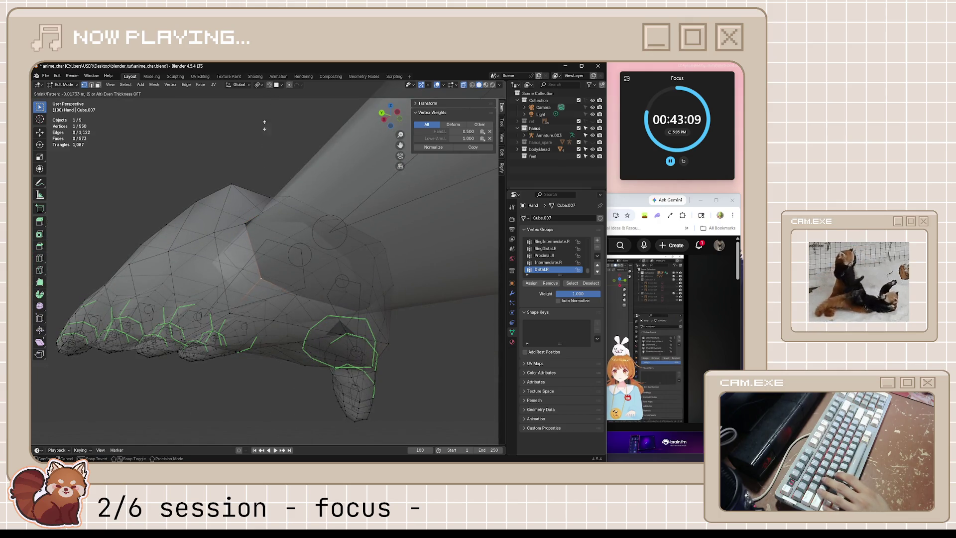
pyautogui.click(297, 197)
pyautogui.hotkey('alt', 'z')
pyautogui.moveTo(298, 201); pyautogui.dragTo(315, 322, button='middle')
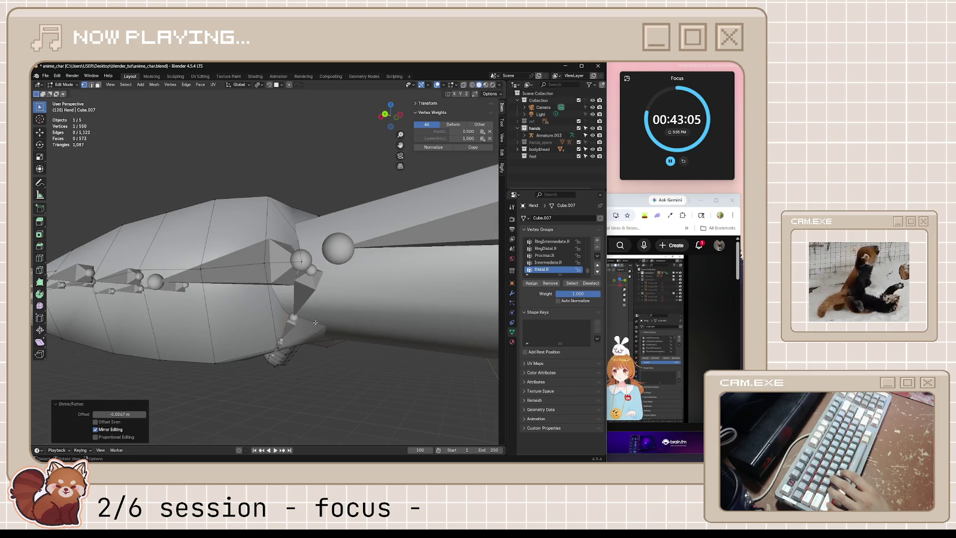
pyautogui.hotkey('alt', 's')
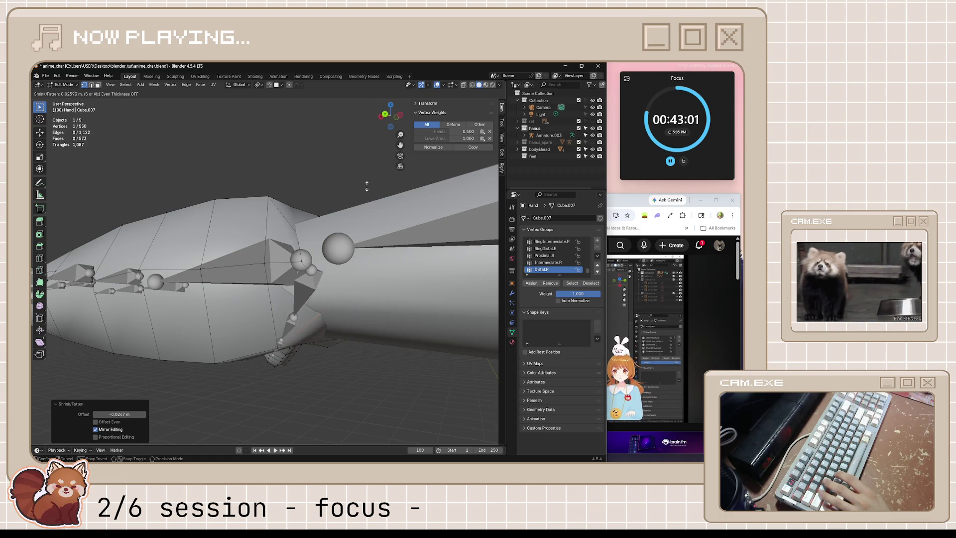
pyautogui.click(369, 152)
pyautogui.moveTo(365, 306)
pyautogui.mouseDown(button='middle')
pyautogui.moveTo(365, 371)
pyautogui.moveTo(374, 376)
pyautogui.mouseUp(button='middle')
pyautogui.press('g')
pyautogui.press('Escape')
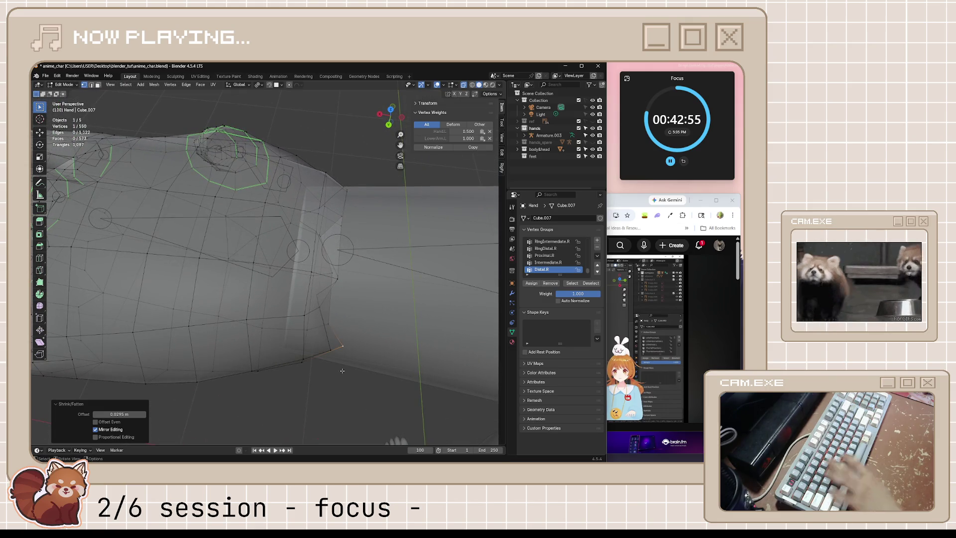
# From top view, nudge the wrist vertices a few millimetres so the wrist edge meets the forearm.
pyautogui.press('KP_7')
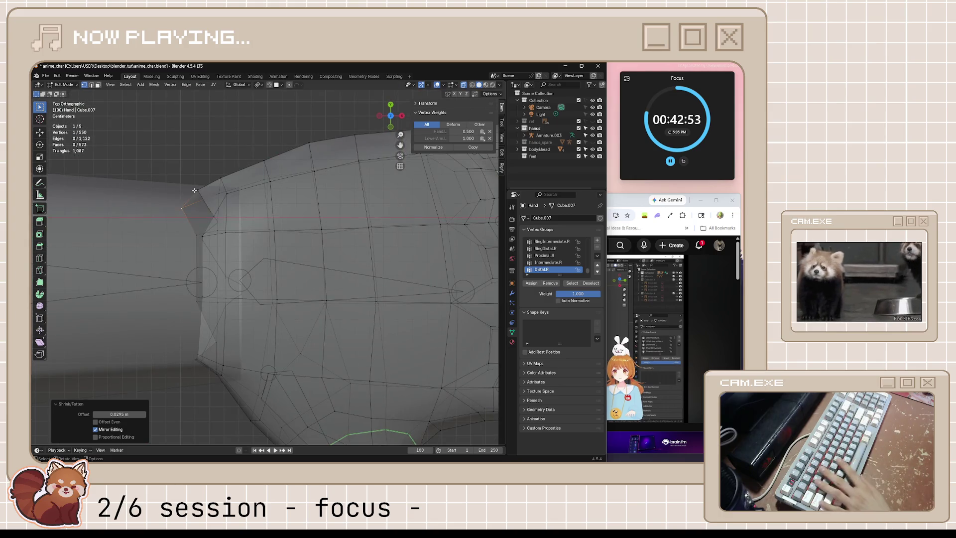
pyautogui.press('g')
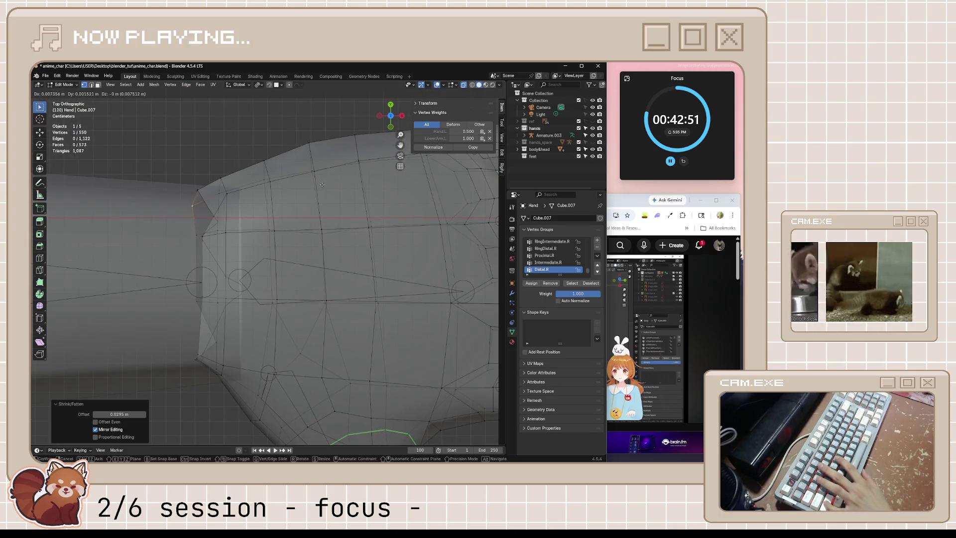
pyautogui.click(322, 160)
pyautogui.moveTo(322, 160)
pyautogui.mouseDown(button='middle')
pyautogui.moveTo(258, 241)
pyautogui.moveTo(368, 324)
pyautogui.moveTo(291, 240)
pyautogui.mouseUp(button='middle')
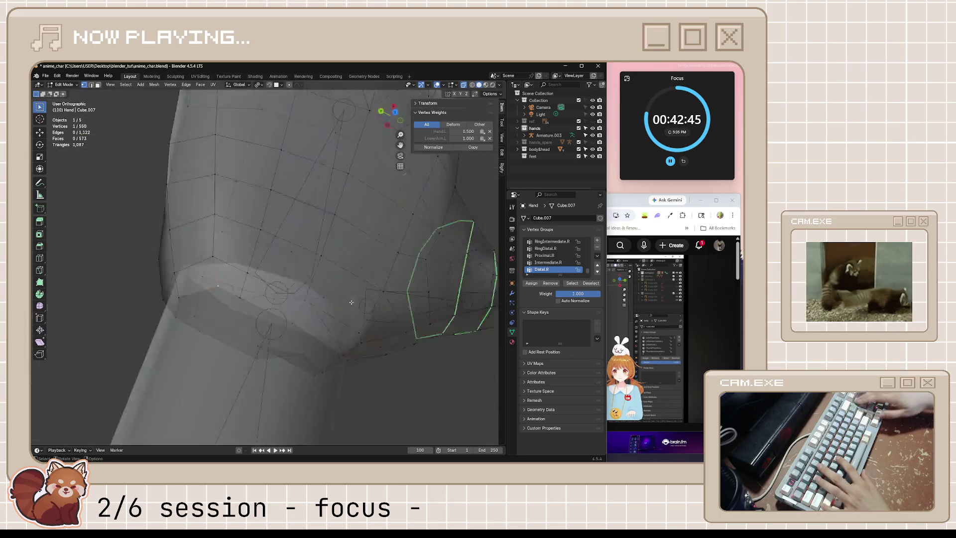
pyautogui.press('KP_7')
pyautogui.press('g')
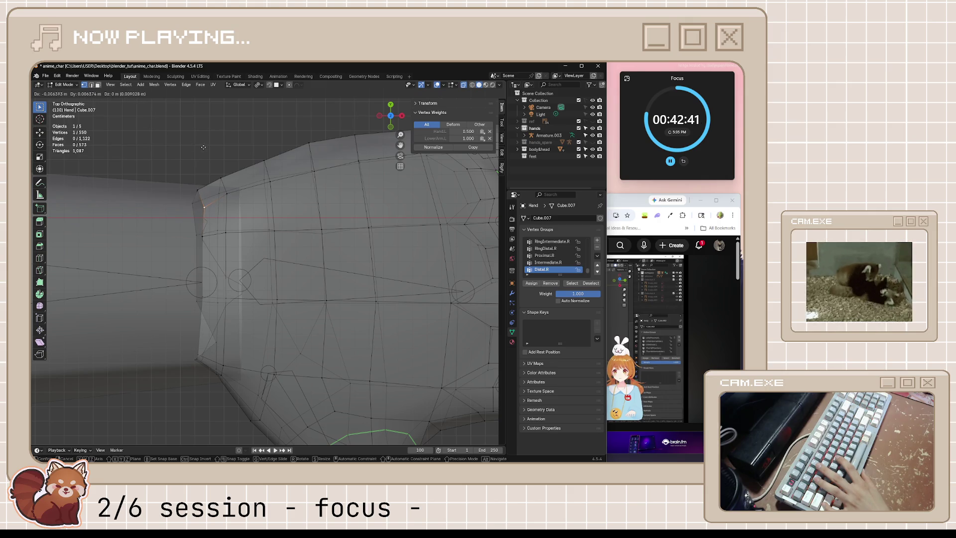
pyautogui.click(184, 93)
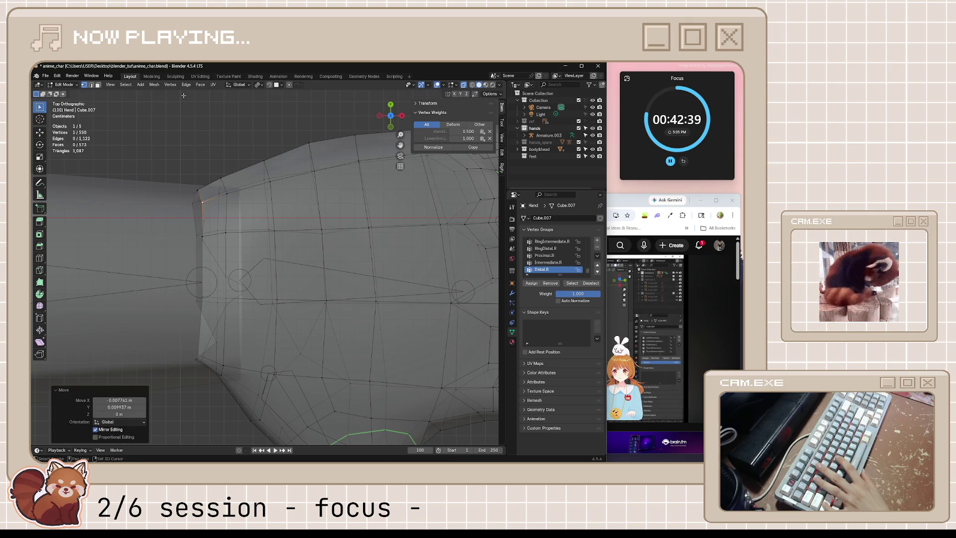
# Save anime_char.blend and switch the mesh to see-through display around the arm.
pyautogui.moveTo(208, 419)
pyautogui.mouseDown(button='middle')
pyautogui.moveTo(265, 341)
pyautogui.moveTo(336, 339)
pyautogui.mouseUp(button='middle')
pyautogui.hotkey('ctrl', 's')
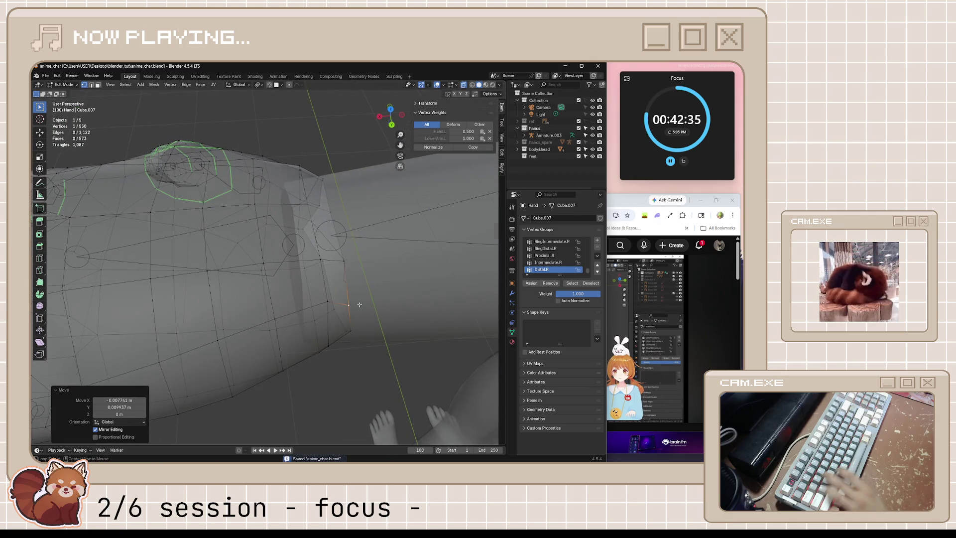
pyautogui.hotkey('shift', 'z')
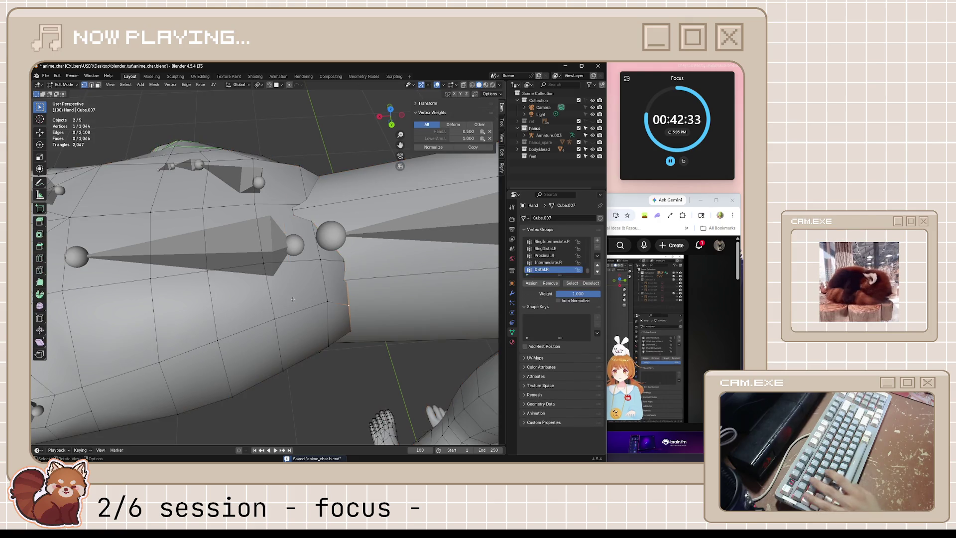
pyautogui.moveTo(292, 300)
pyautogui.mouseDown(button='middle')
pyautogui.moveTo(280, 234)
pyautogui.moveTo(346, 253)
pyautogui.moveTo(343, 197)
pyautogui.mouseUp(button='middle')
pyautogui.hotkey('shift', 'z')
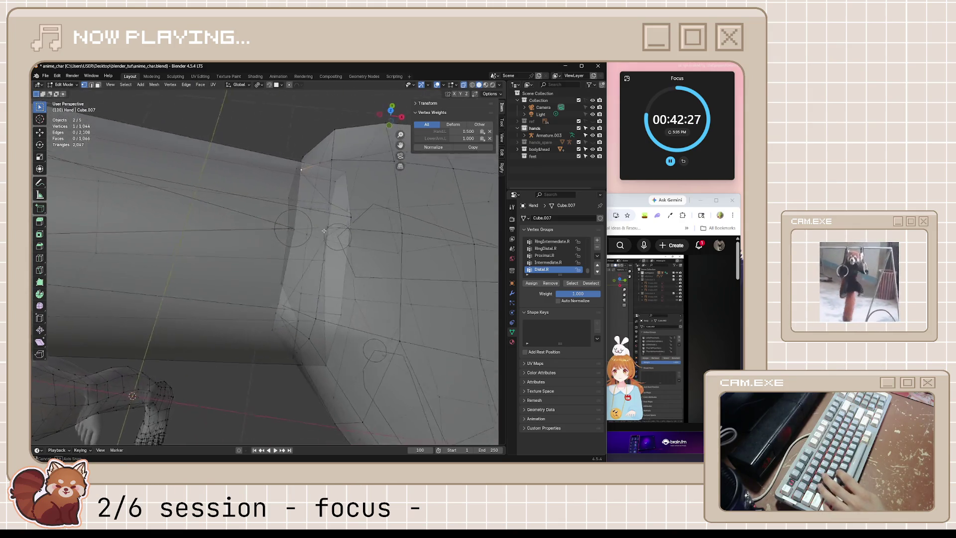
# Edge-slide an arm loop near the wrist by about 0.18 and return to Object Mode.
pyautogui.keyDown('alt'); pyautogui.click(344, 192); pyautogui.keyUp('alt')
pyautogui.press('g')
pyautogui.press('g')
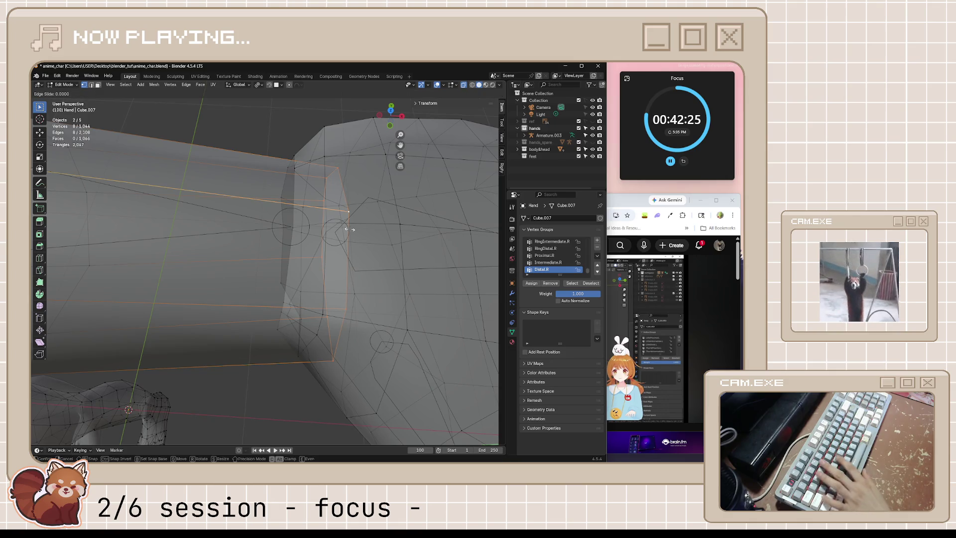
pyautogui.click(435, 200)
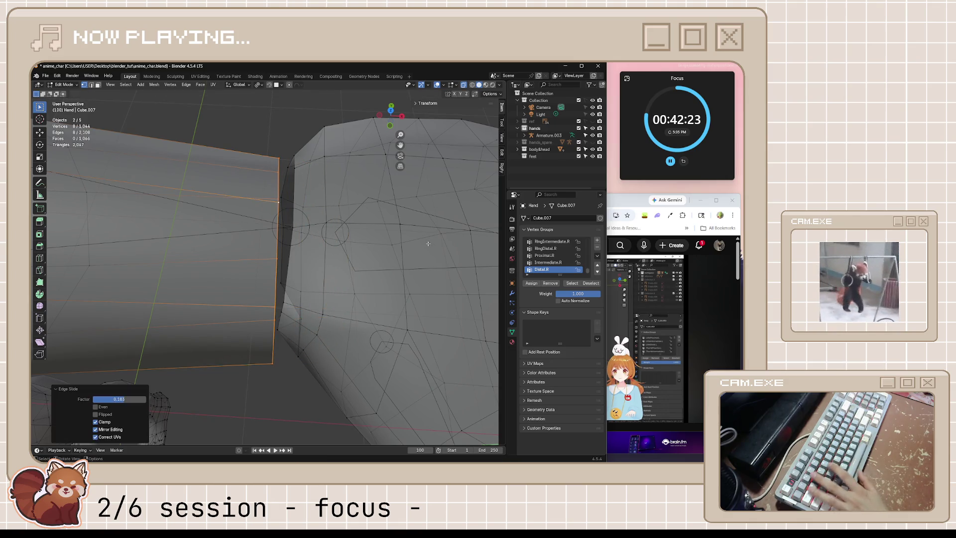
pyautogui.press('Tab')
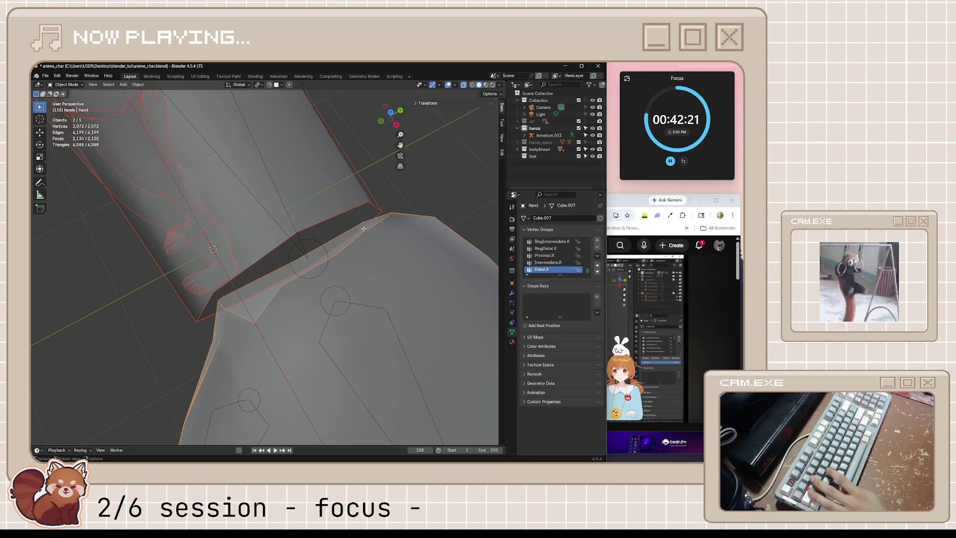
# In Edit Mode with X-ray off, slide a wrist-seam vertex along its edge by about 0.6.
pyautogui.press('Tab')
pyautogui.moveTo(365, 229)
pyautogui.mouseDown(button='middle')
pyautogui.moveTo(277, 209)
pyautogui.moveTo(259, 325)
pyautogui.mouseUp(button='middle')
pyautogui.hotkey('alt', 'z')
pyautogui.click(274, 258)
pyautogui.click(258, 306)
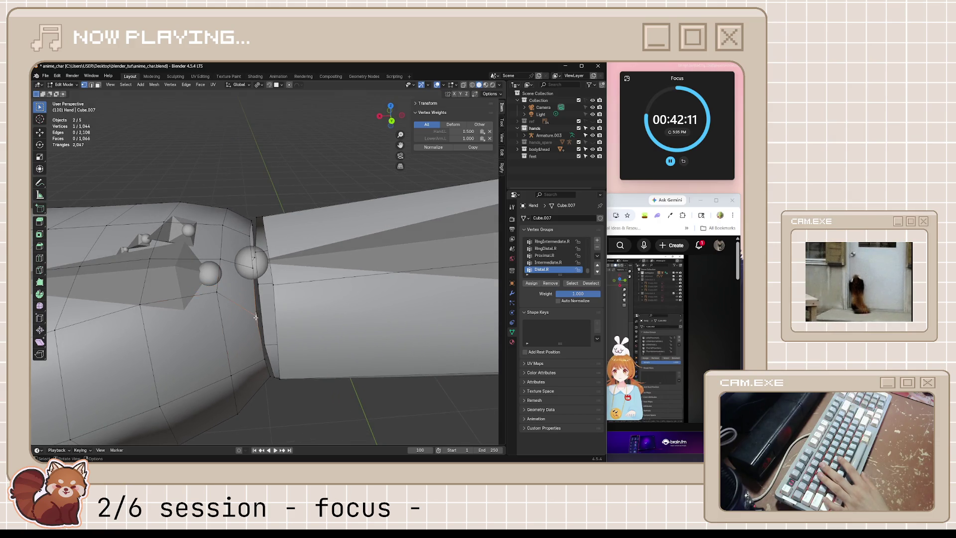
pyautogui.press('g')
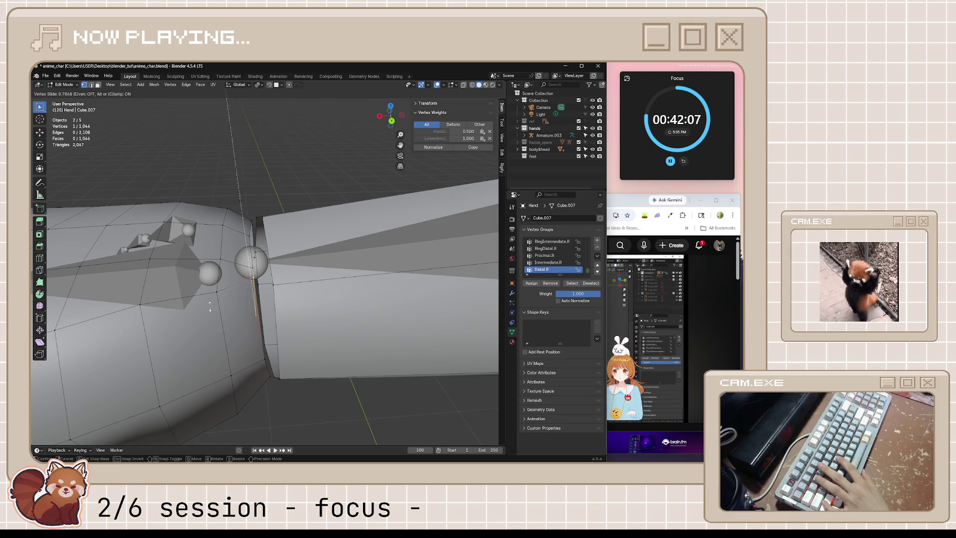
pyautogui.click(239, 390)
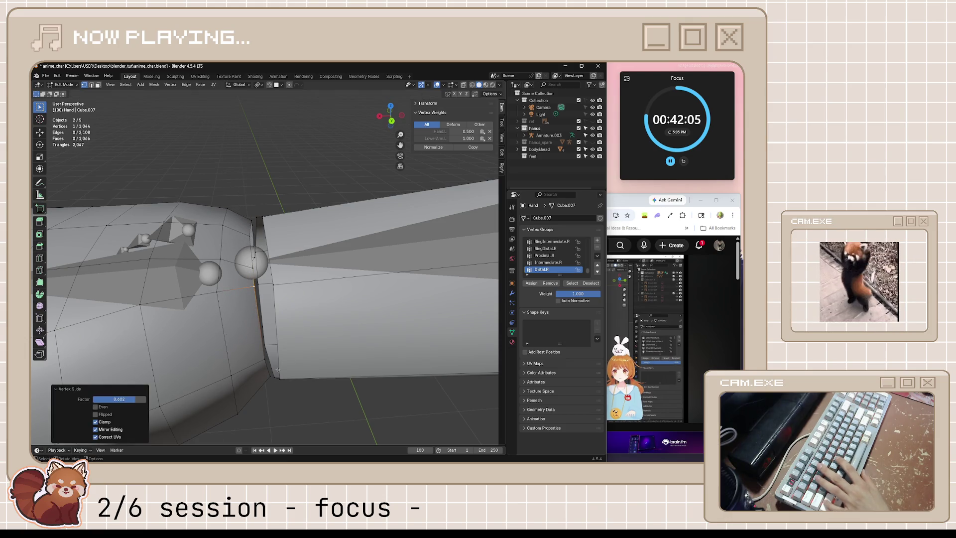
pyautogui.moveTo(278, 370); pyautogui.dragTo(288, 358, button='middle')
pyautogui.click(276, 289)
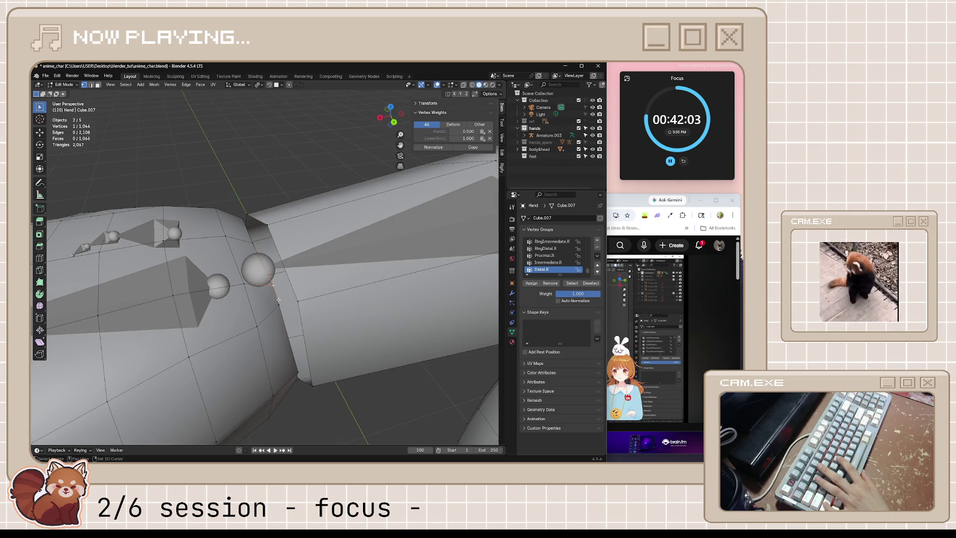
# Merge a pair of hand-arm seam vertices At Last and inspect the junction.
pyautogui.rightClick(278, 304)
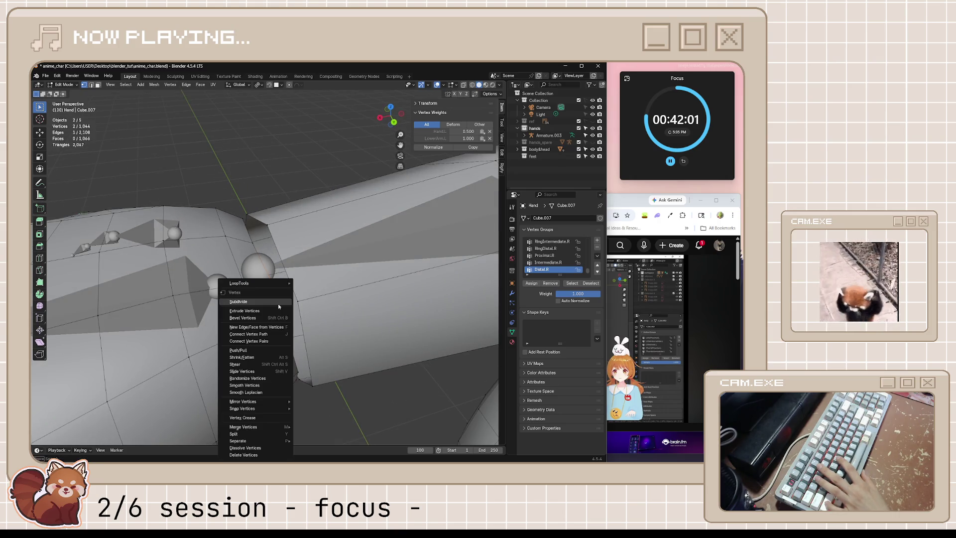
pyautogui.click(280, 308)
pyautogui.press('m')
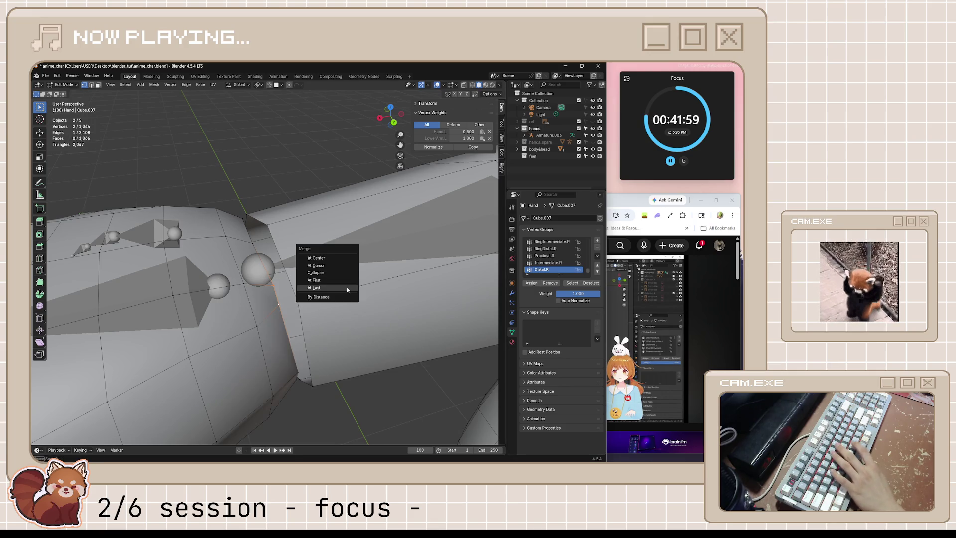
pyautogui.click(360, 286)
pyautogui.moveTo(353, 355)
pyautogui.mouseDown(button='middle')
pyautogui.moveTo(333, 303)
pyautogui.moveTo(363, 248)
pyautogui.mouseUp(button='middle')
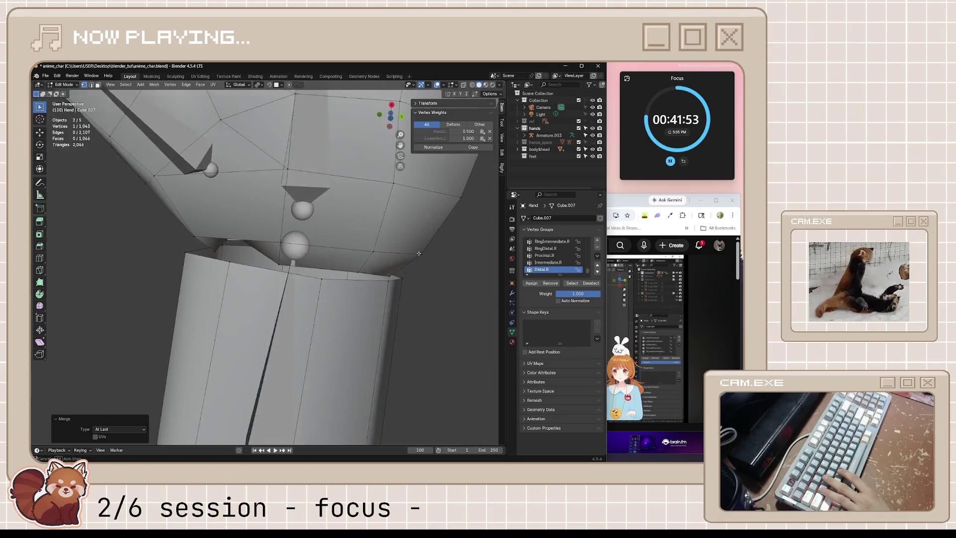
pyautogui.moveTo(362, 248); pyautogui.dragTo(395, 225, button='middle')
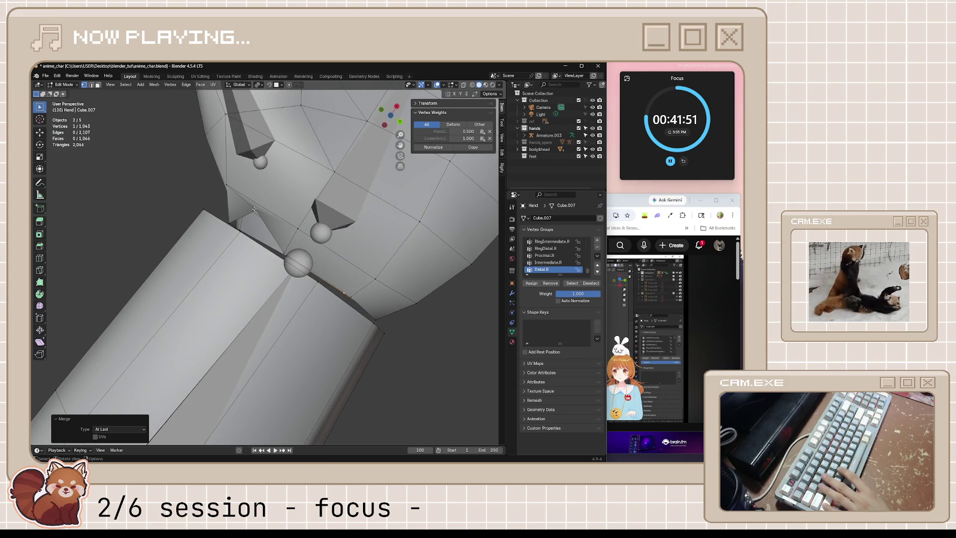
pyautogui.moveTo(254, 210); pyautogui.dragTo(285, 228, button='middle')
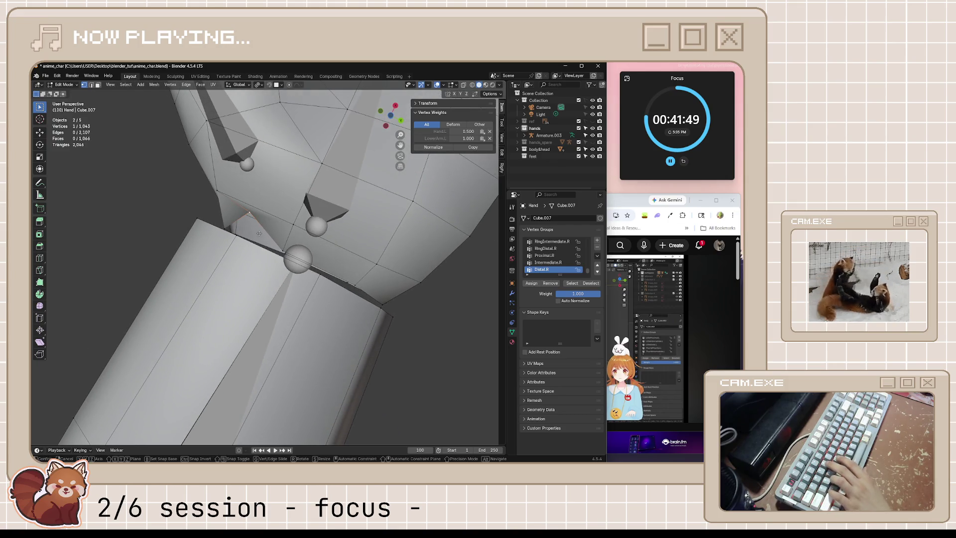
# Move a seam vertex, undo it, merge the pair At Last instead, then switch to Spotify.
pyautogui.press('g')
pyautogui.click(246, 254)
pyautogui.moveTo(246, 254)
pyautogui.mouseDown(button='middle')
pyautogui.moveTo(255, 286)
pyautogui.moveTo(369, 191)
pyautogui.moveTo(335, 244)
pyautogui.moveTo(294, 278)
pyautogui.mouseUp(button='middle')
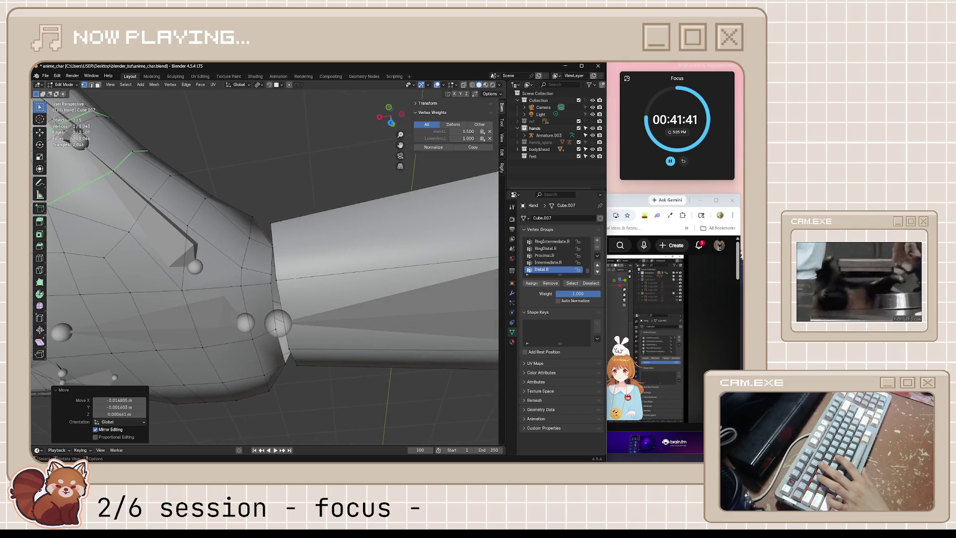
pyautogui.hotkey('ctrl', 'z')
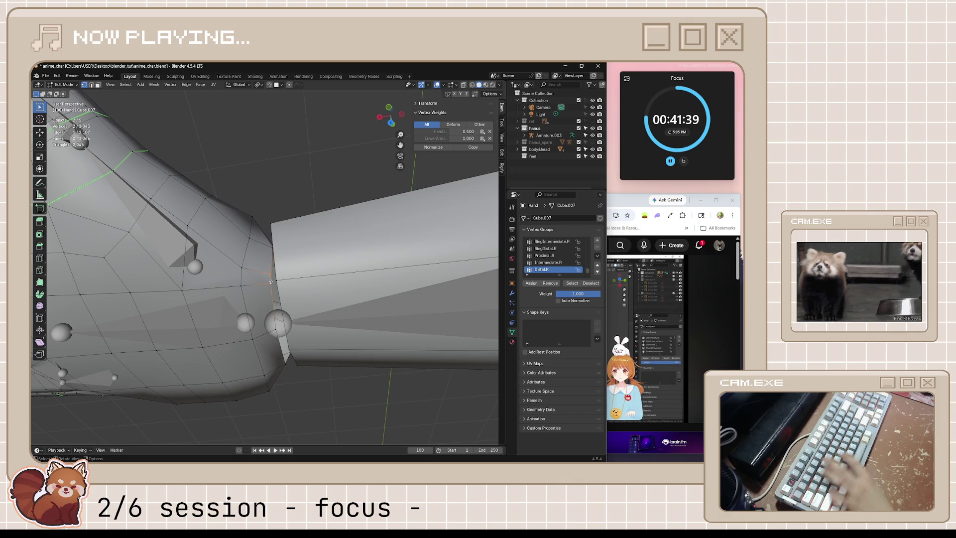
pyautogui.press('m')
pyautogui.click(270, 281)
pyautogui.hotkey('alt', 'Tab')
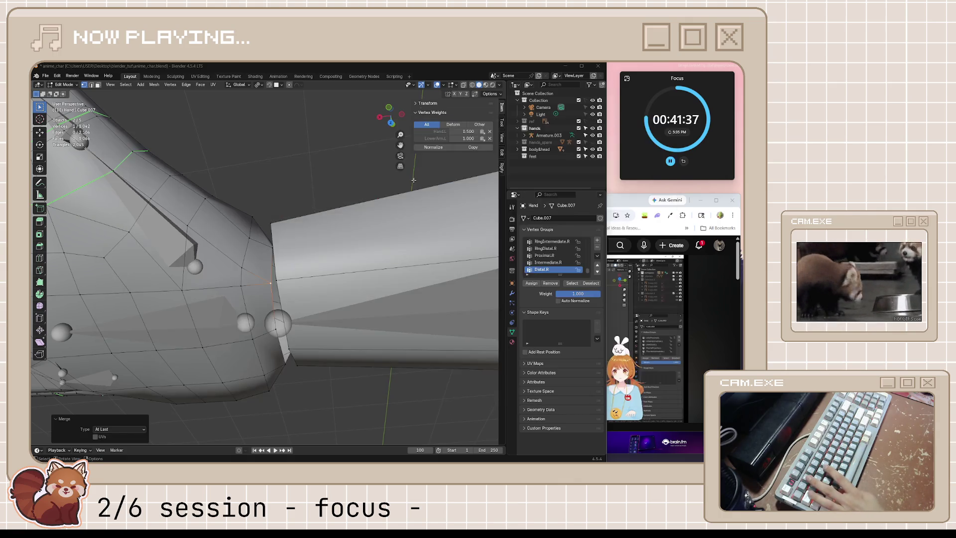
pyautogui.hotkey('alt', 'Tab')
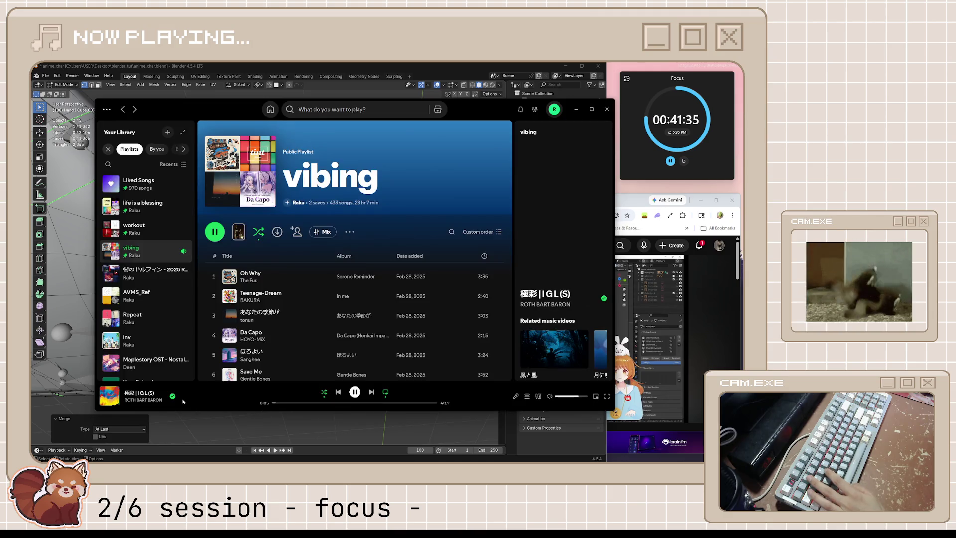
# Untick the vibing playlist for the playing track and glance at the ad info in the browser.
pyautogui.click(172, 396)
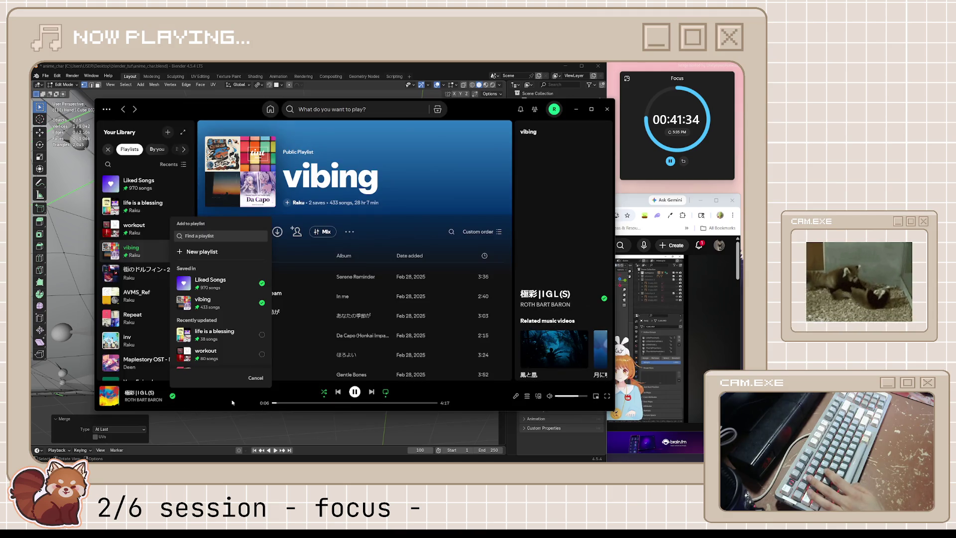
pyautogui.click(261, 303)
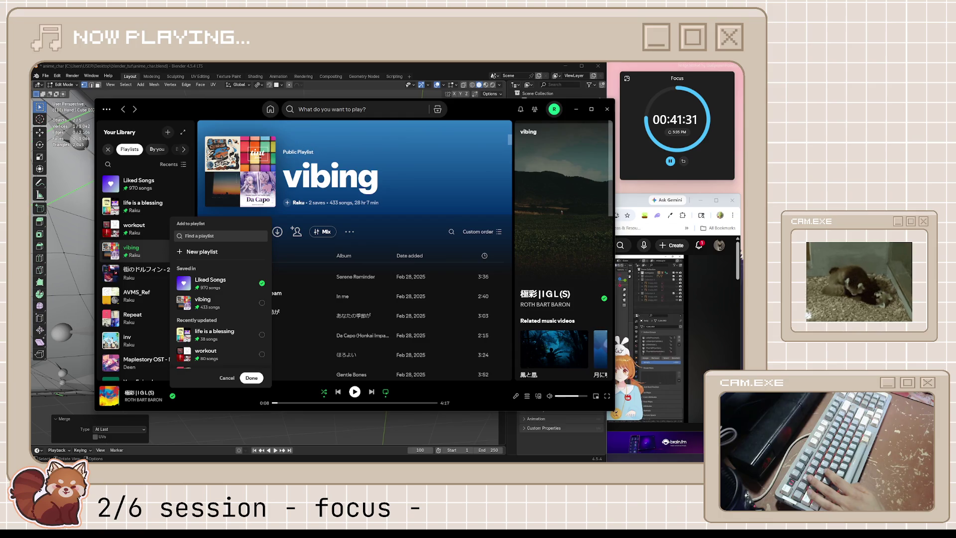
pyautogui.hotkey('alt', 'Tab')
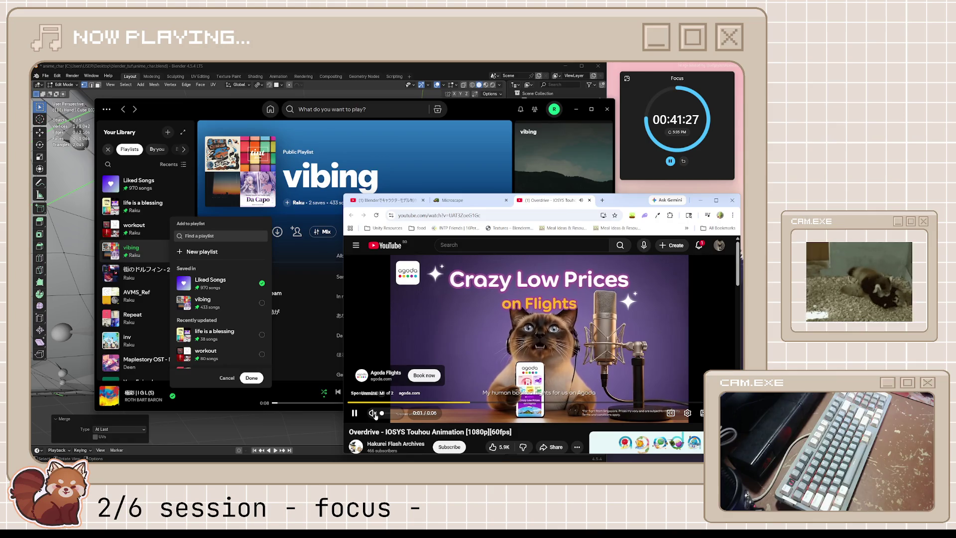
pyautogui.click(368, 393)
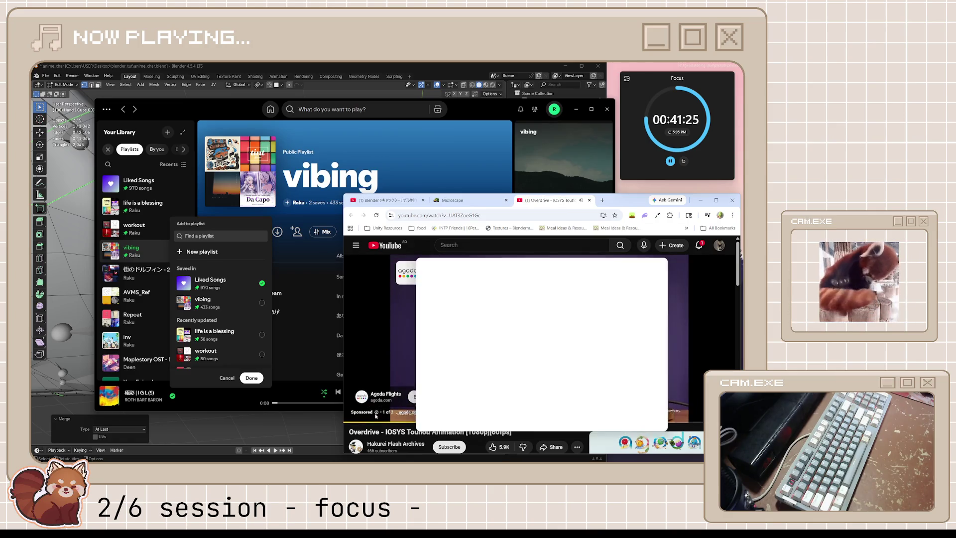
pyautogui.click(650, 269)
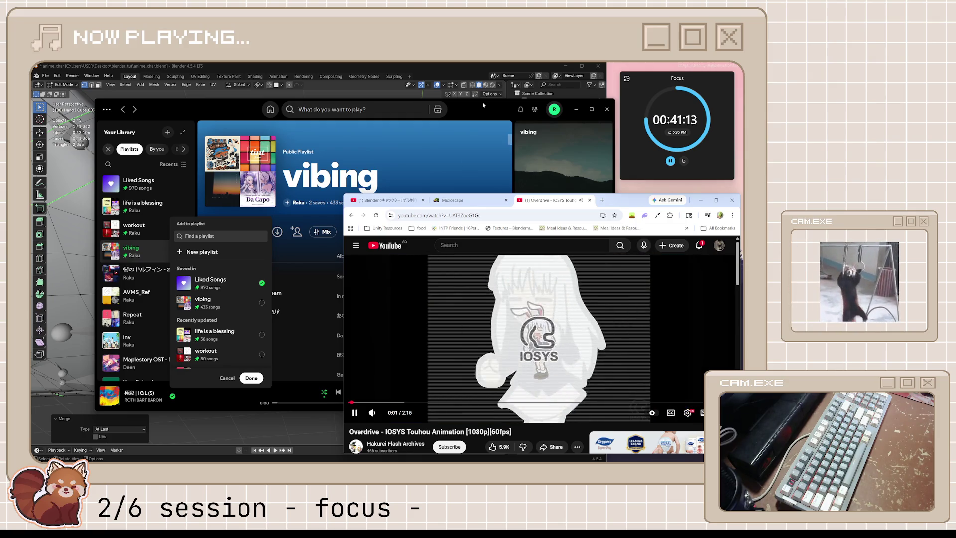
# Minimize Spotify and bring Blender back to the front.
pyautogui.click(487, 107)
pyautogui.click(577, 109)
pyautogui.click(508, 66)
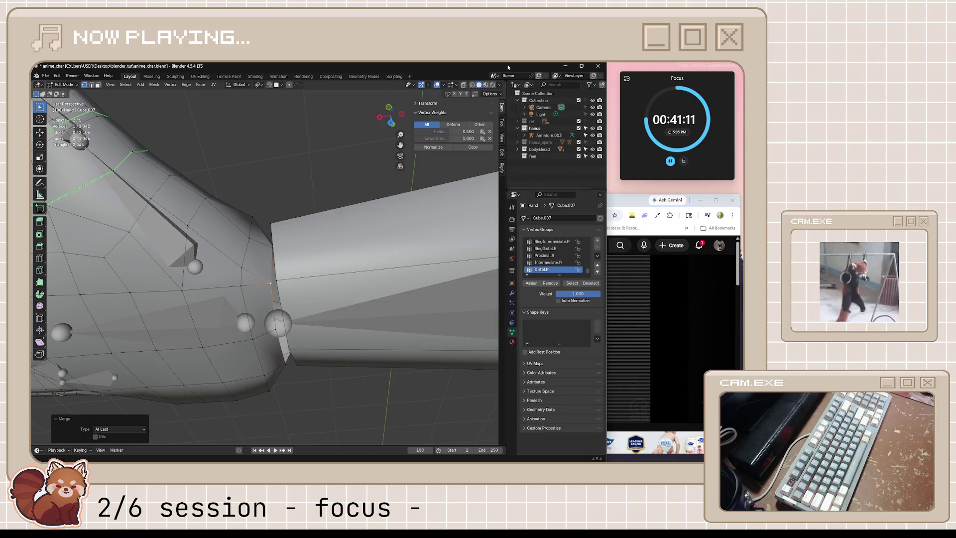
# Make the body mesh Cube.001 the active edit object at the wrist seam, briefly checking YouTube.
pyautogui.moveTo(298, 321); pyautogui.dragTo(395, 301, button='middle')
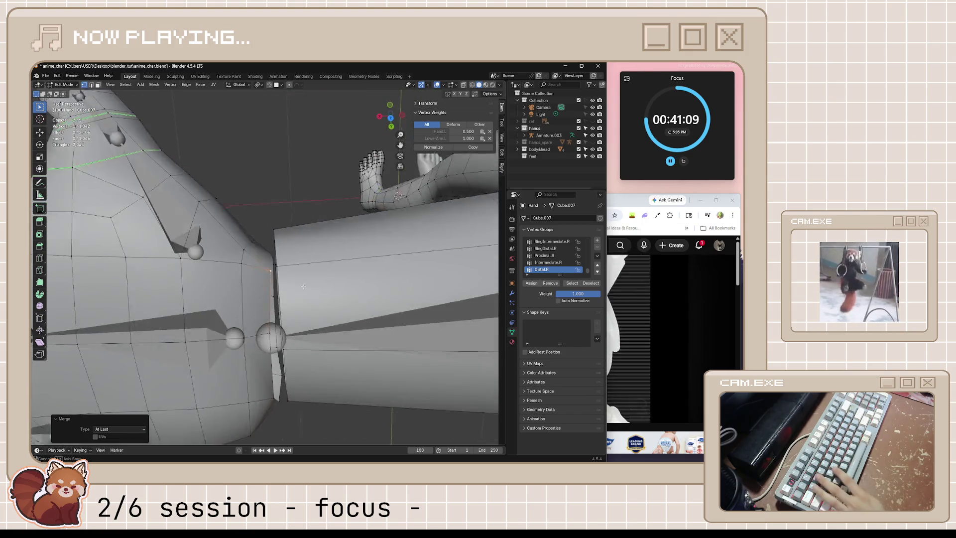
pyautogui.moveTo(293, 372)
pyautogui.mouseDown(button='middle')
pyautogui.moveTo(300, 238)
pyautogui.moveTo(371, 194)
pyautogui.moveTo(362, 219)
pyautogui.mouseUp(button='middle')
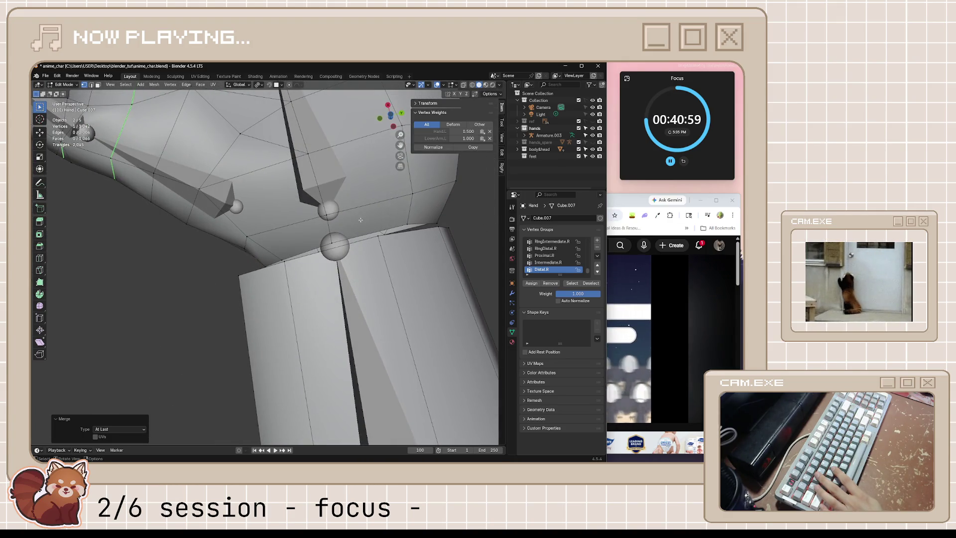
pyautogui.scroll(-5, 361, 219)
pyautogui.scroll(3, 361, 219)
pyautogui.scroll(2, 367, 224)
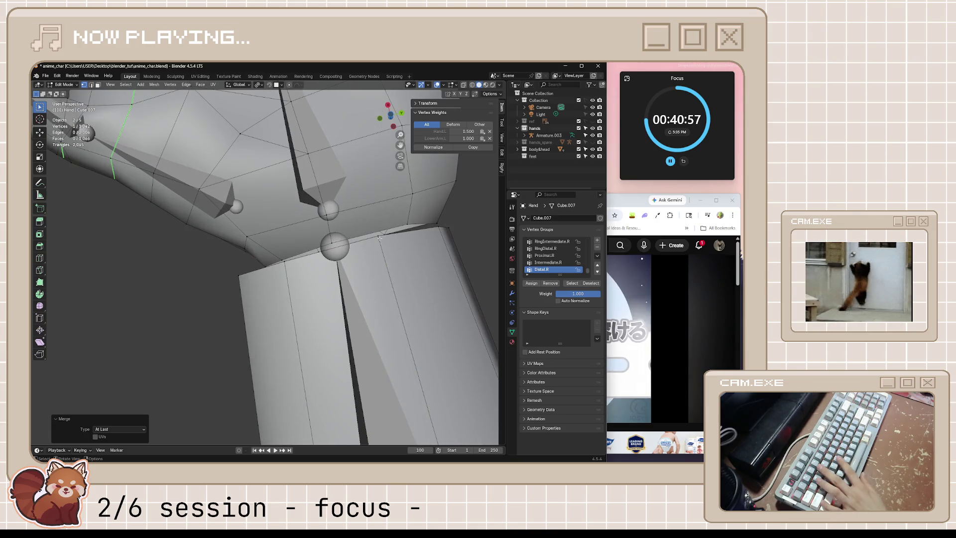
pyautogui.click(411, 228)
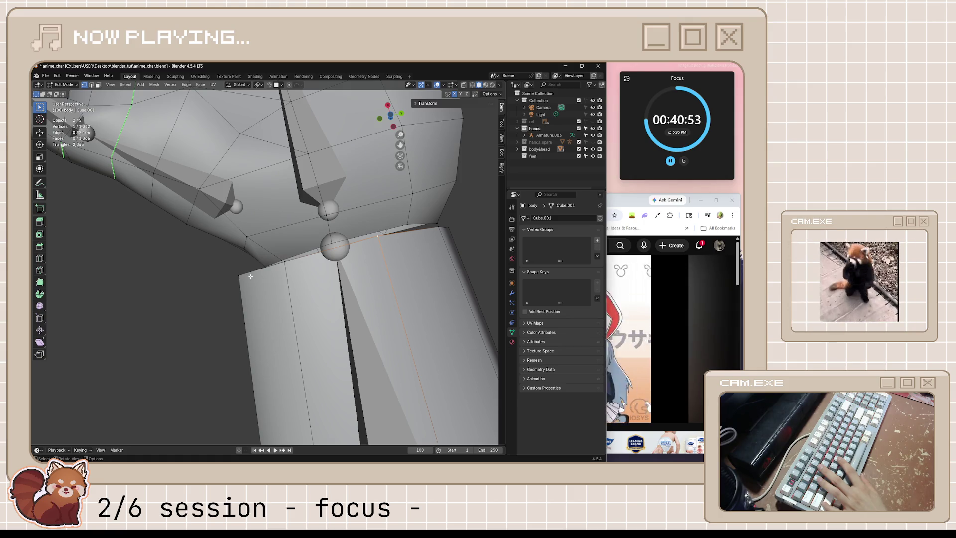
pyautogui.moveTo(250, 277); pyautogui.dragTo(400, 160, button='middle')
pyautogui.click(620, 224)
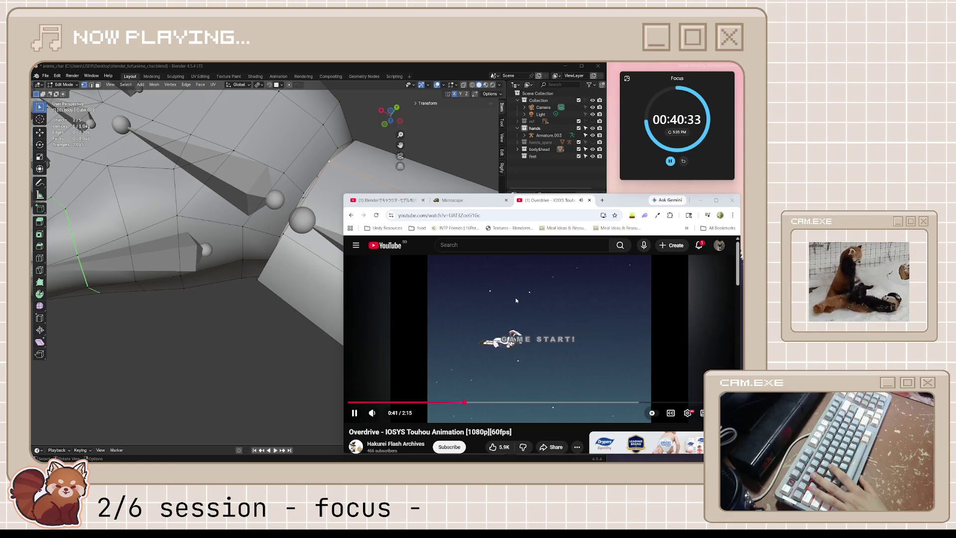
pyautogui.moveTo(322, 224)
pyautogui.mouseDown(button='middle')
pyautogui.moveTo(415, 232)
pyautogui.moveTo(359, 257)
pyautogui.mouseUp(button='middle')
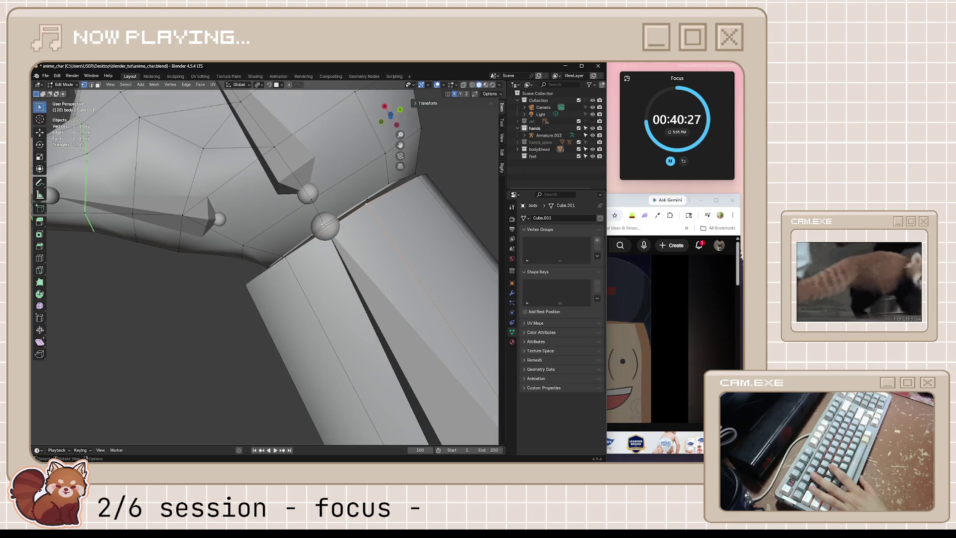
# Back on the hand mesh, merge seam vertices At Last and vertex-slide one along its edge.
pyautogui.click(365, 202)
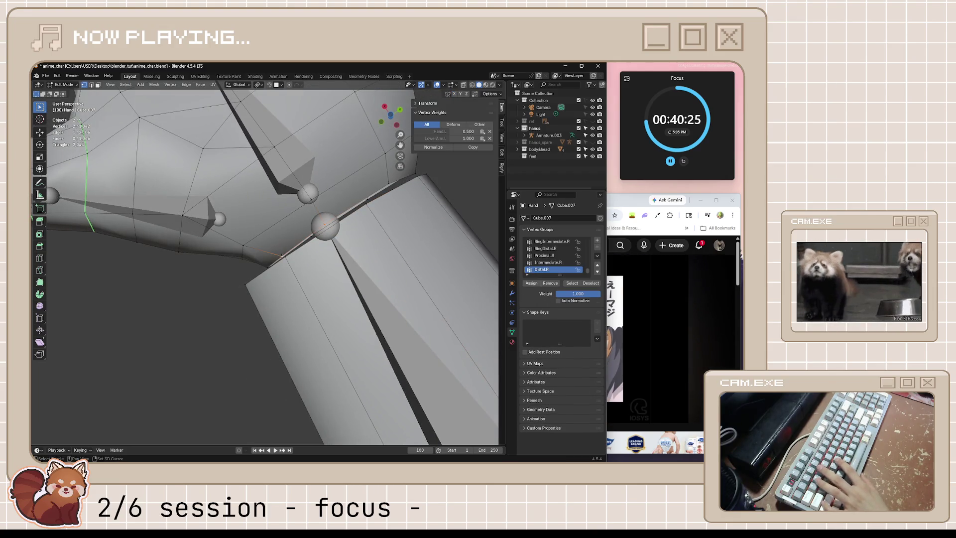
pyautogui.press('m')
pyautogui.click(310, 260)
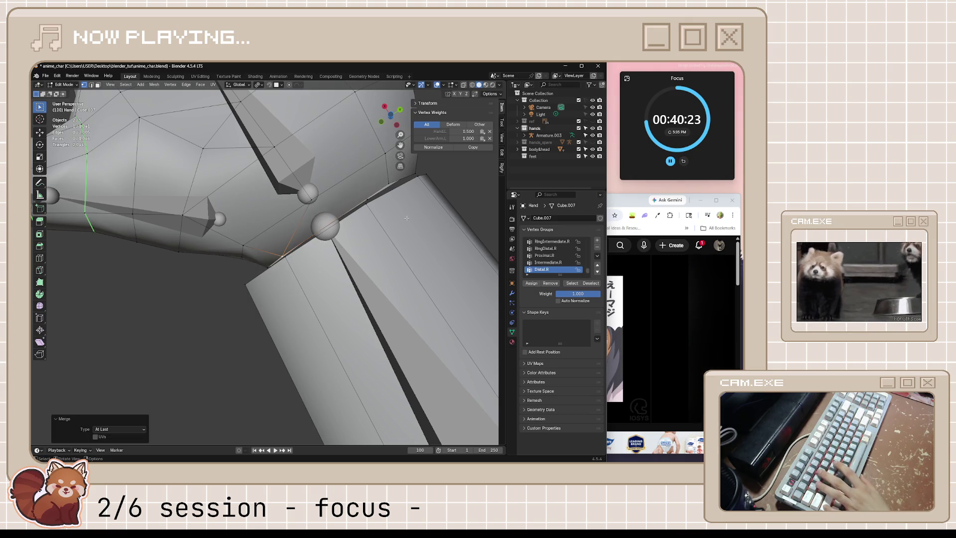
pyautogui.moveTo(406, 219); pyautogui.dragTo(393, 223, button='middle')
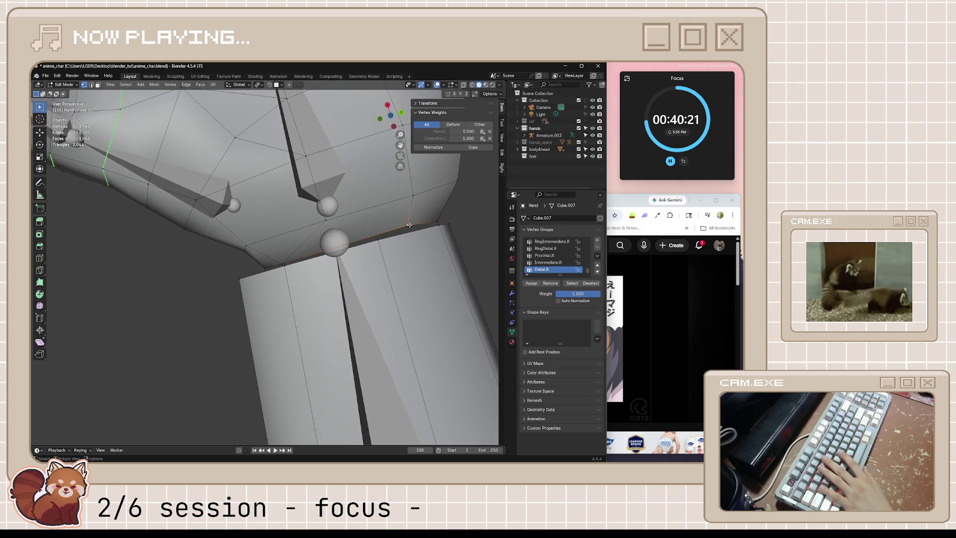
pyautogui.press('g')
pyautogui.press('g')
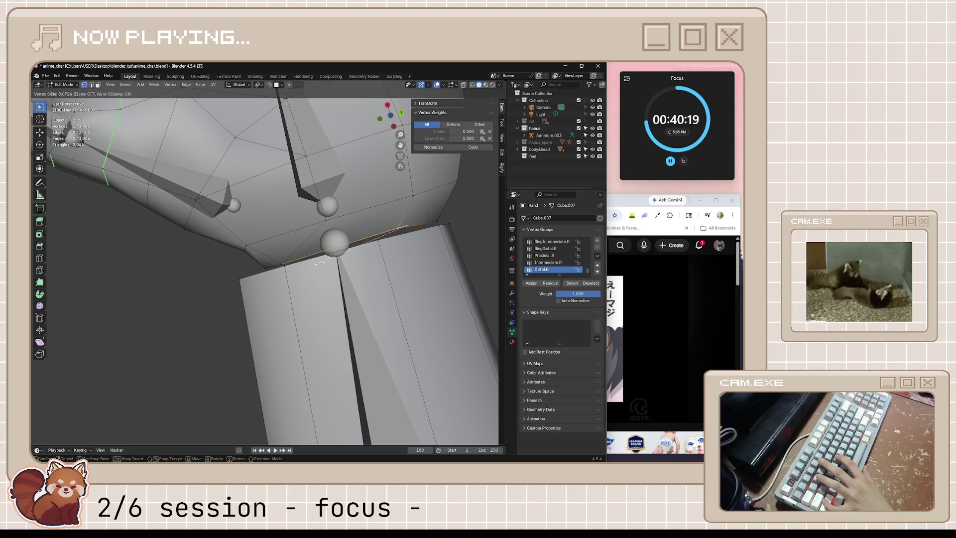
pyautogui.click(210, 291)
pyautogui.scroll(-3, 413, 194)
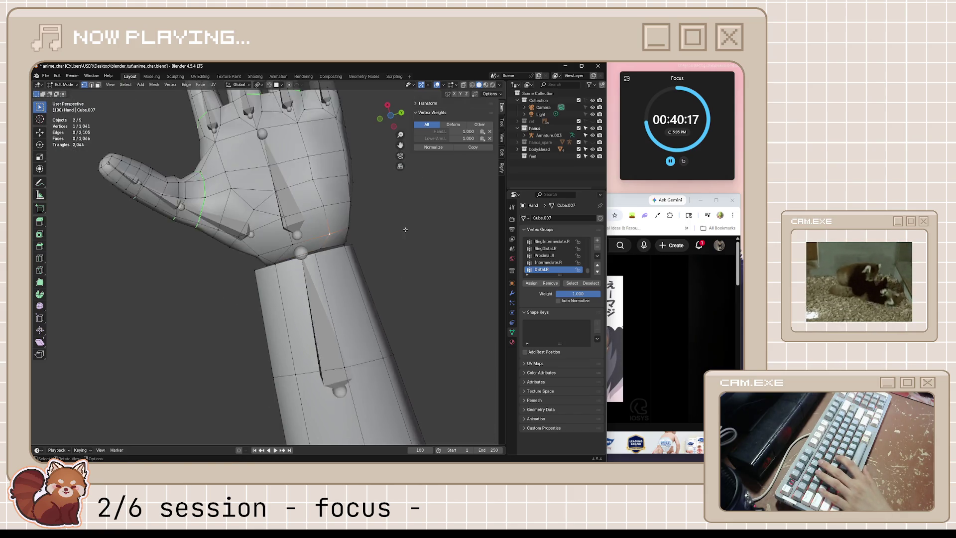
pyautogui.scroll(-2, 413, 193)
# Vertex-slide two more wrist vertices to even out the wrist loop, then view the whole forearm.
pyautogui.moveTo(330, 233)
pyautogui.mouseDown(button='middle')
pyautogui.moveTo(290, 287)
pyautogui.moveTo(321, 196)
pyautogui.moveTo(273, 163)
pyautogui.mouseUp(button='middle')
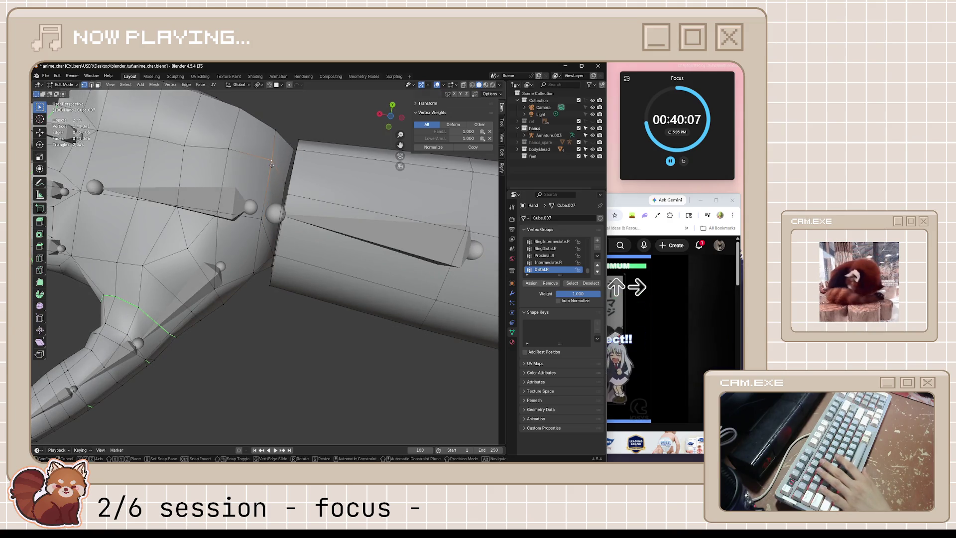
pyautogui.press('g')
pyautogui.press('g')
pyautogui.click(260, 276)
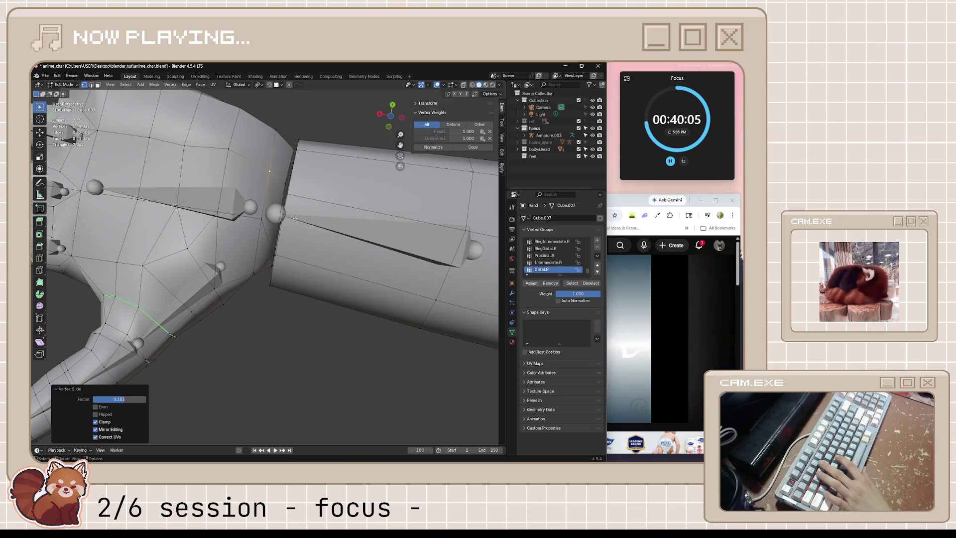
pyautogui.moveTo(300, 229); pyautogui.dragTo(292, 249, button='middle')
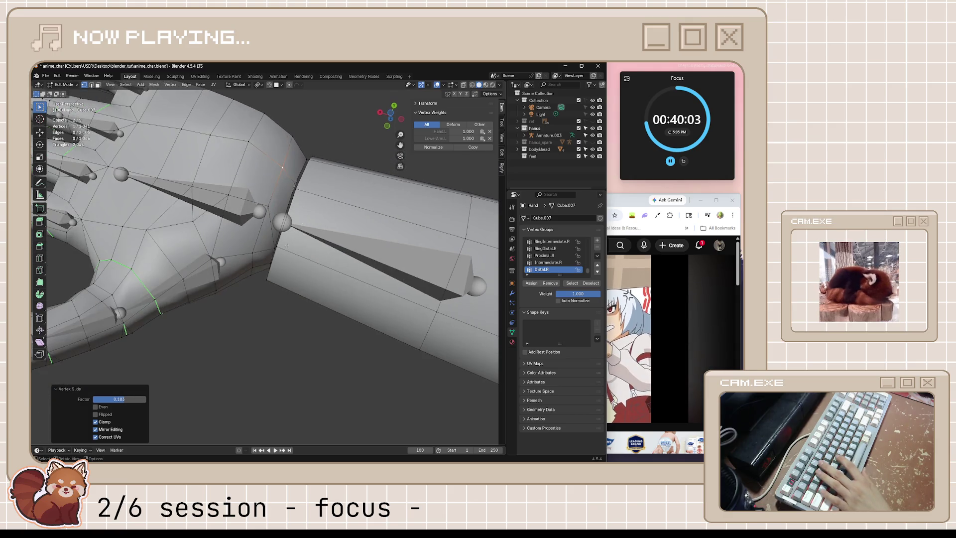
pyautogui.click(288, 249)
pyautogui.press('g')
pyautogui.press('g')
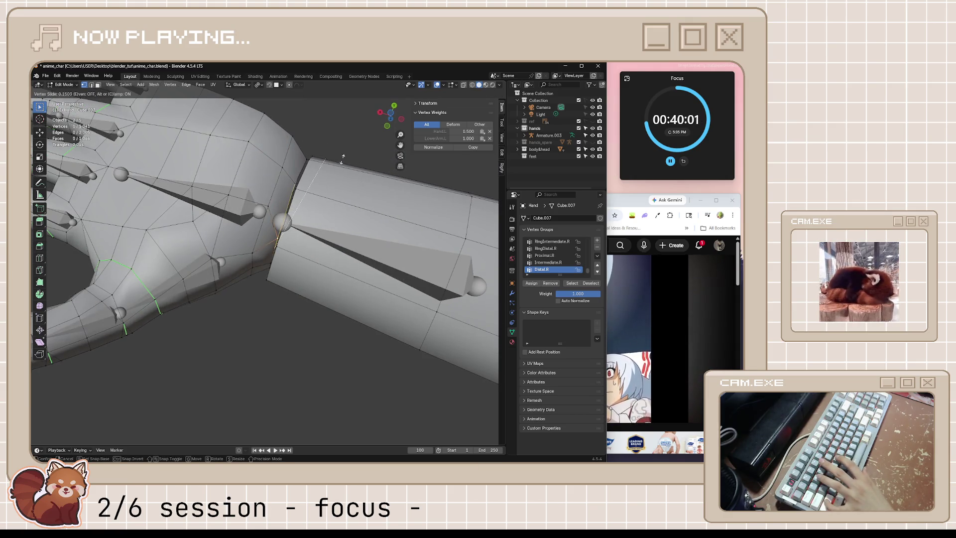
pyautogui.click(342, 160)
pyautogui.moveTo(342, 160)
pyautogui.mouseDown(button='middle')
pyautogui.moveTo(316, 273)
pyautogui.moveTo(320, 330)
pyautogui.mouseUp(button='middle')
pyautogui.scroll(-3, 316, 273)
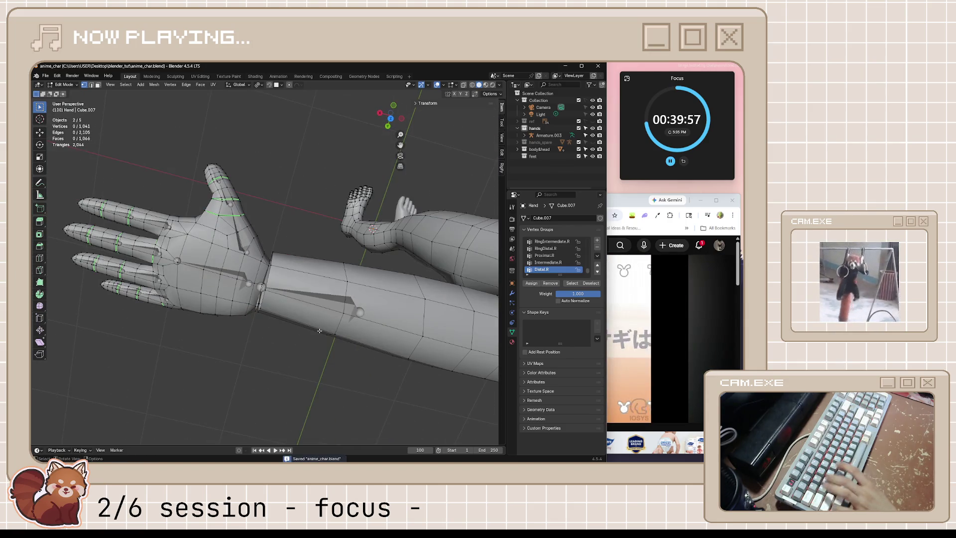
pyautogui.scroll(1, 324, 317)
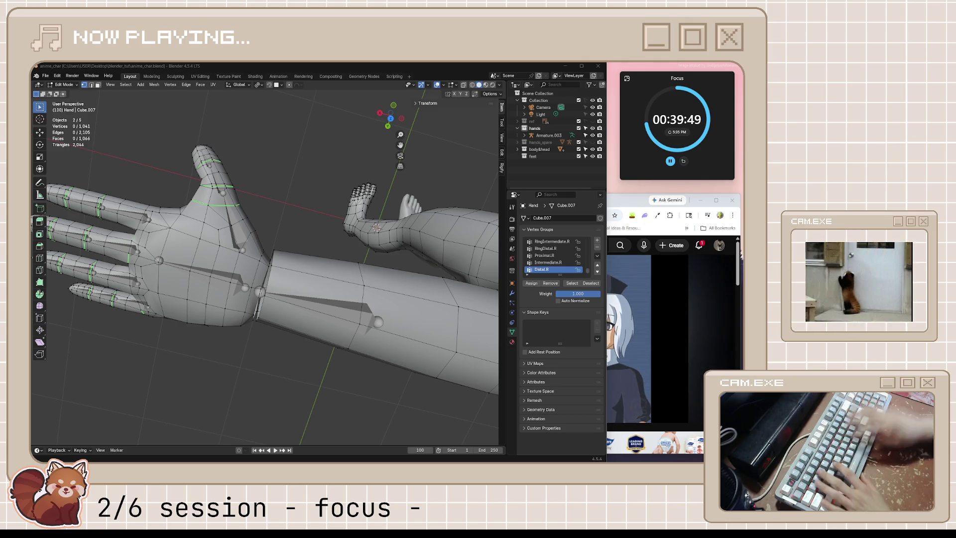
# Resume the Overdrive video in YouTube to about 1:47, then bring Spotify forward.
pyautogui.click(689, 251)
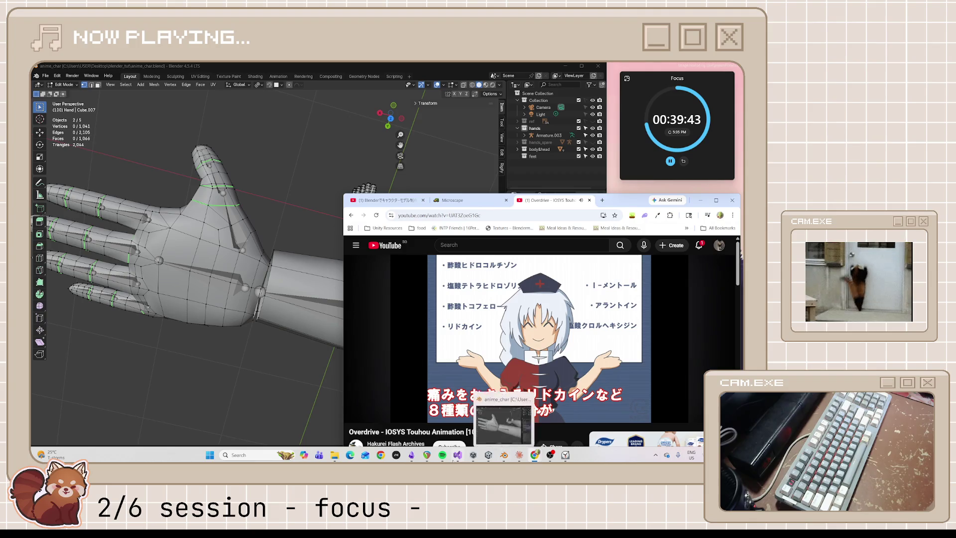
pyautogui.press('space')
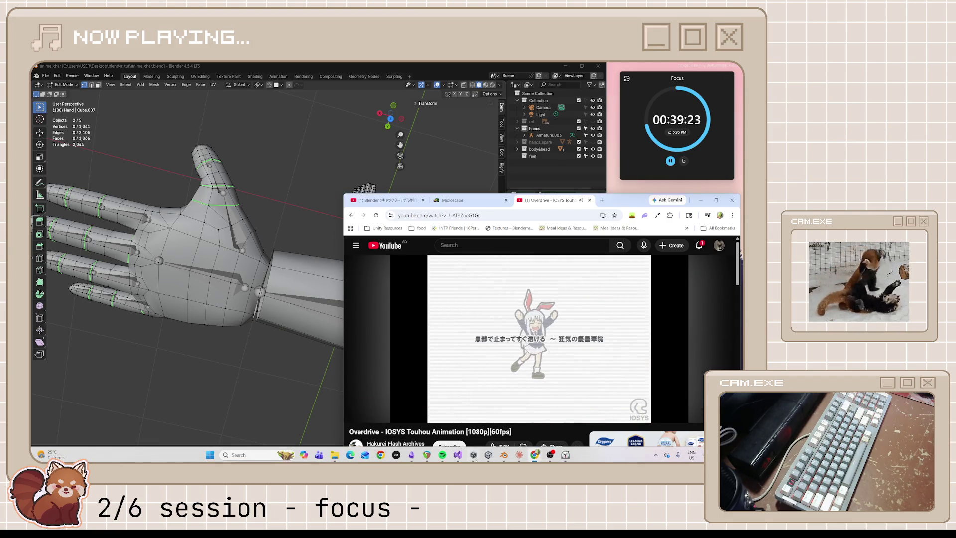
pyautogui.click(443, 454)
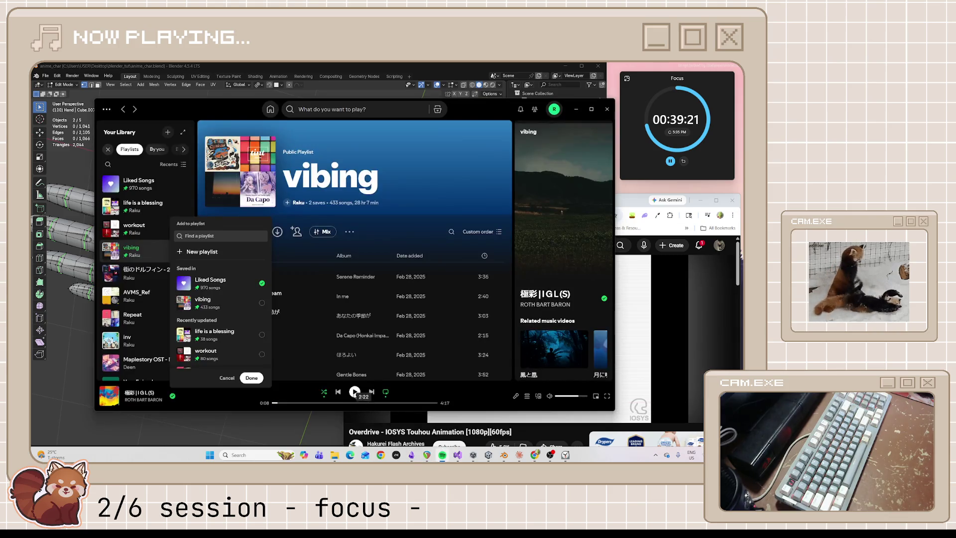
# Skip to the next vibing track, close the playlist popup, and close the Overdrive YouTube tab.
pyautogui.click(371, 394)
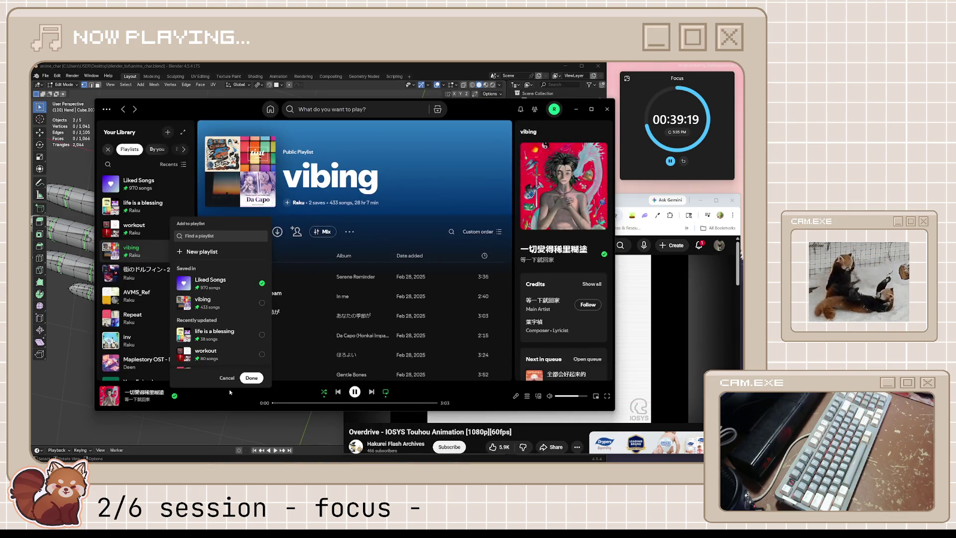
pyautogui.click(503, 363)
pyautogui.click(621, 197)
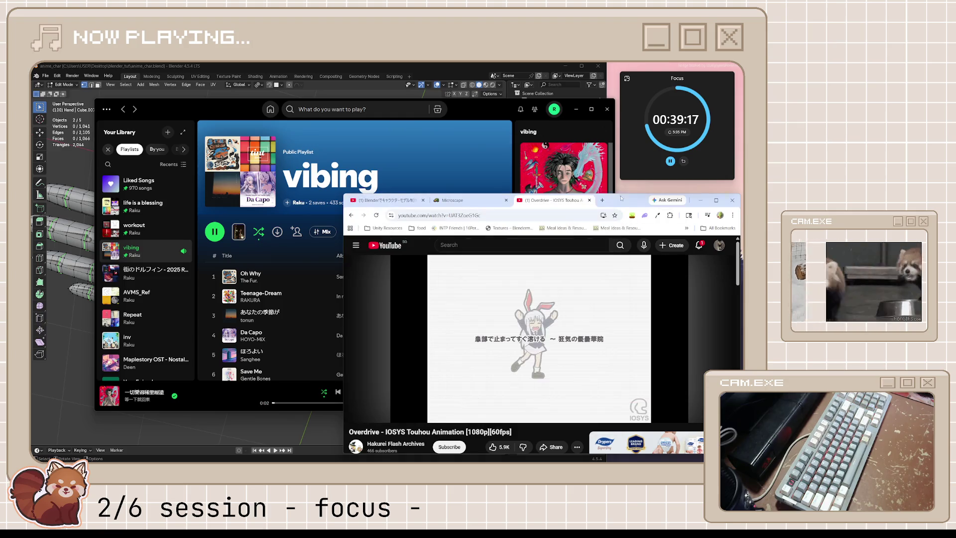
pyautogui.click(590, 201)
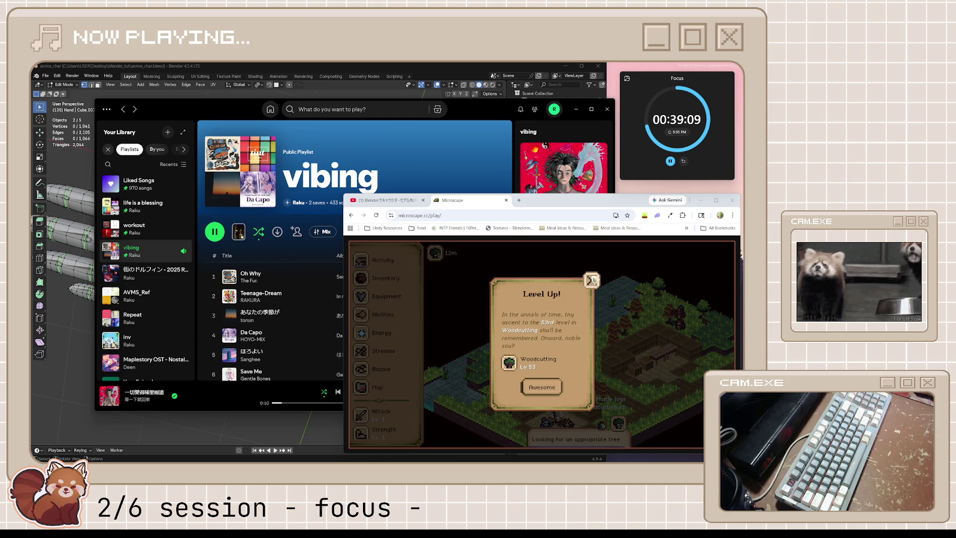
# Dismiss Microscape's Woodcutting level-up, check activity and loot, then return to the hand-joining tutorial tab.
pyautogui.click(591, 280)
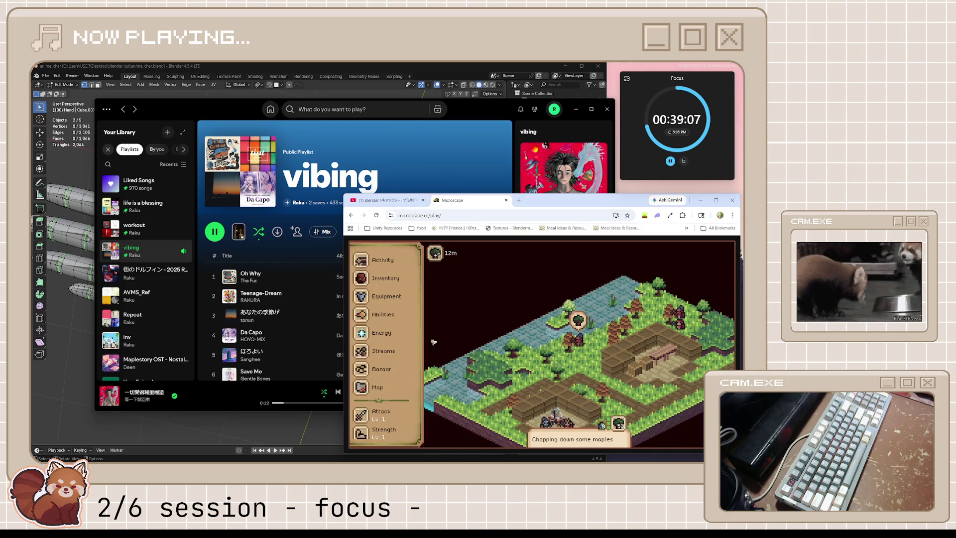
pyautogui.click(382, 262)
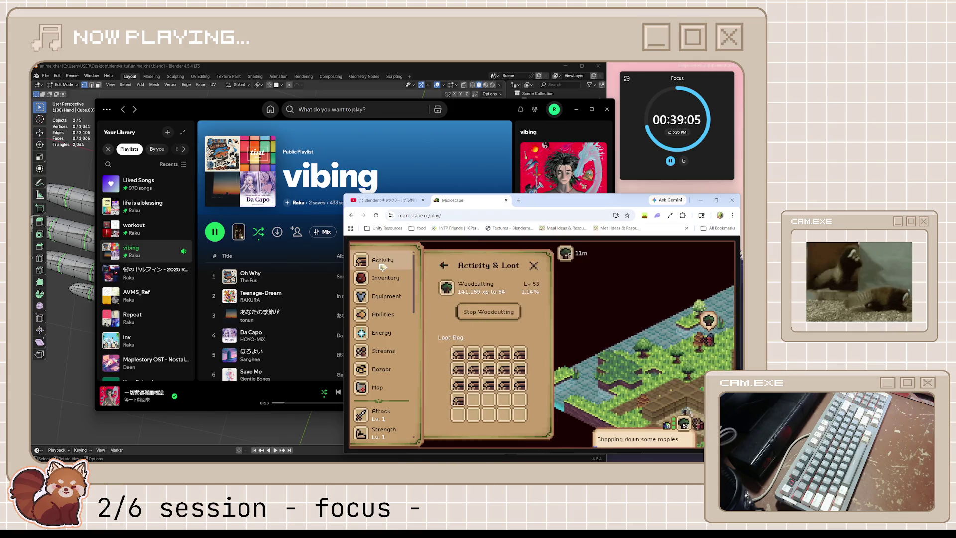
pyautogui.click(405, 200)
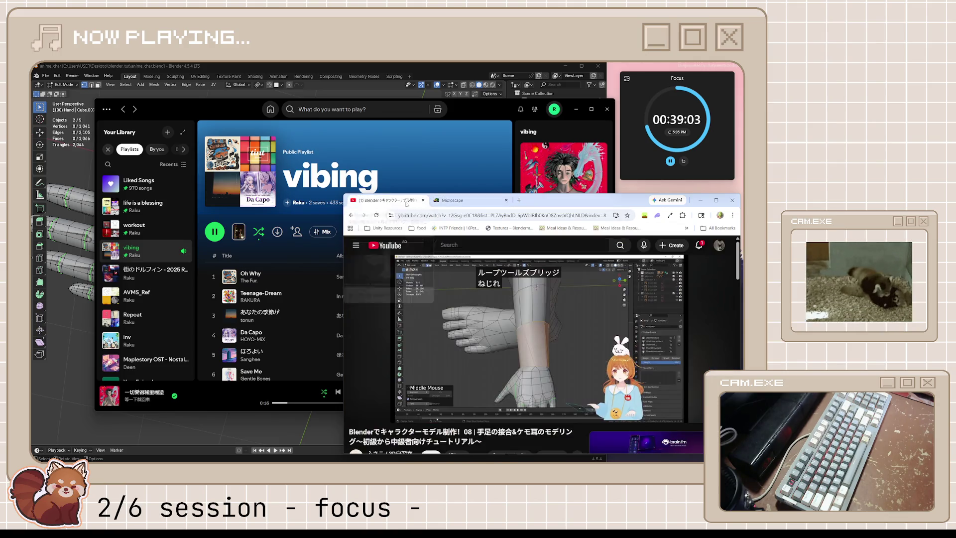
pyautogui.click(702, 247)
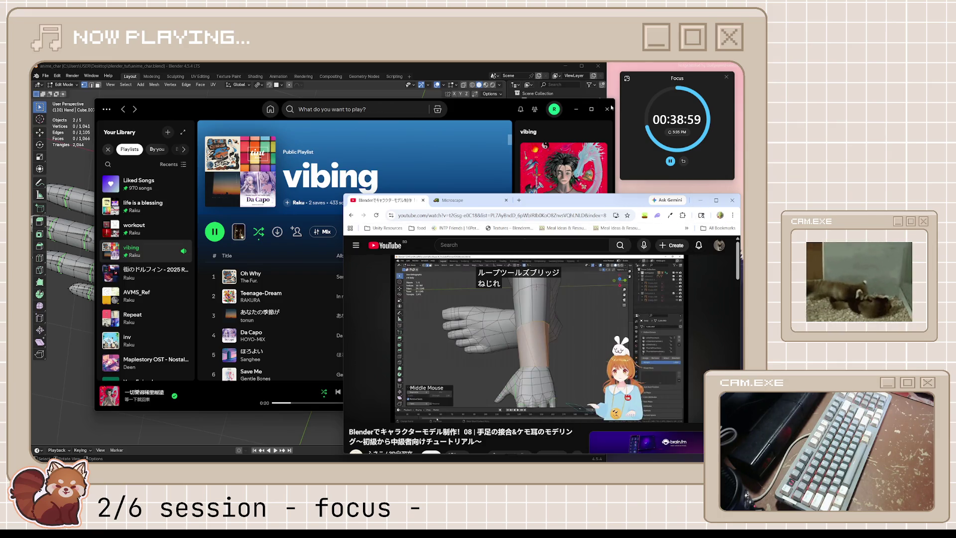
pyautogui.click(577, 109)
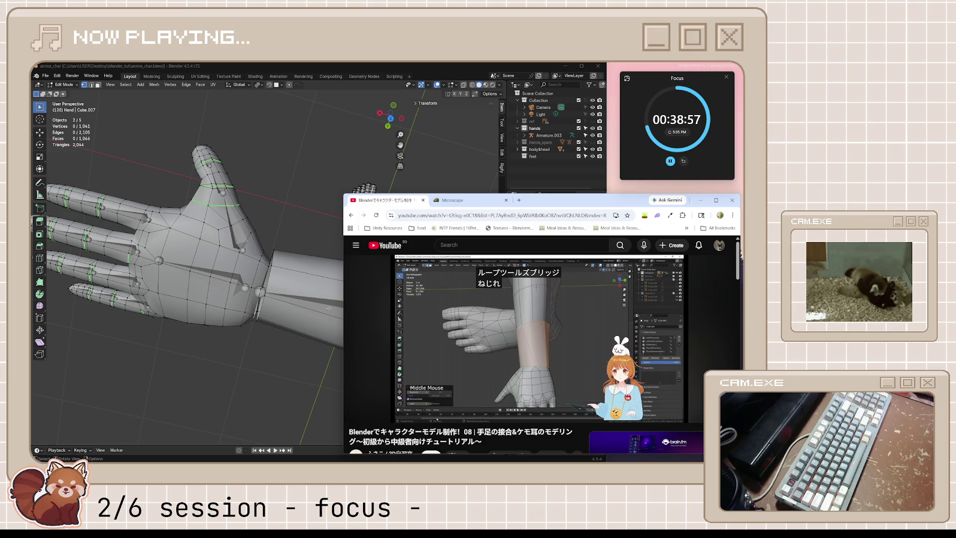
# Delete the forearm's end cap faces facing the hand, leaving an open rim.
pyautogui.moveTo(296, 216); pyautogui.dragTo(302, 330, button='middle')
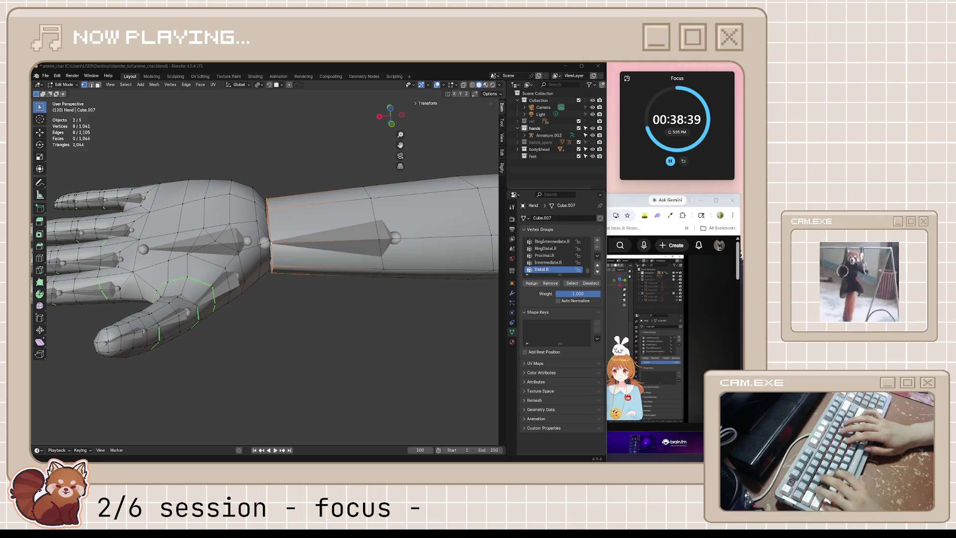
pyautogui.moveTo(392, 252); pyautogui.dragTo(309, 271, button='middle')
pyautogui.press('x')
pyautogui.click(367, 264)
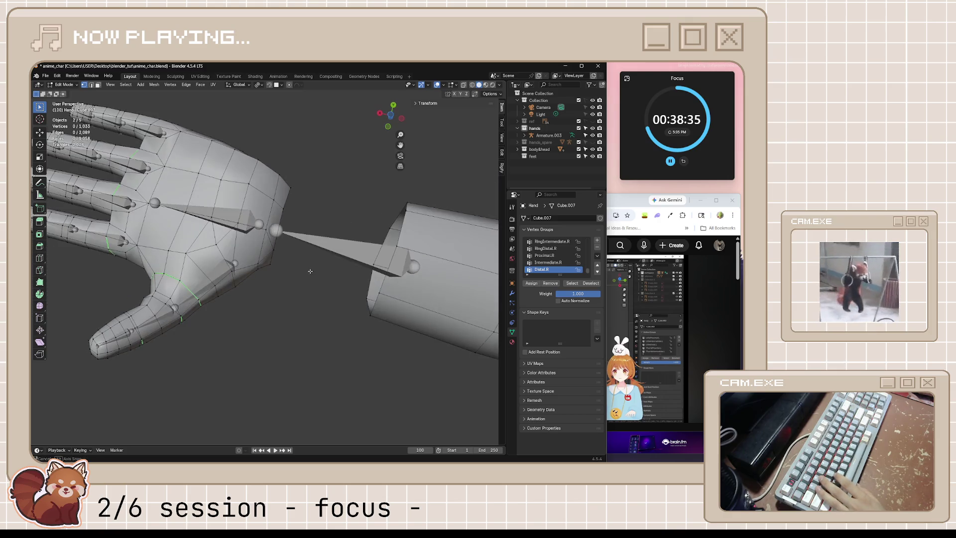
# Select the hand's wrist edge loop together with the forearm's open rim loop.
pyautogui.keyDown('alt'); pyautogui.click(289, 229); pyautogui.keyUp('alt')
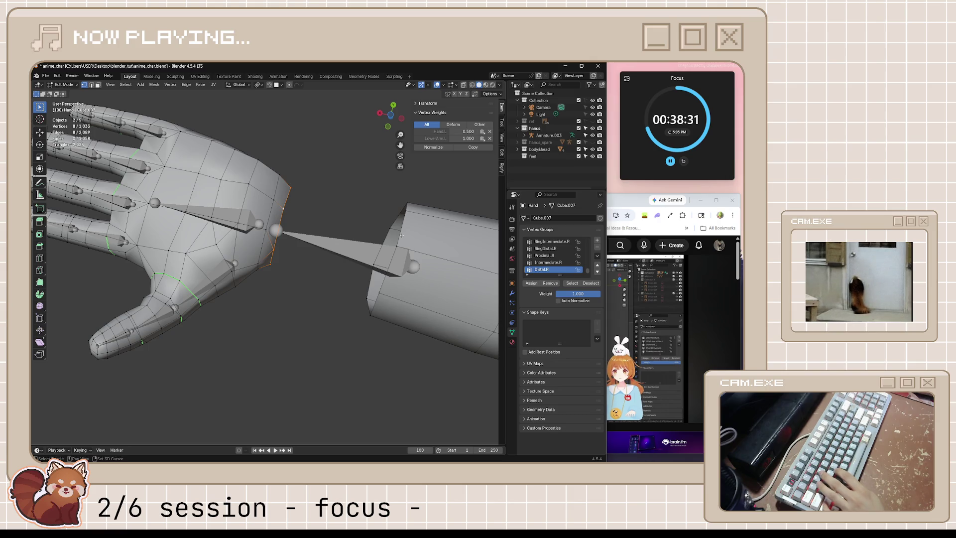
pyautogui.press('Tab')
pyautogui.press('Tab')
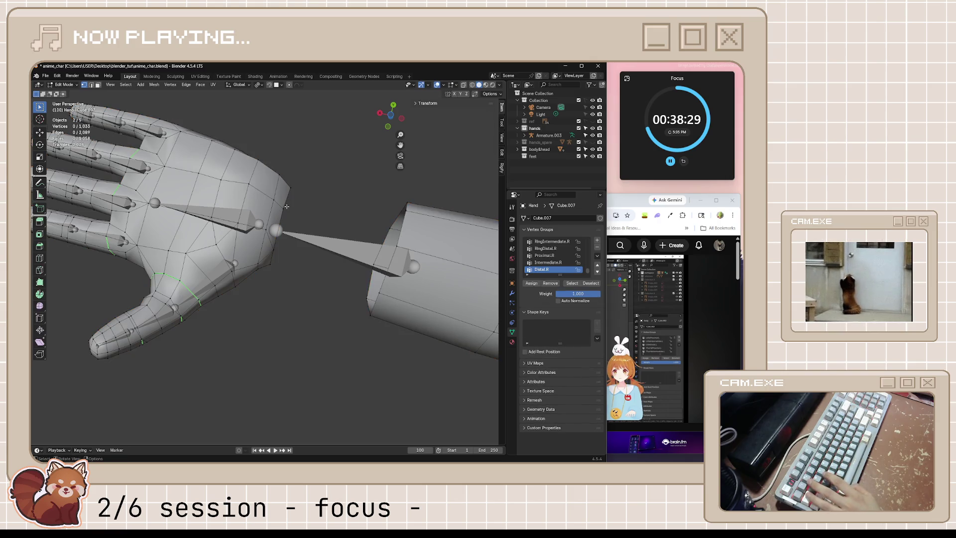
pyautogui.click(283, 216)
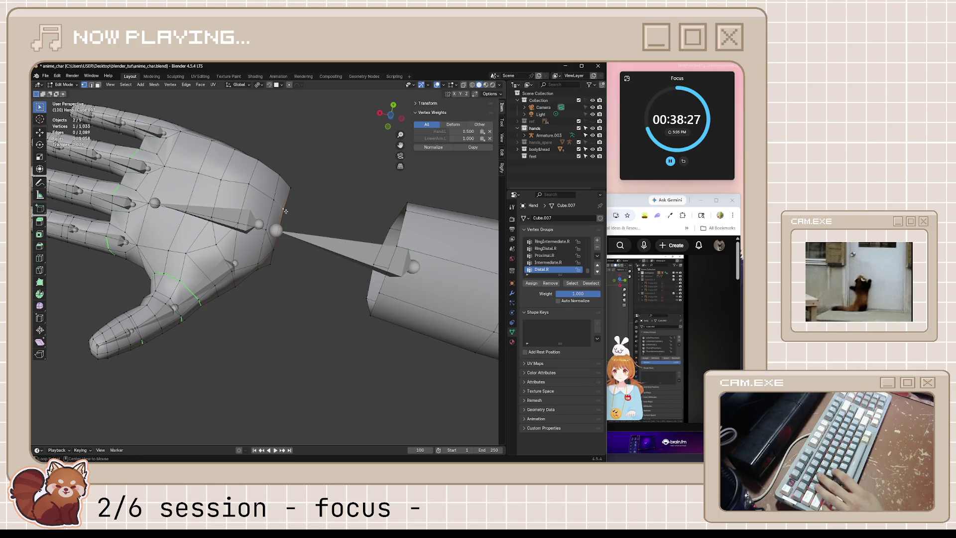
pyautogui.moveTo(351, 254); pyautogui.dragTo(386, 242, button='middle')
pyautogui.click(386, 242)
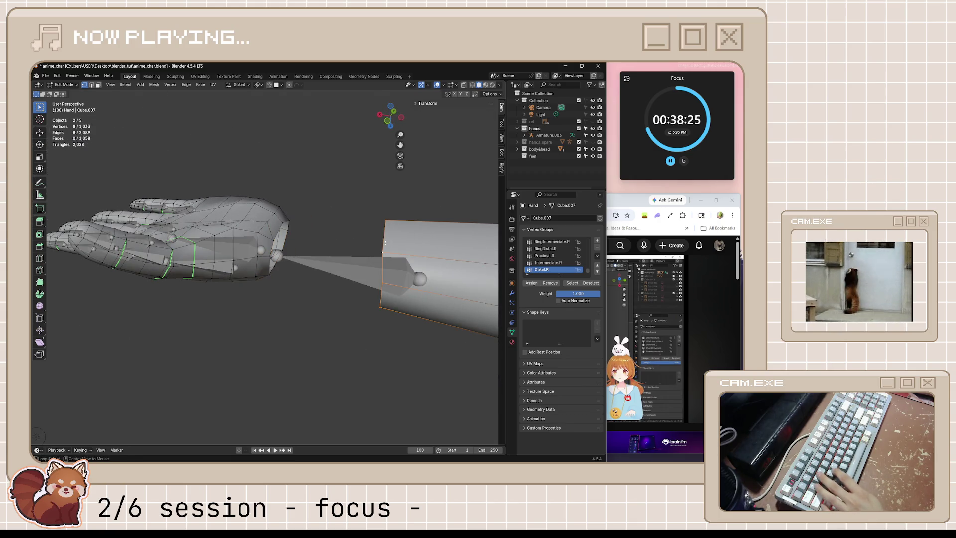
pyautogui.keyDown('alt'); pyautogui.click(283, 223); pyautogui.keyUp('alt')
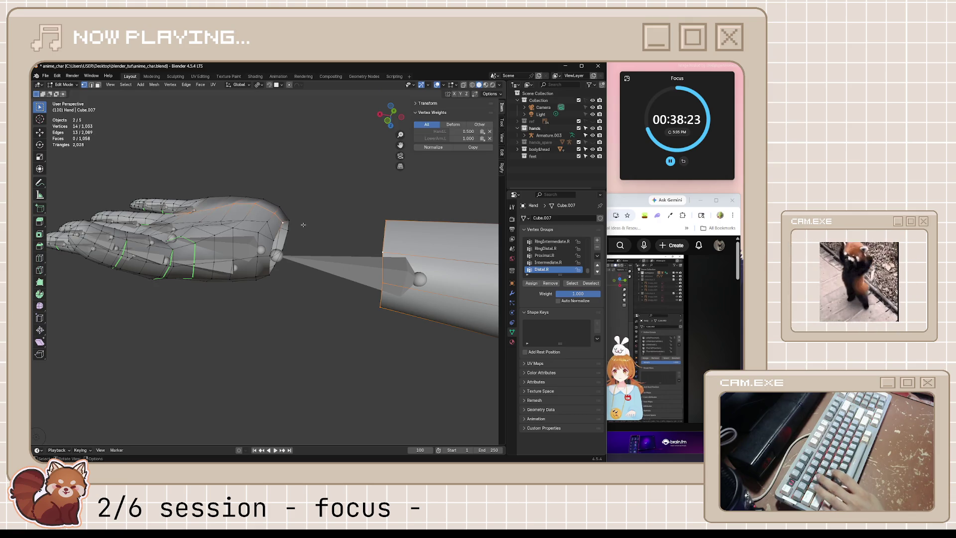
pyautogui.click(285, 222)
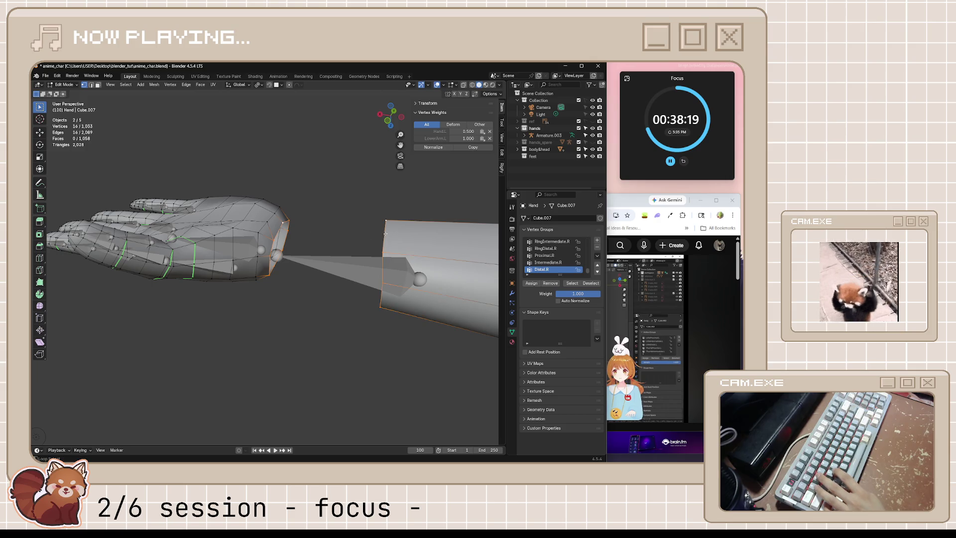
pyautogui.moveTo(332, 255); pyautogui.dragTo(358, 269, button='middle')
pyautogui.rightClick(374, 274)
pyautogui.click(374, 275)
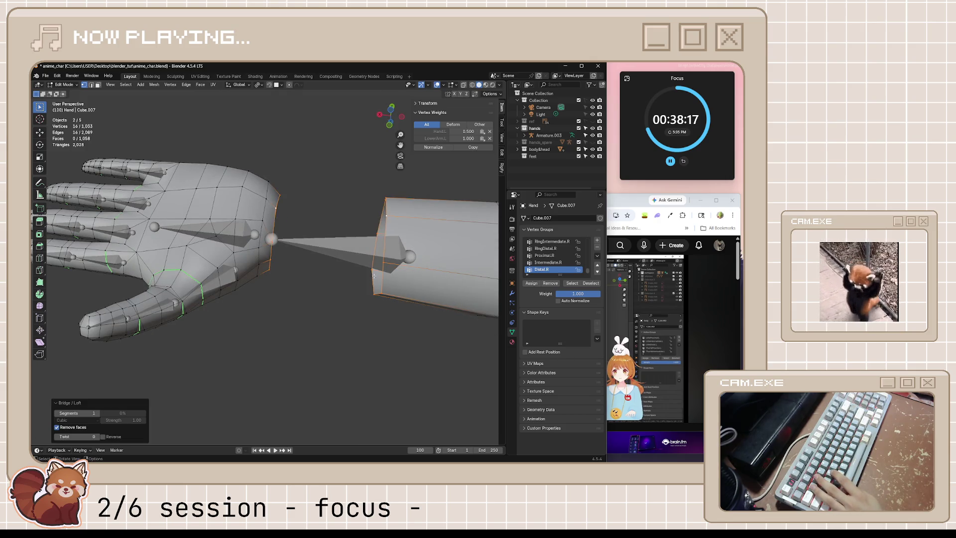
pyautogui.moveTo(372, 278)
pyautogui.mouseDown(button='middle')
pyautogui.moveTo(332, 306)
pyautogui.moveTo(330, 339)
pyautogui.mouseUp(button='middle')
pyautogui.click(308, 219)
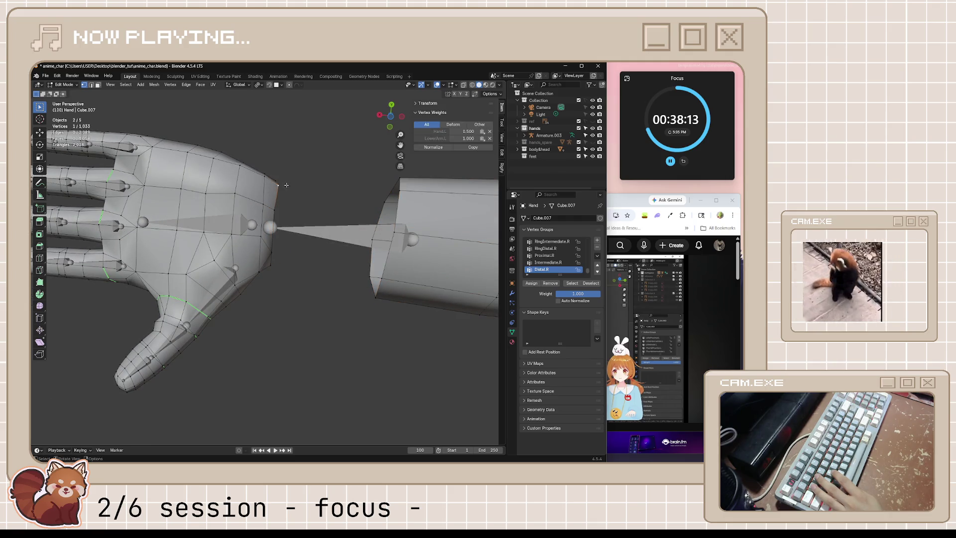
pyautogui.click(401, 191)
pyautogui.keyDown('ctrl'); pyautogui.click(398, 233); pyautogui.keyUp('ctrl')
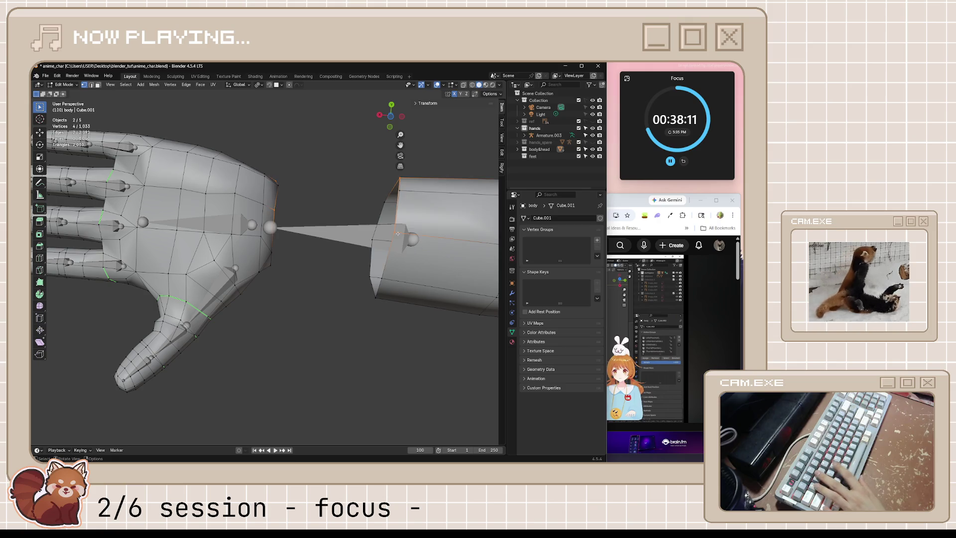
pyautogui.click(285, 184)
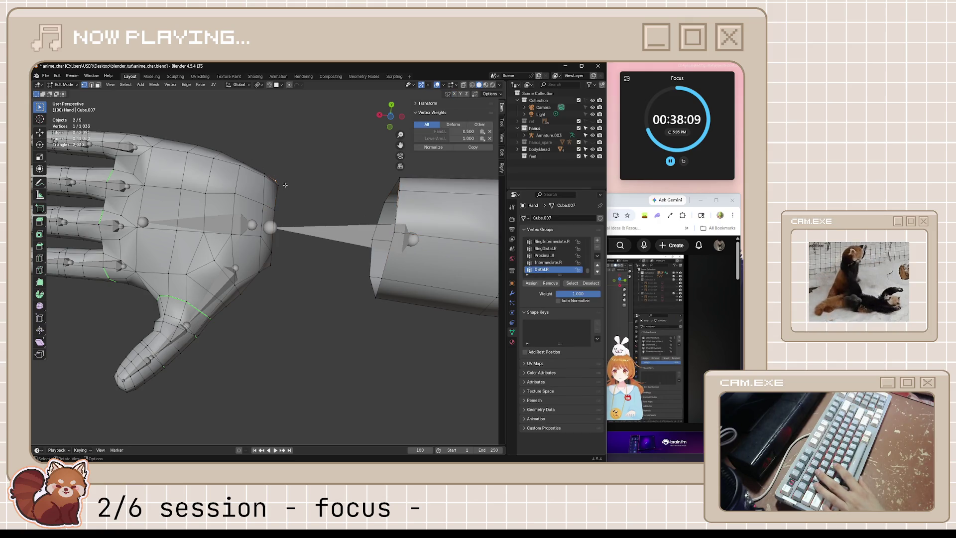
pyautogui.click(398, 193)
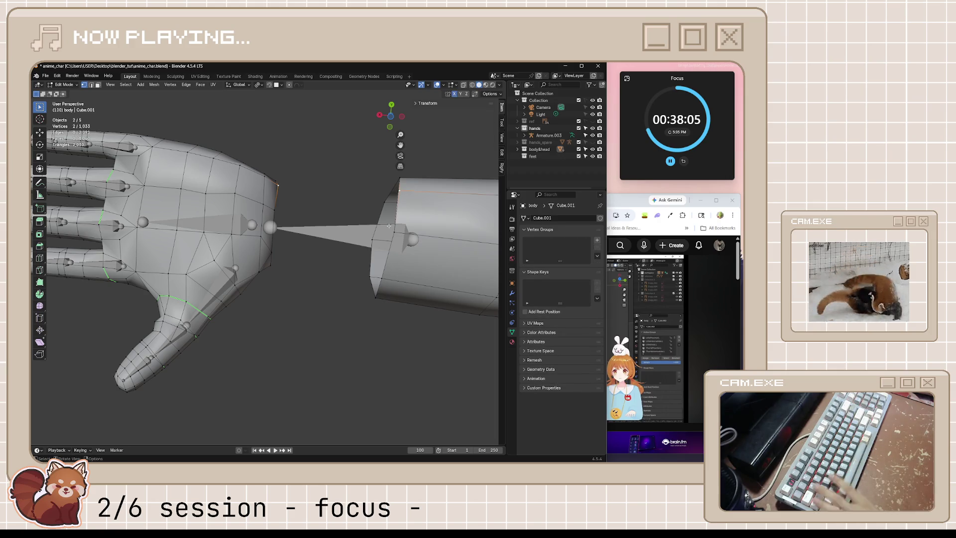
pyautogui.keyDown('shift'); pyautogui.click(276, 207); pyautogui.keyUp('shift')
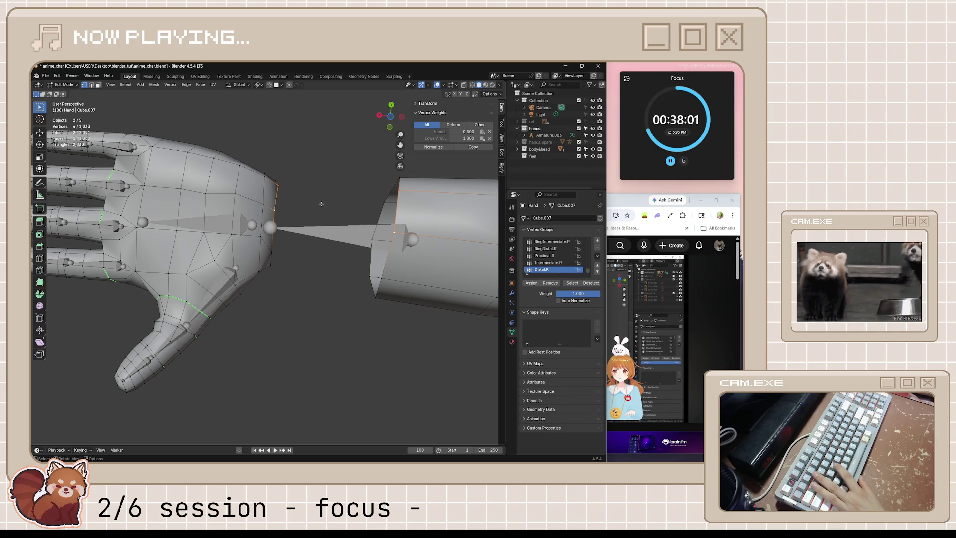
pyautogui.moveTo(321, 204)
pyautogui.mouseDown(button='middle')
pyautogui.moveTo(344, 271)
pyautogui.moveTo(299, 271)
pyautogui.moveTo(378, 220)
pyautogui.moveTo(376, 291)
pyautogui.mouseUp(button='middle')
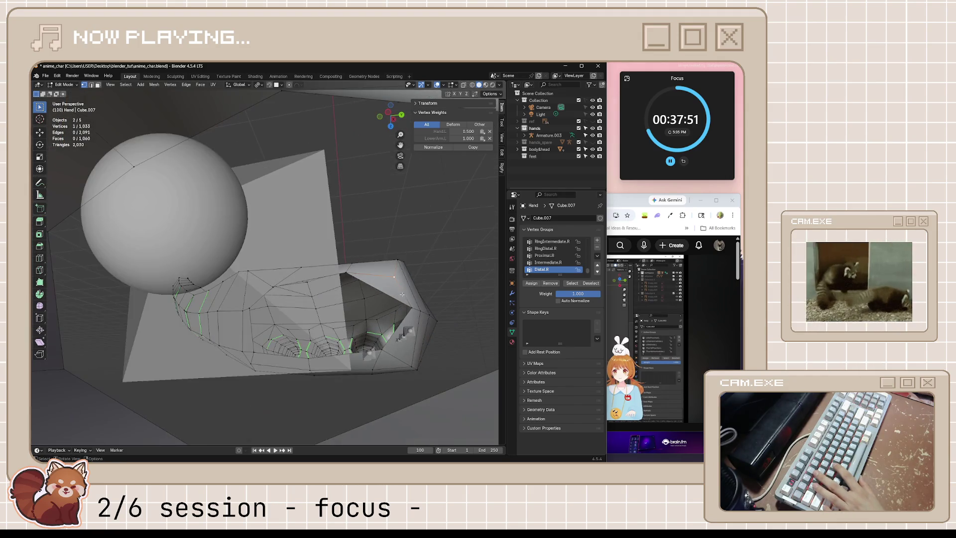
# Dissolve the stray edges around the wrist and arm openings on the body mesh.
pyautogui.moveTo(364, 301)
pyautogui.mouseDown(button='middle')
pyautogui.moveTo(390, 301)
pyautogui.moveTo(369, 314)
pyautogui.mouseUp(button='middle')
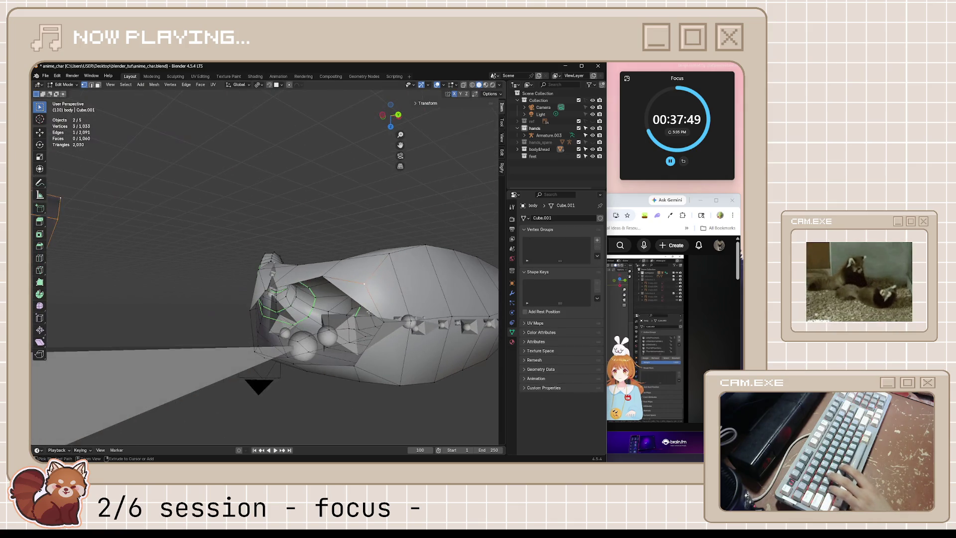
pyautogui.press('x')
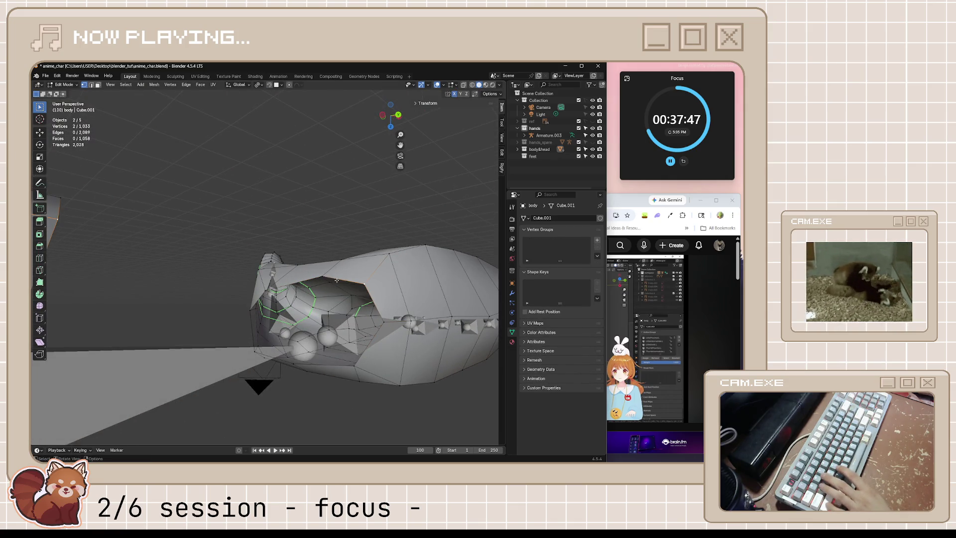
pyautogui.hotkey('alt', 'q')
pyautogui.moveTo(321, 276); pyautogui.dragTo(212, 320, button='middle')
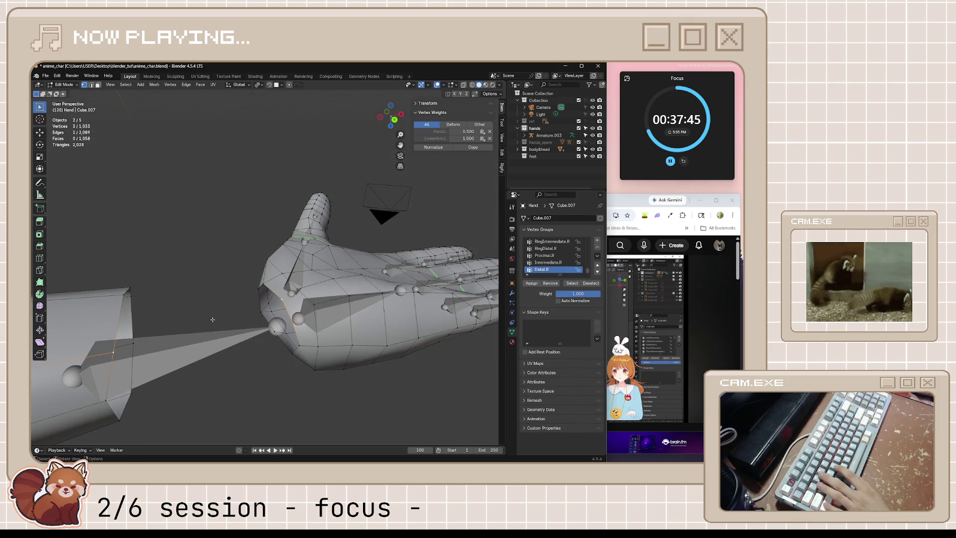
pyautogui.hotkey('alt', 'q')
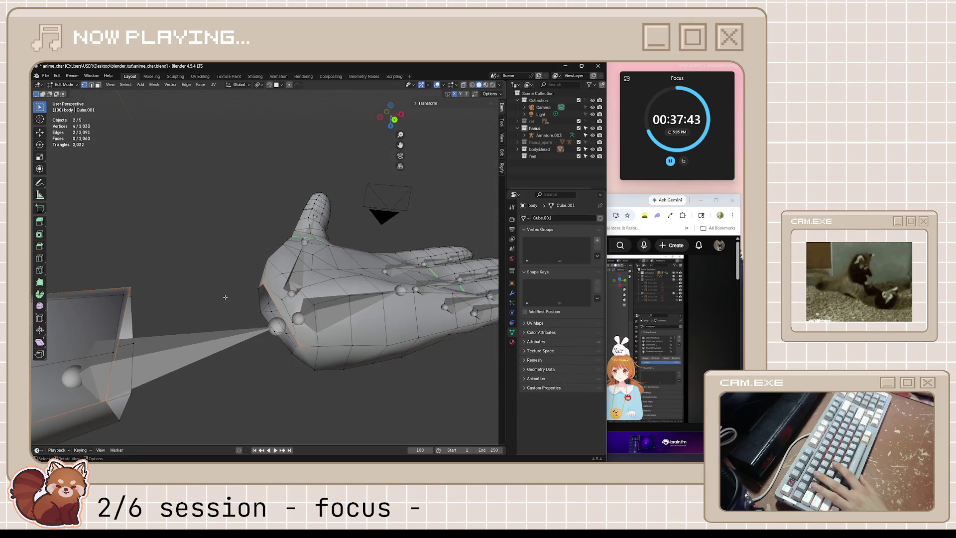
pyautogui.hotkey('ctrl', 'x')
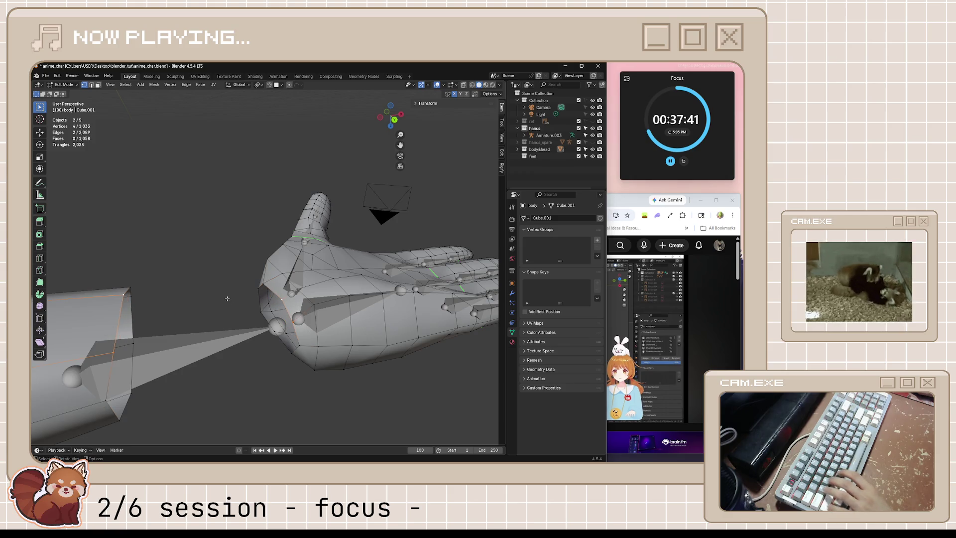
# Slide one hand vertex along its edge, then undo the unwanted edits on the hand.
pyautogui.moveTo(228, 299); pyautogui.dragTo(260, 363, button='middle')
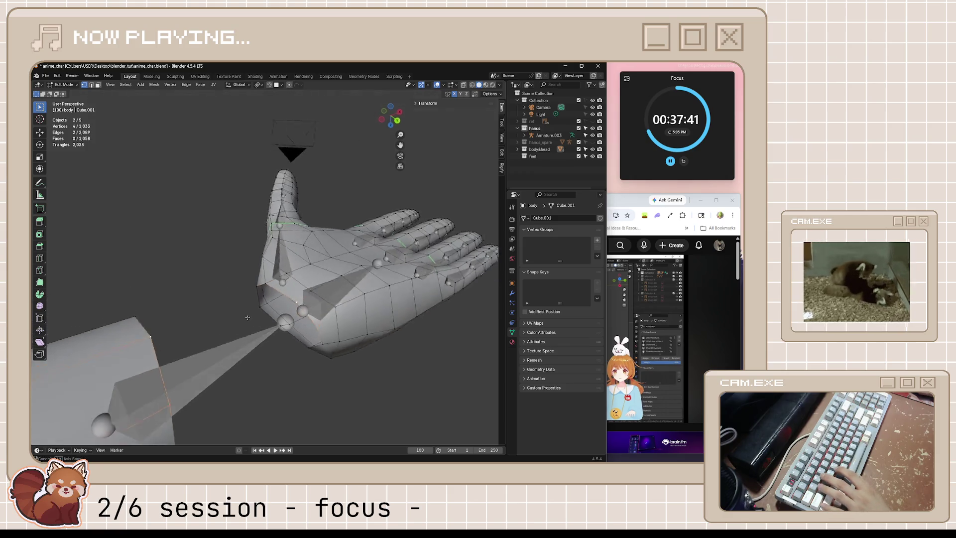
pyautogui.hotkey('shift', 'v')
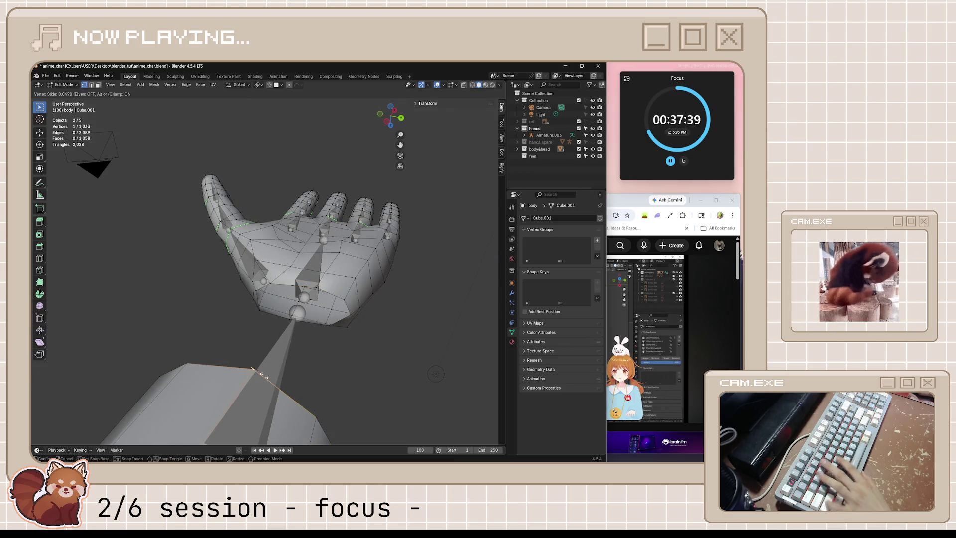
pyautogui.click(325, 428)
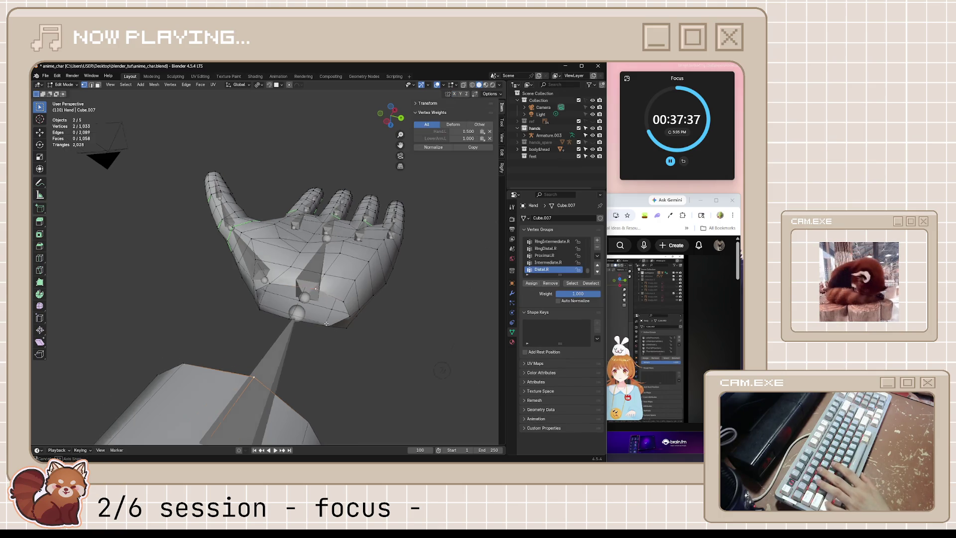
pyautogui.moveTo(317, 286); pyautogui.dragTo(290, 322, button='middle')
pyautogui.click(291, 323)
pyautogui.hotkey('ctrl', 'z')
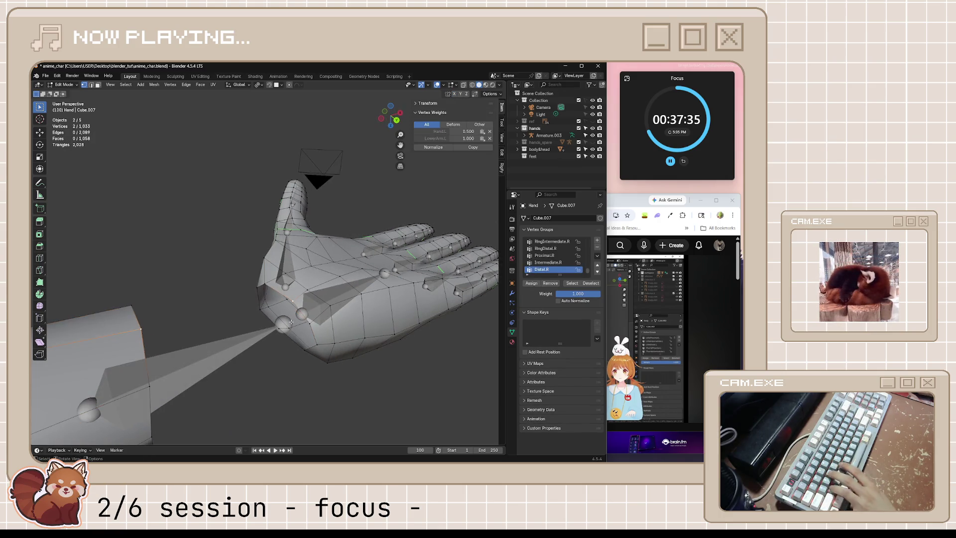
pyautogui.scroll(-3, 298, 304)
pyautogui.moveTo(299, 304); pyautogui.dragTo(260, 352, button='middle')
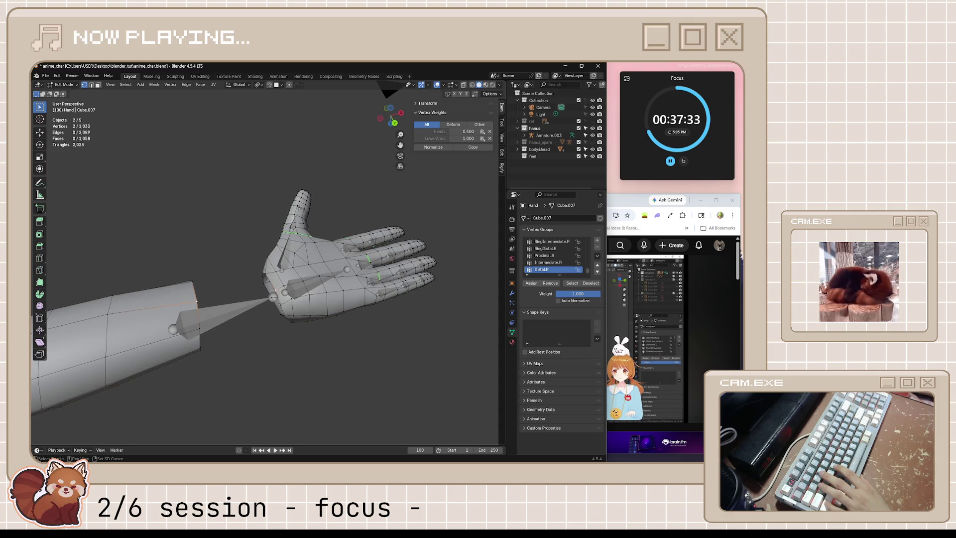
pyautogui.hotkey('ctrl', 'z')
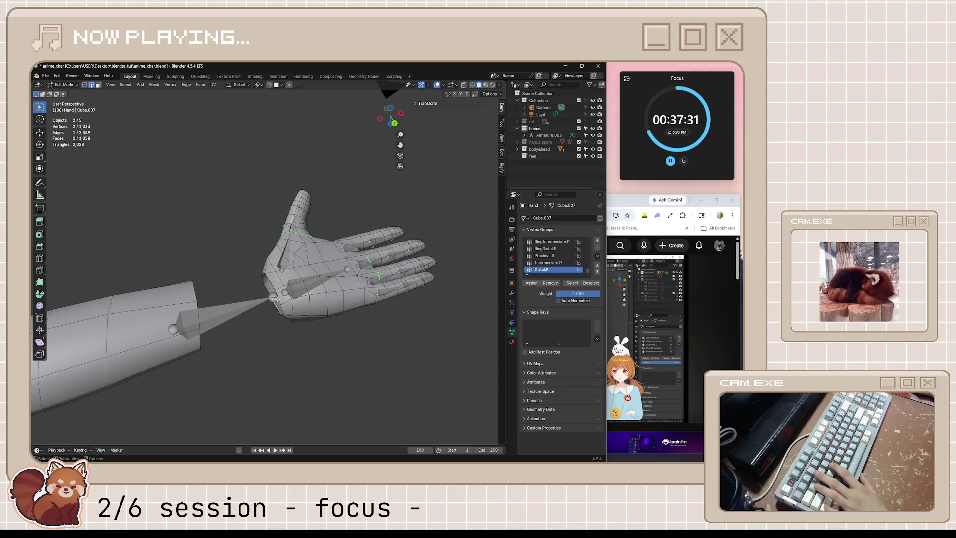
# Bring up the Edge context menu and its LoopTools options for the selected wrist-seam edges.
pyautogui.keyDown('shift'); pyautogui.click(196, 312); pyautogui.keyUp('shift')
pyautogui.hotkey('ctrl', 'e')
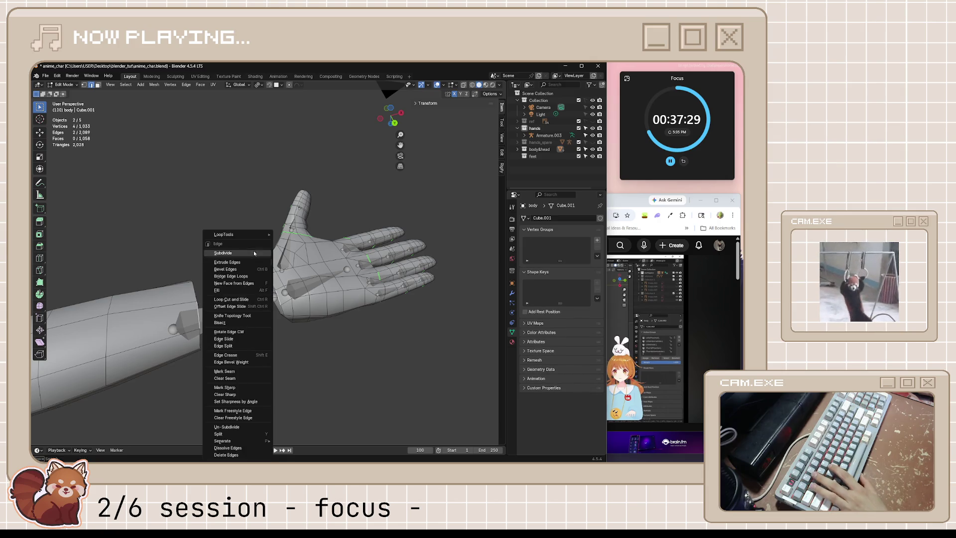
# Run LoopTools Bridge on the wrist-seam edges and orbit to inspect the hand-arm join.
pyautogui.click(290, 234)
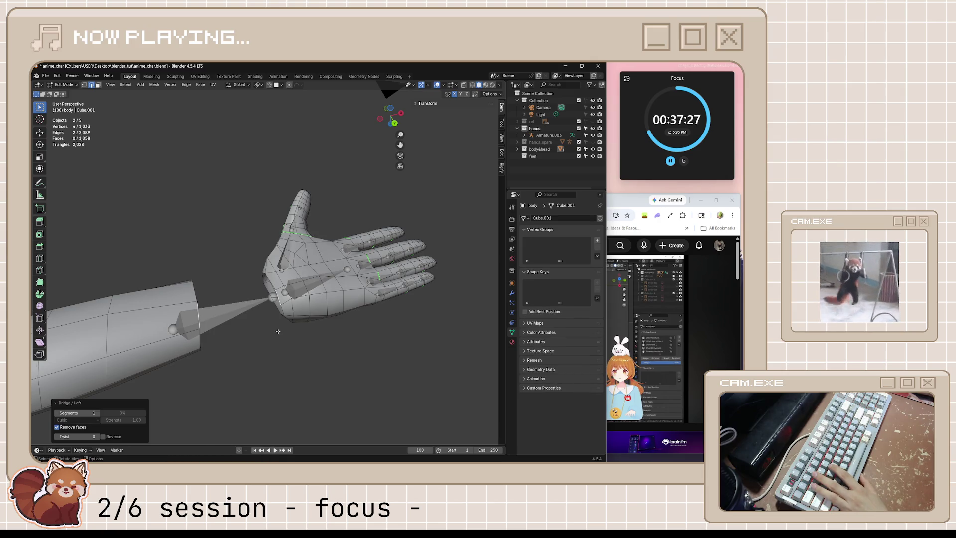
pyautogui.moveTo(278, 332)
pyautogui.mouseDown(button='middle')
pyautogui.moveTo(336, 347)
pyautogui.moveTo(290, 349)
pyautogui.mouseUp(button='middle')
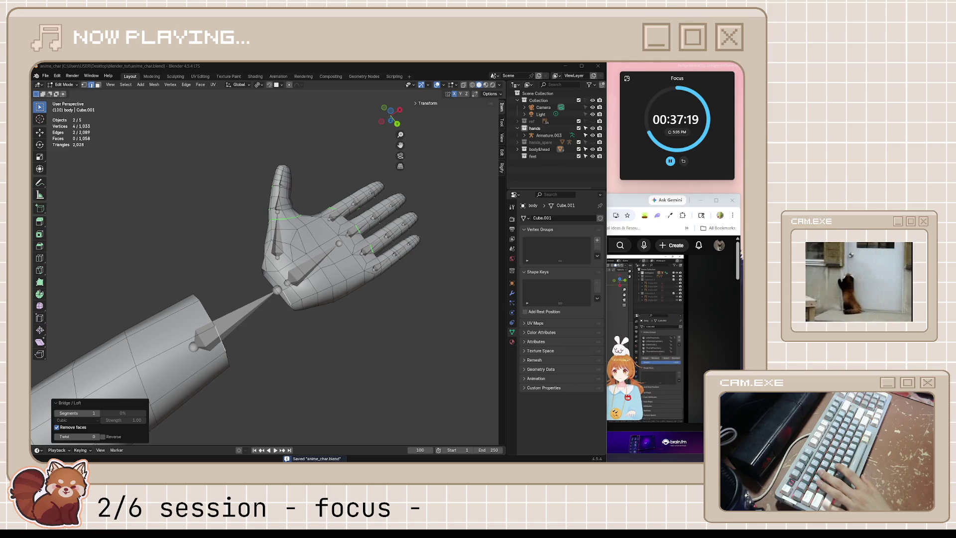
pyautogui.moveTo(329, 322)
pyautogui.mouseDown(button='middle')
pyautogui.moveTo(328, 288)
pyautogui.moveTo(300, 284)
pyautogui.mouseUp(button='middle')
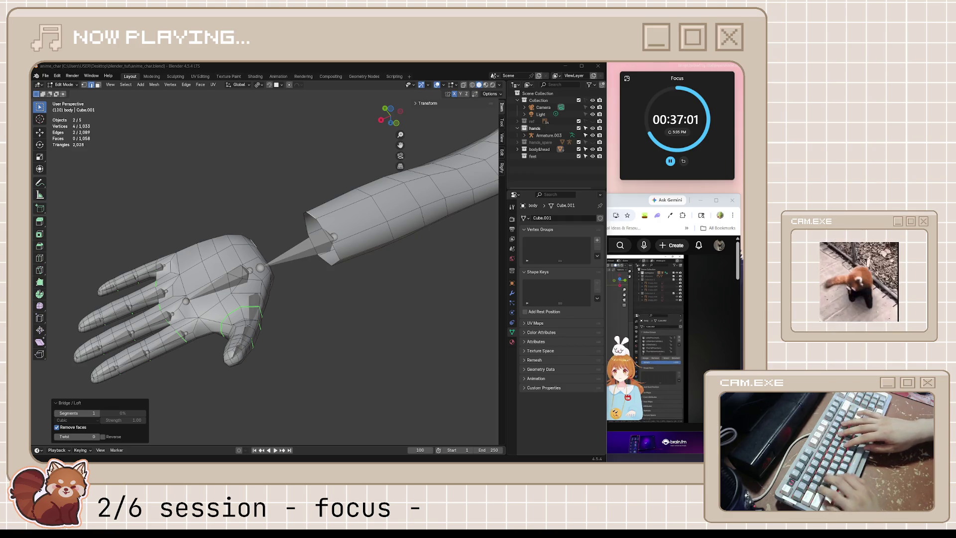
pyautogui.moveTo(507, 215)
pyautogui.mouseDown(button='middle')
pyautogui.moveTo(136, 190)
pyautogui.moveTo(138, 254)
pyautogui.moveTo(184, 306)
pyautogui.mouseUp(button='middle')
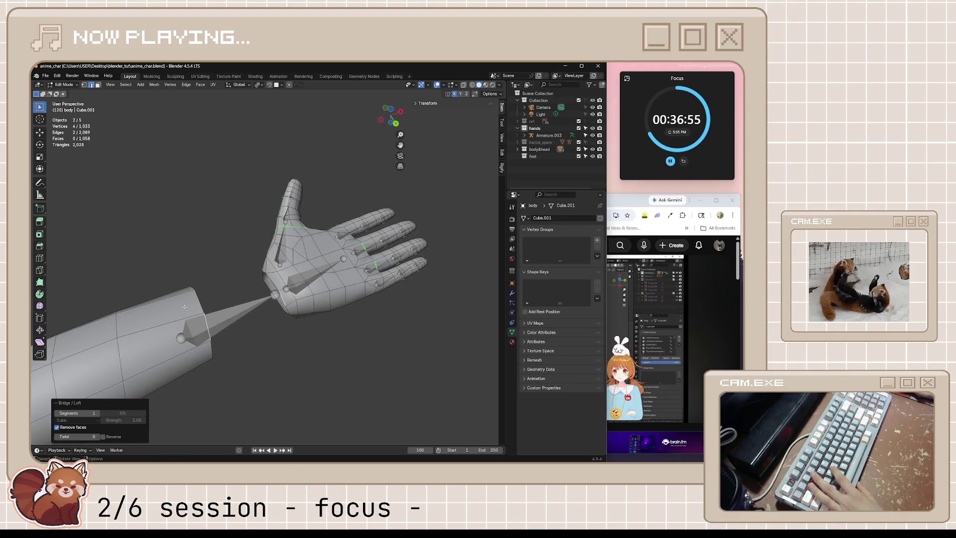
pyautogui.moveTo(236, 343); pyautogui.dragTo(245, 289, button='middle')
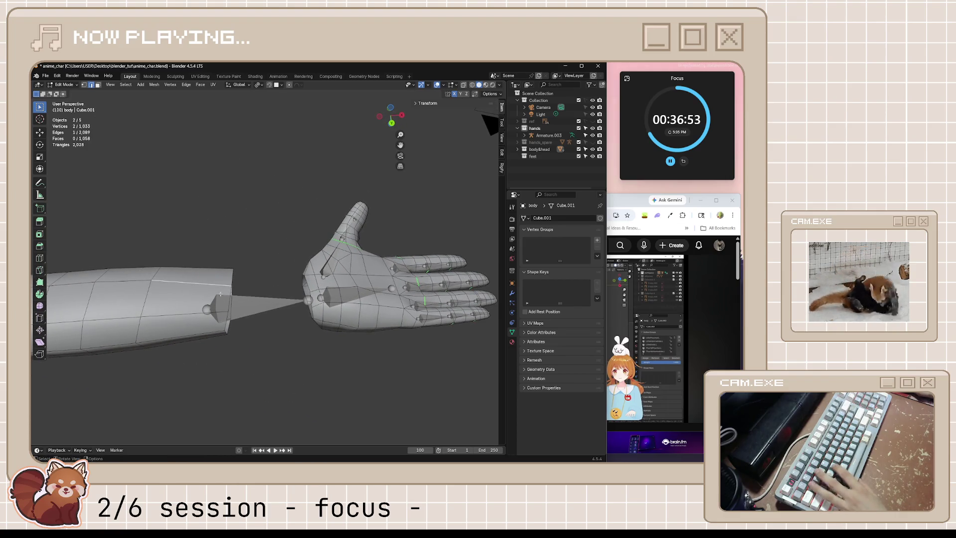
pyautogui.scroll(2, 244, 289)
# Pose-select the Hand.L bone on the armature, return to object mode and save the file.
pyautogui.press('Tab')
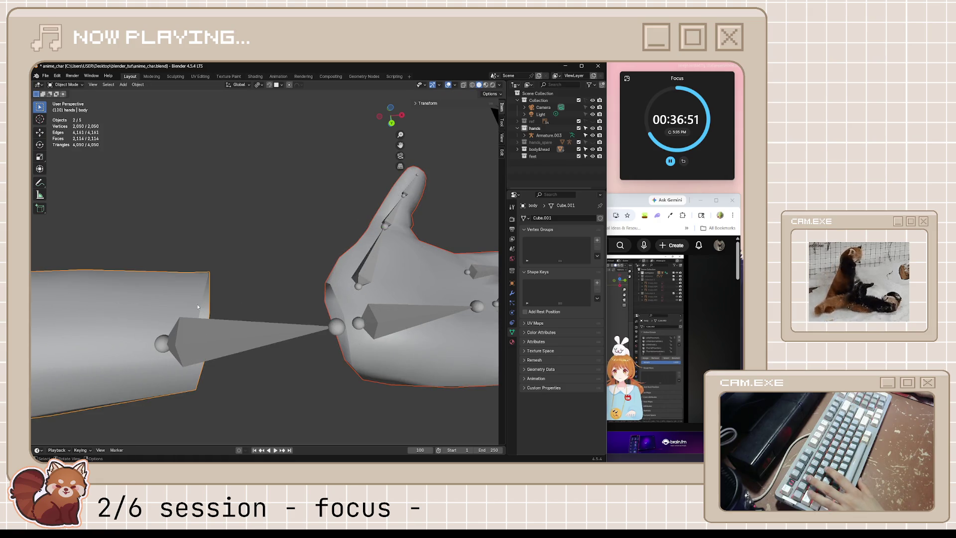
pyautogui.click(422, 312)
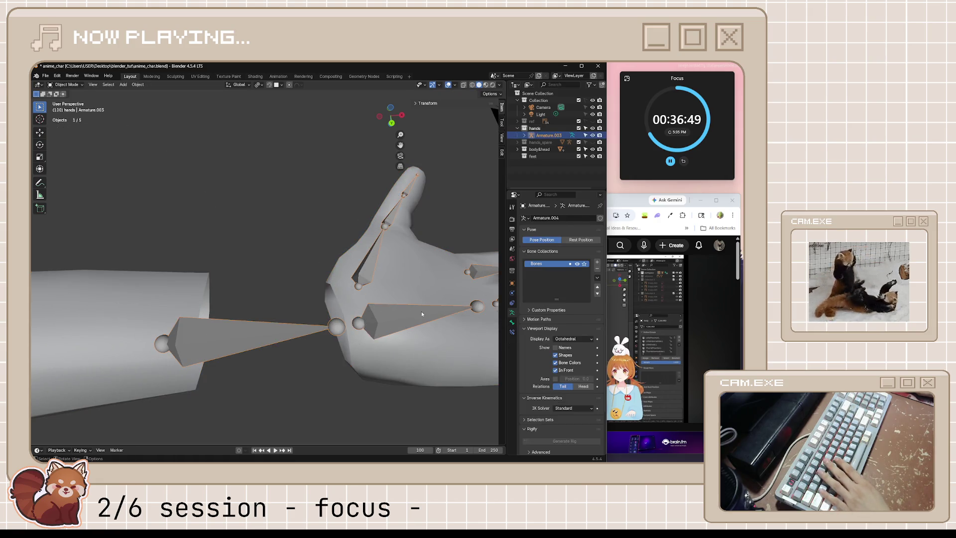
pyautogui.click(77, 86)
pyautogui.click(67, 105)
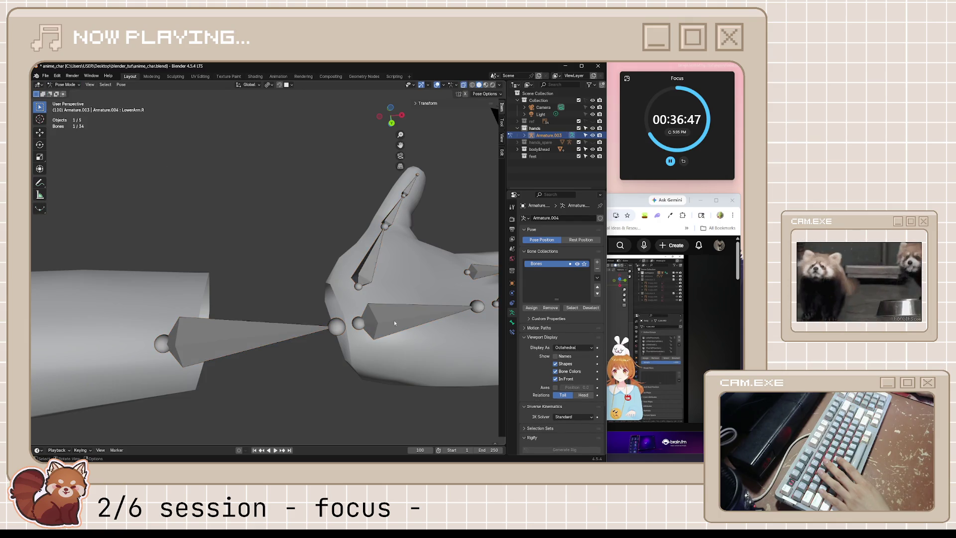
pyautogui.click(396, 321)
pyautogui.click(76, 85)
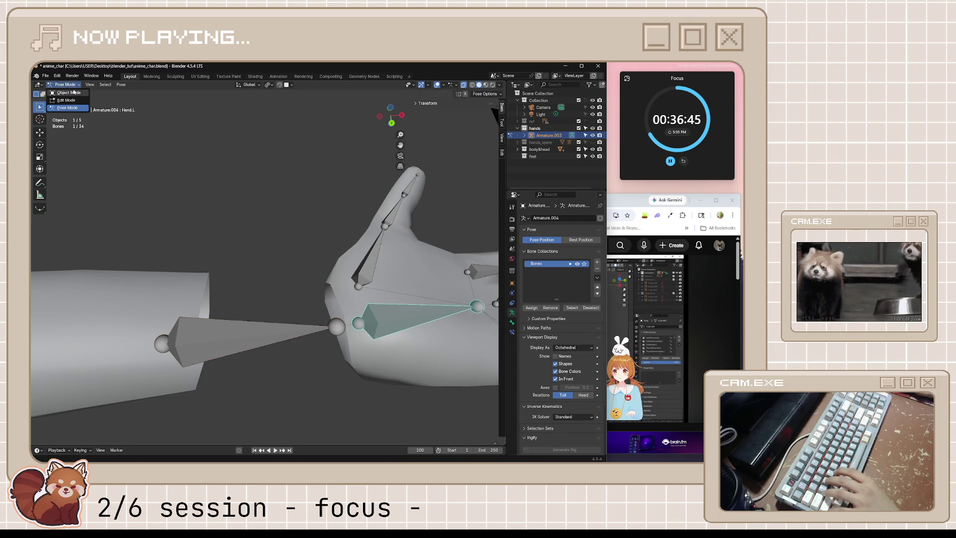
pyautogui.hotkey('ctrl', 's')
# Select the body and hand meshes with the arm active and join them with Ctrl+J.
pyautogui.click(348, 308)
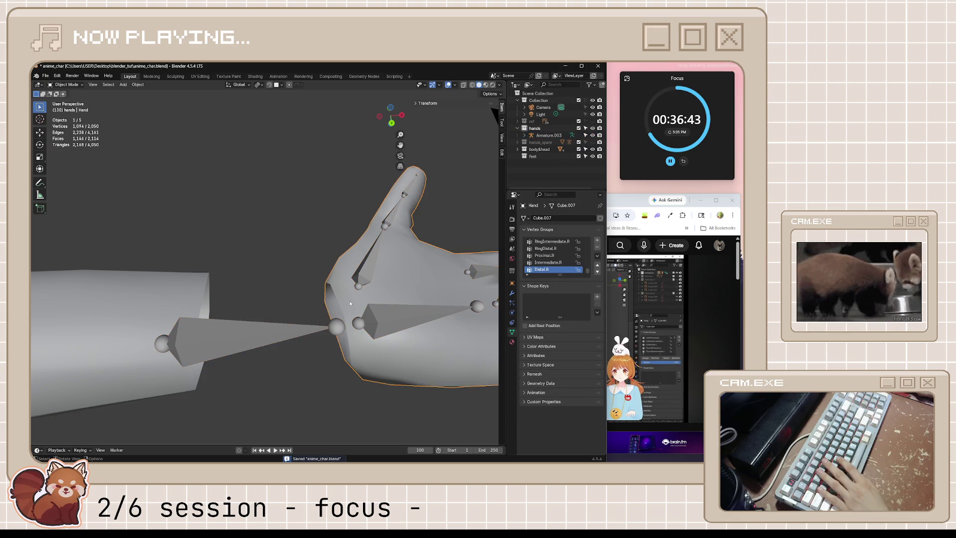
pyautogui.press('Tab')
pyautogui.press('Tab')
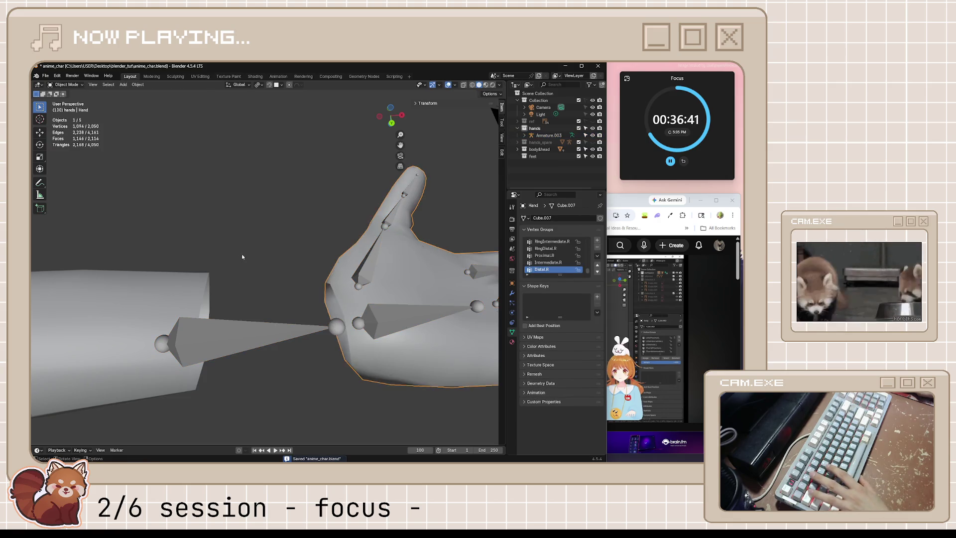
pyautogui.scroll(-3, 242, 253)
pyautogui.scroll(-2, 241, 253)
pyautogui.click(221, 277)
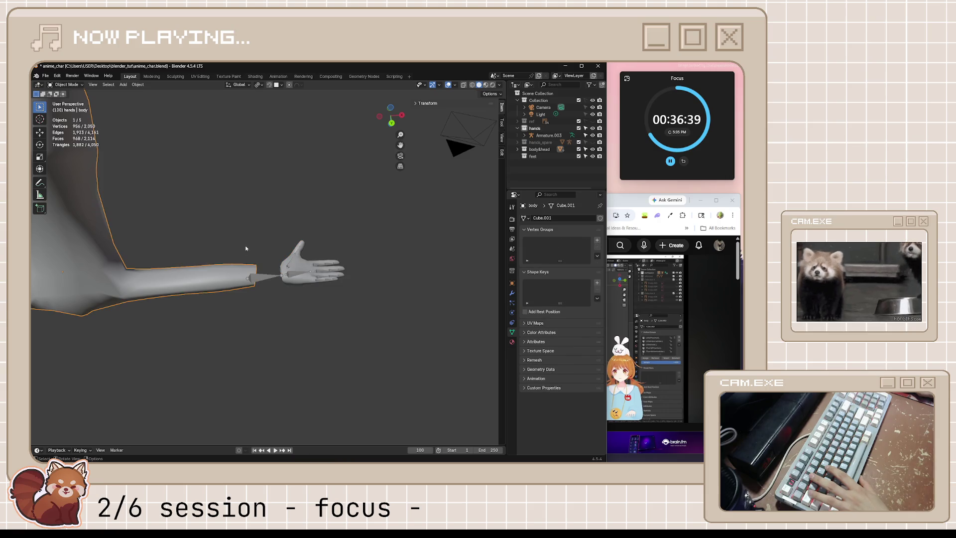
pyautogui.moveTo(221, 276); pyautogui.dragTo(352, 213, button='middle')
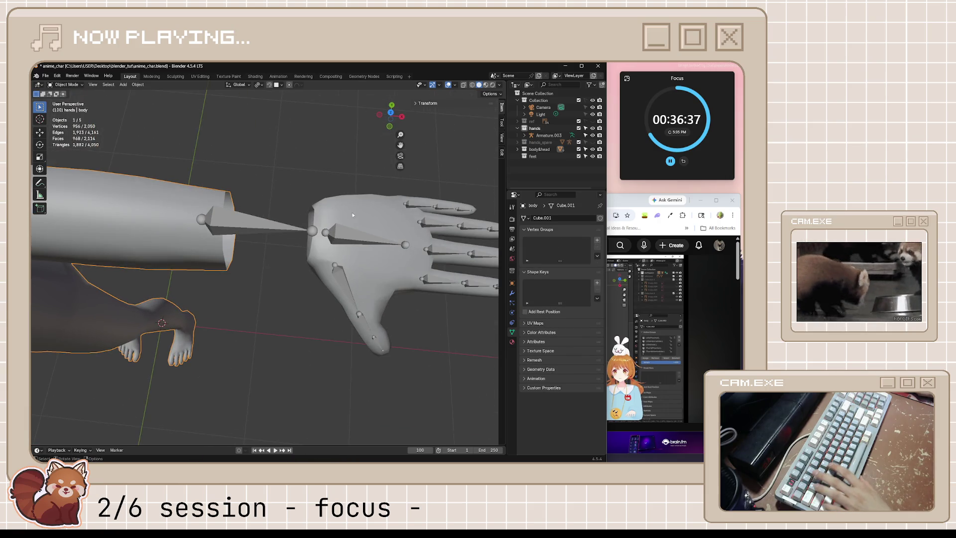
pyautogui.keyDown('shift'); pyautogui.click(353, 212); pyautogui.keyUp('shift')
pyautogui.keyDown('shift'); pyautogui.click(166, 225); pyautogui.keyUp('shift')
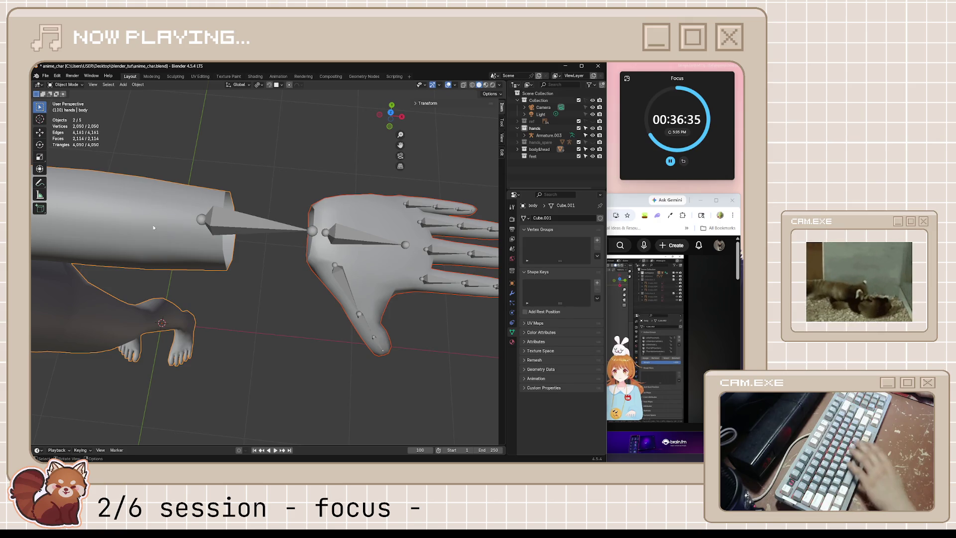
pyautogui.hotkey('ctrl', 'j')
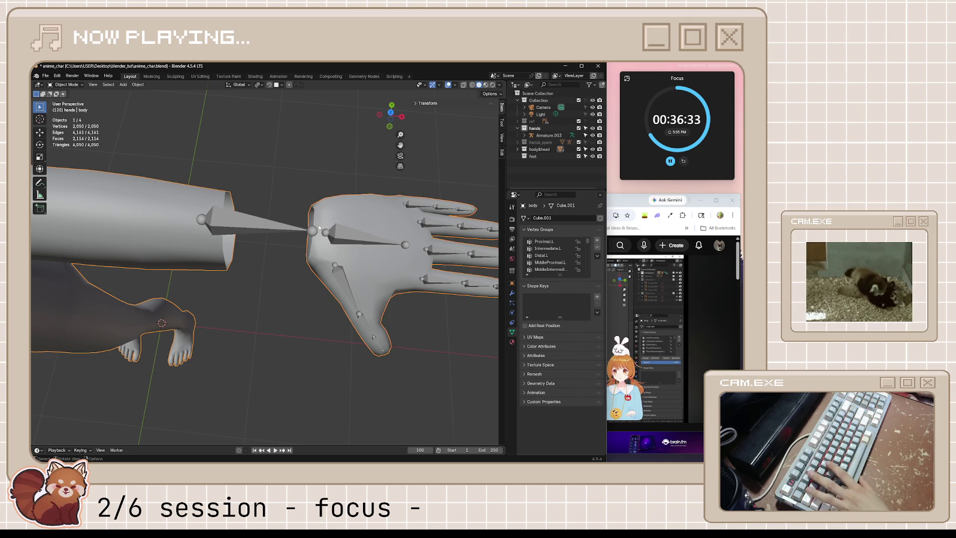
# Test-rotate the palm bone in pose mode, cancel, and return to object mode.
pyautogui.click(332, 238)
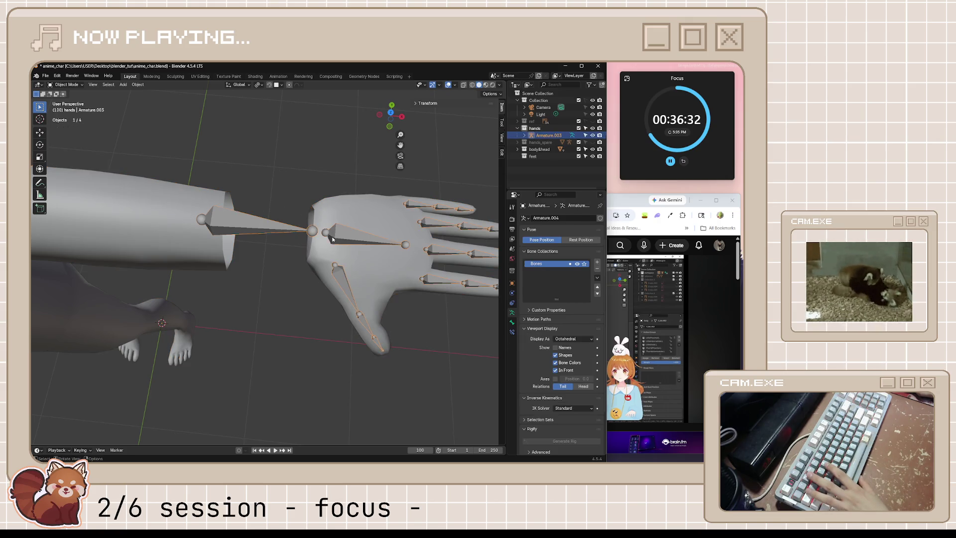
pyautogui.click(73, 85)
pyautogui.click(66, 109)
pyautogui.press('r')
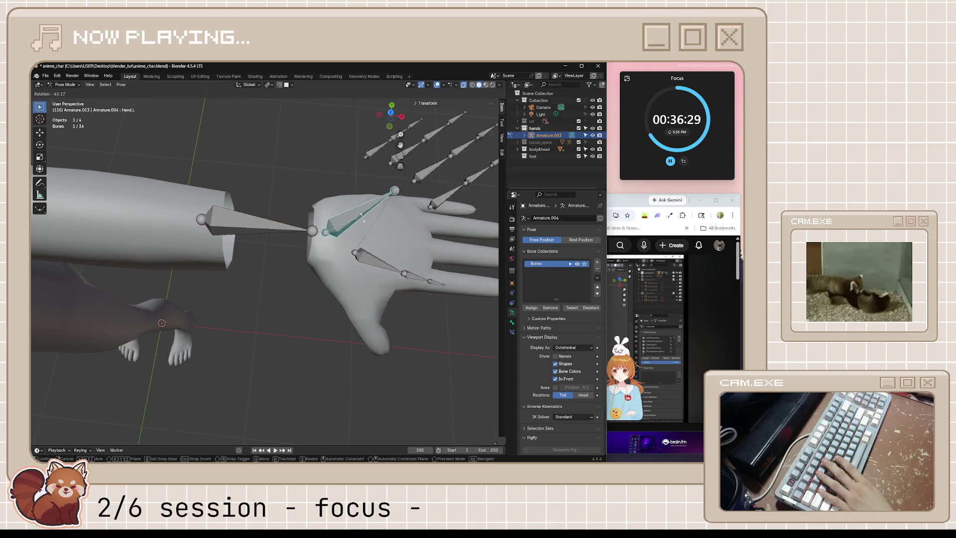
pyautogui.press('Escape')
pyautogui.hotkey('ctrl', 'Tab')
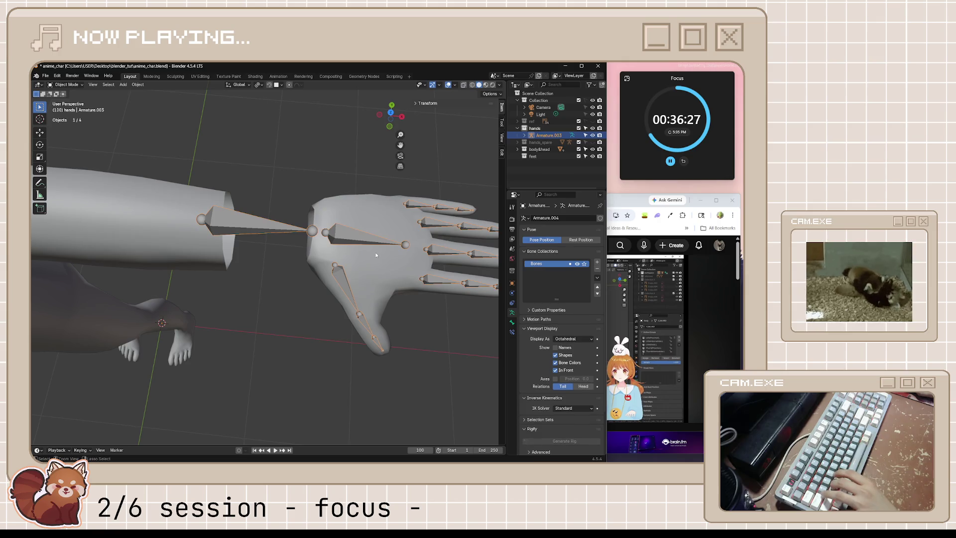
# Repeat the palm bone rotation test, cancel it, and save anime_char.blend.
pyautogui.click(358, 251)
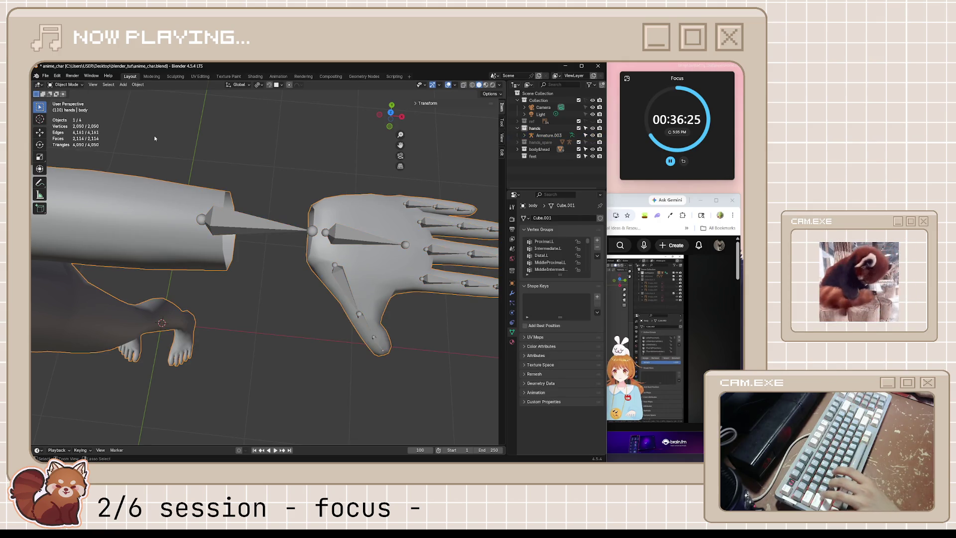
pyautogui.click(352, 217)
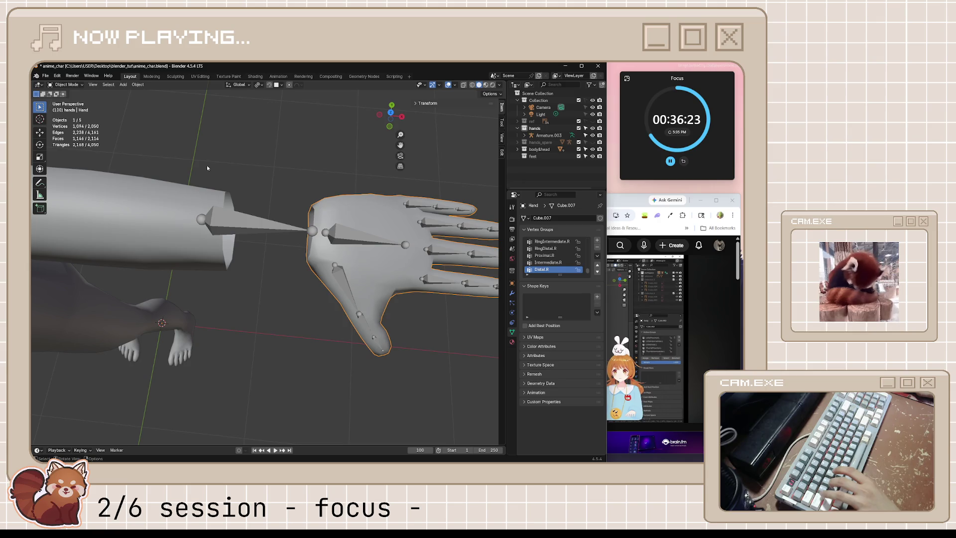
pyautogui.click(341, 239)
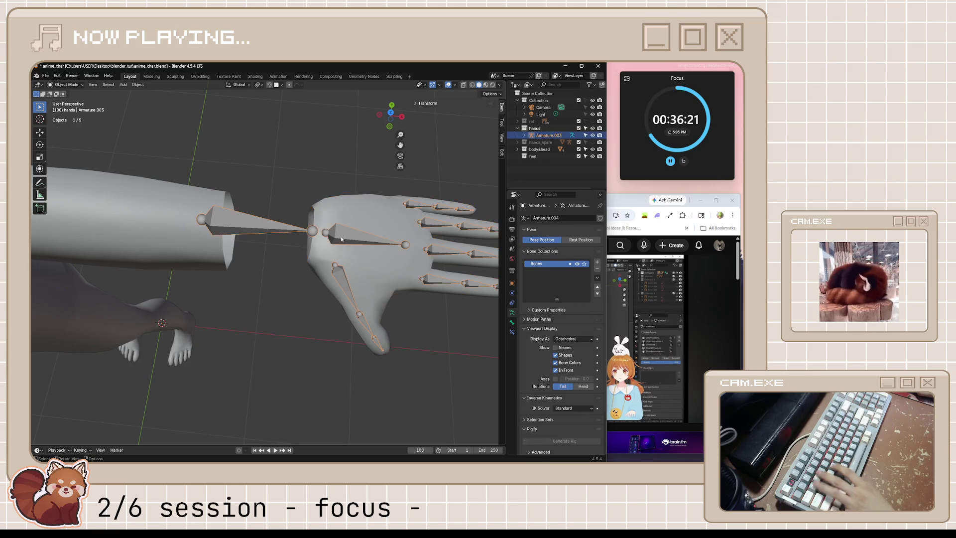
pyautogui.click(69, 85)
pyautogui.click(68, 108)
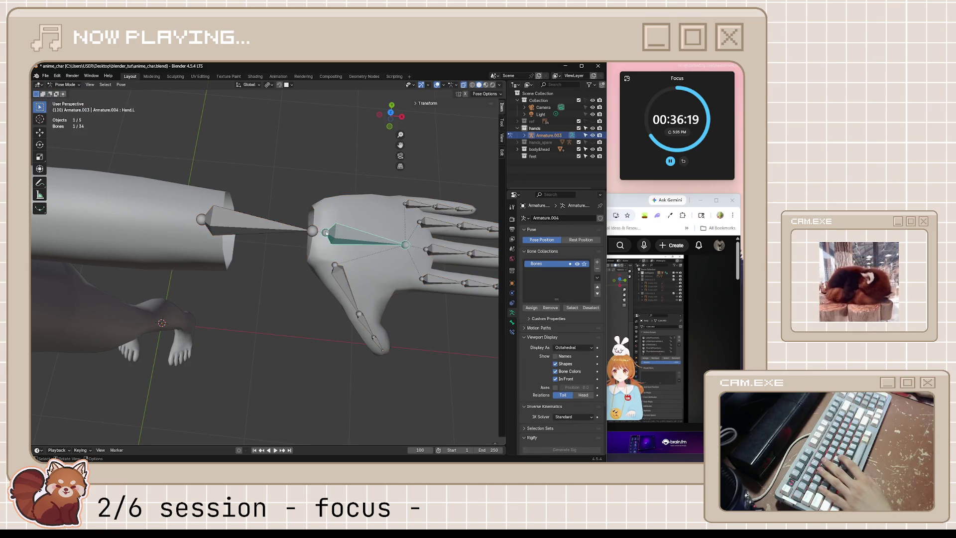
pyautogui.press('r')
pyautogui.press('Escape')
pyautogui.hotkey('ctrl', 's')
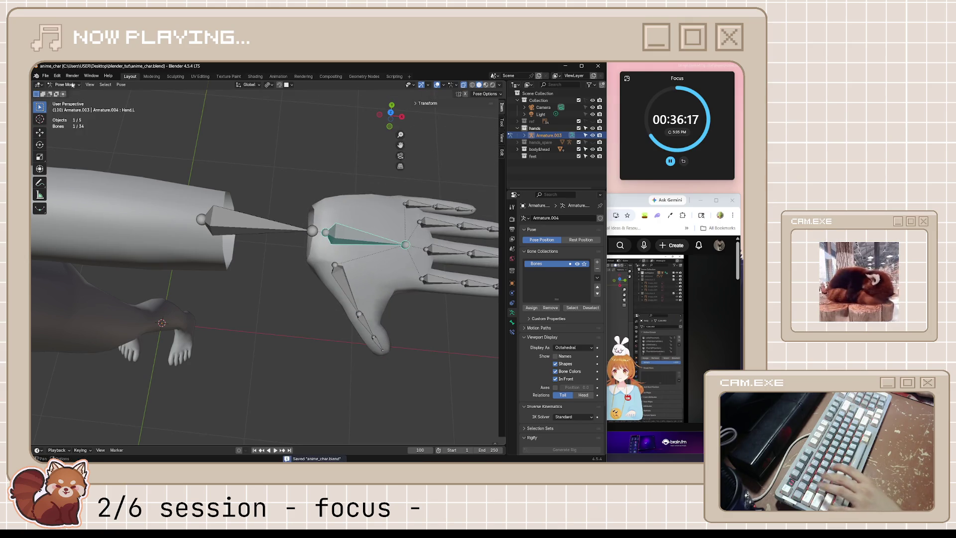
pyautogui.hotkey('ctrl', 'Tab')
pyautogui.moveTo(138, 122); pyautogui.dragTo(295, 158, button='middle')
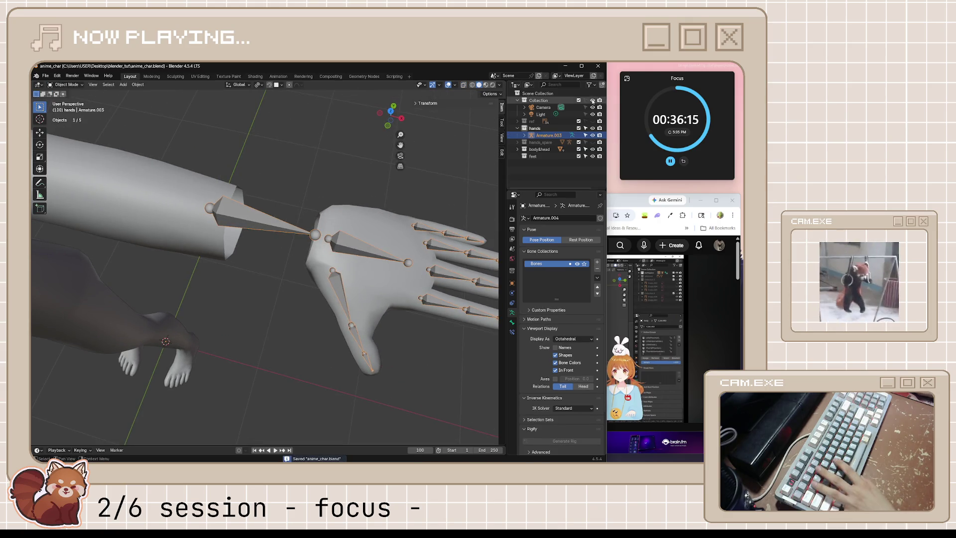
# Rewind the tutorial 20 seconds and replay the hand-bridging part up to about 7:59.
pyautogui.hotkey('alt', 'Tab')
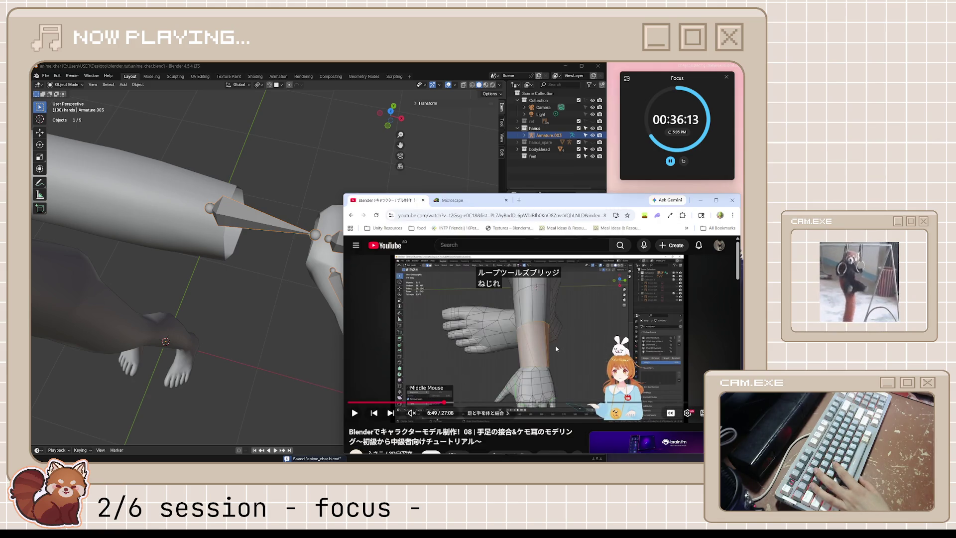
pyautogui.press('k')
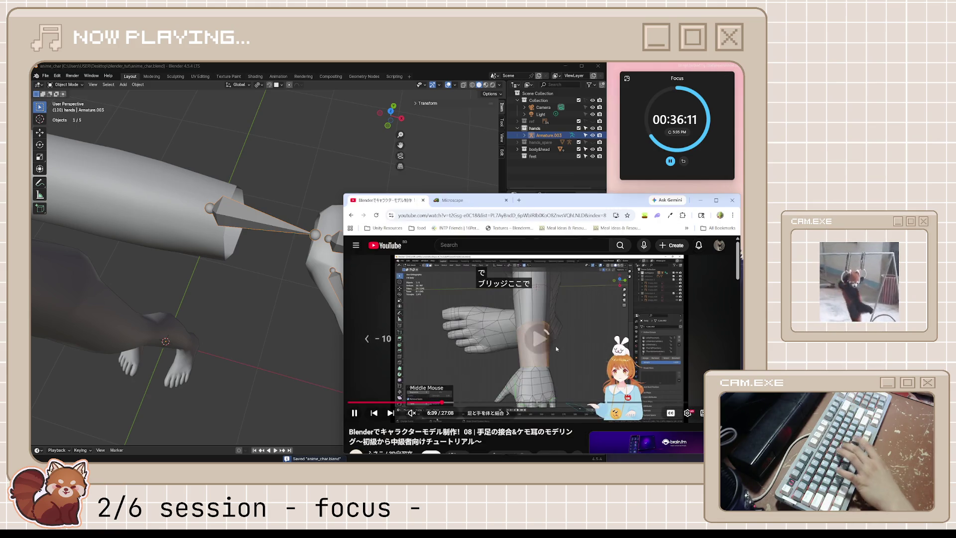
pyautogui.press('j')
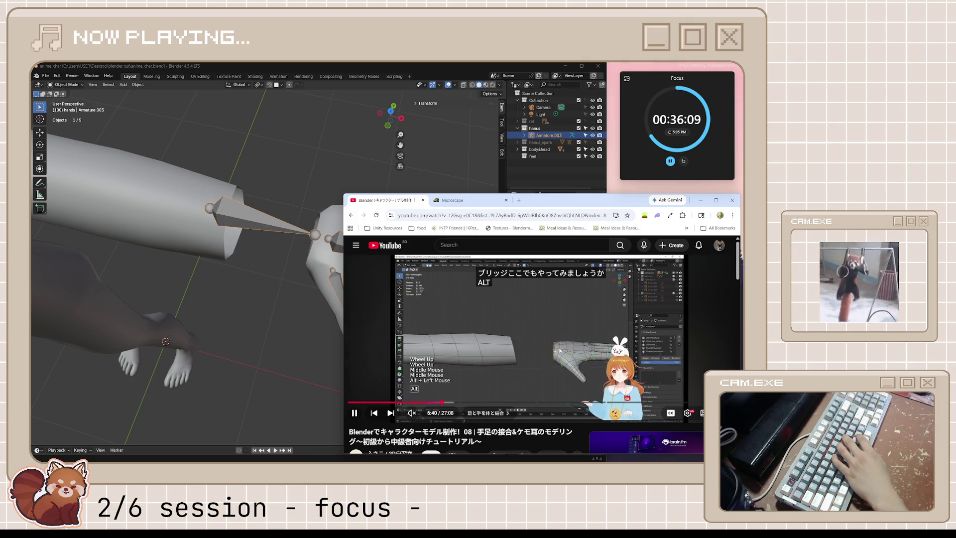
pyautogui.press('j')
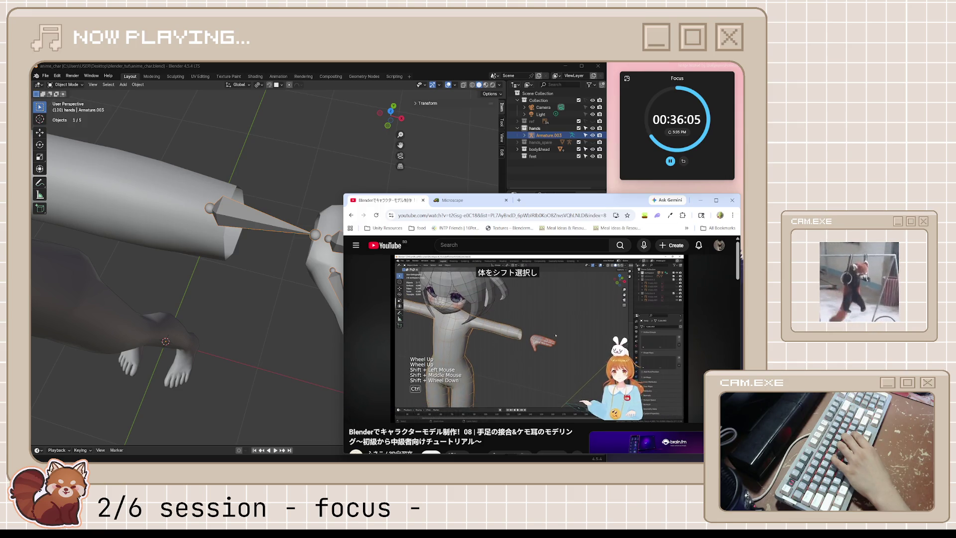
pyautogui.press('k')
pyautogui.press('k')
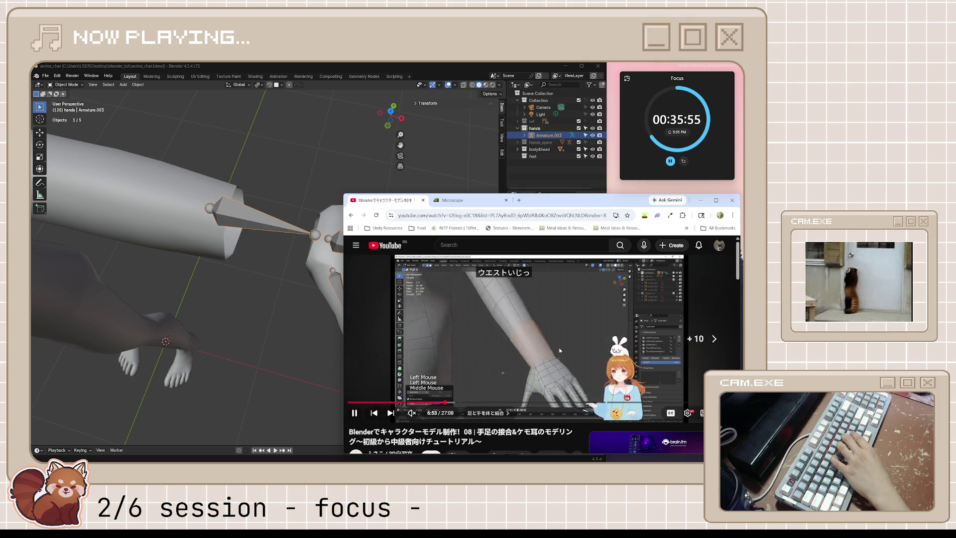
pyautogui.click(559, 350)
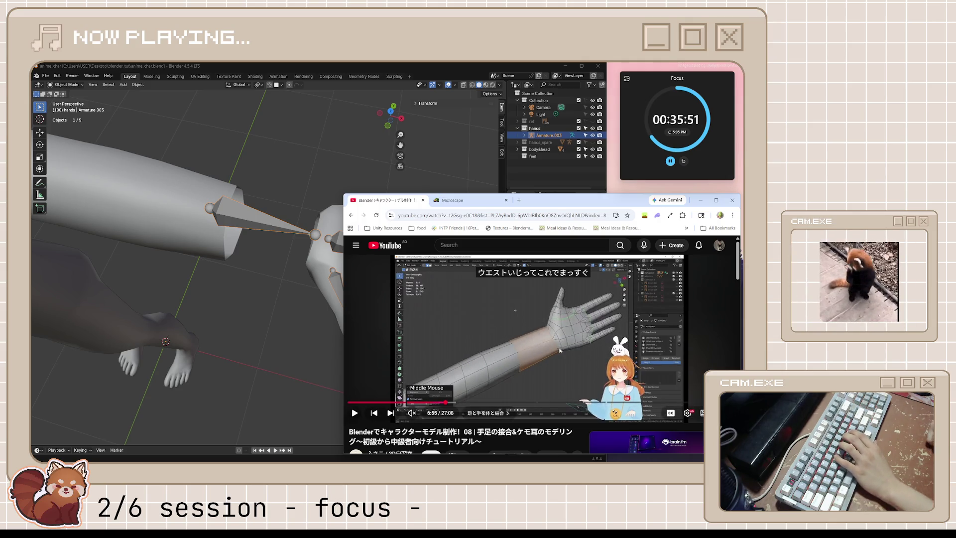
pyautogui.click(559, 350)
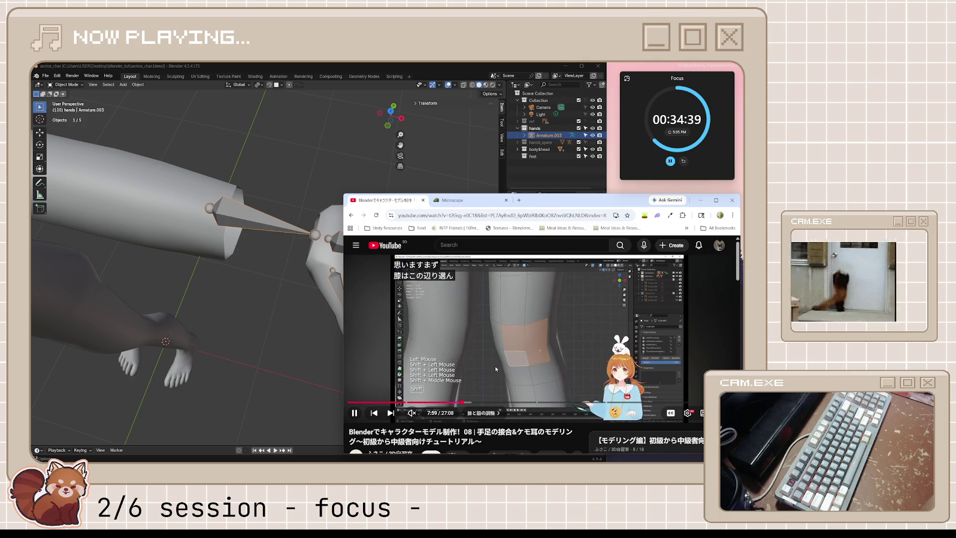
pyautogui.scroll(-3, 505, 359)
pyautogui.scroll(3, 506, 359)
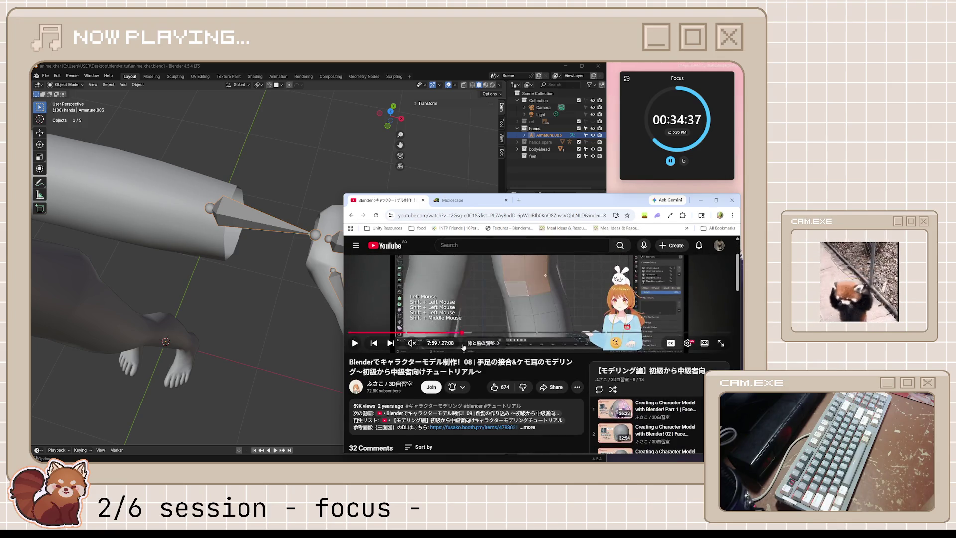
pyautogui.scroll(-8, 463, 348)
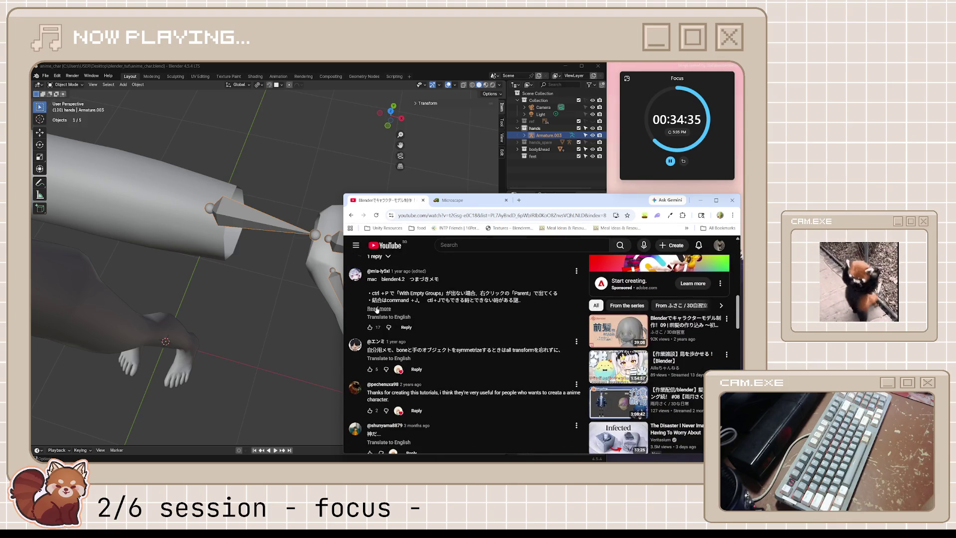
# Expand the first YouTube comment and highlight lines of it while reading.
pyautogui.click(378, 309)
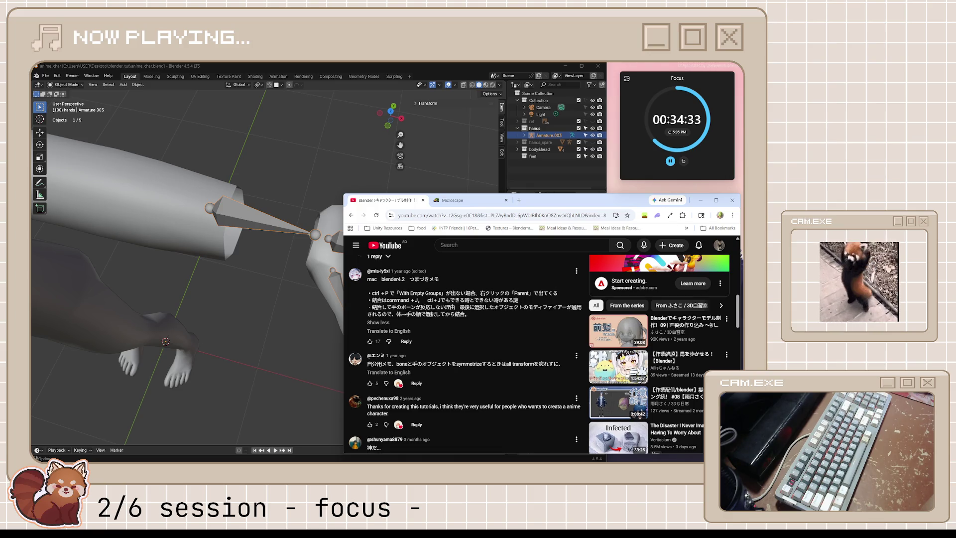
pyautogui.scroll(-3, 439, 329)
pyautogui.scroll(-2, 448, 333)
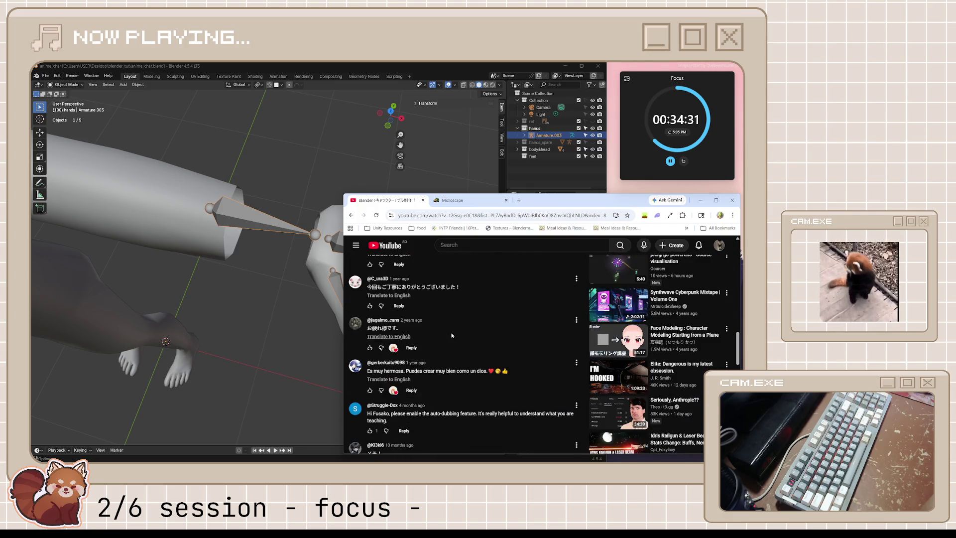
pyautogui.scroll(-5, 451, 335)
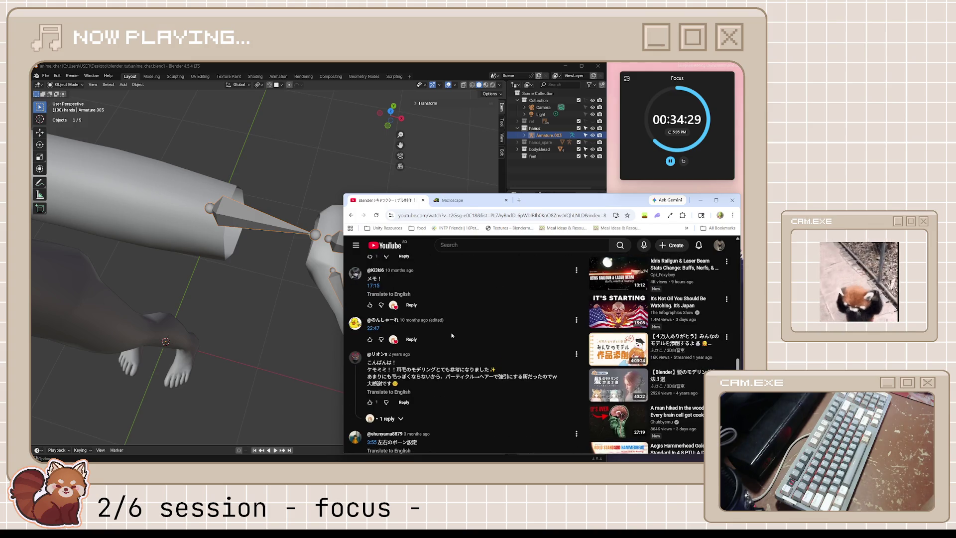
pyautogui.scroll(-4, 451, 336)
pyautogui.scroll(-2, 452, 336)
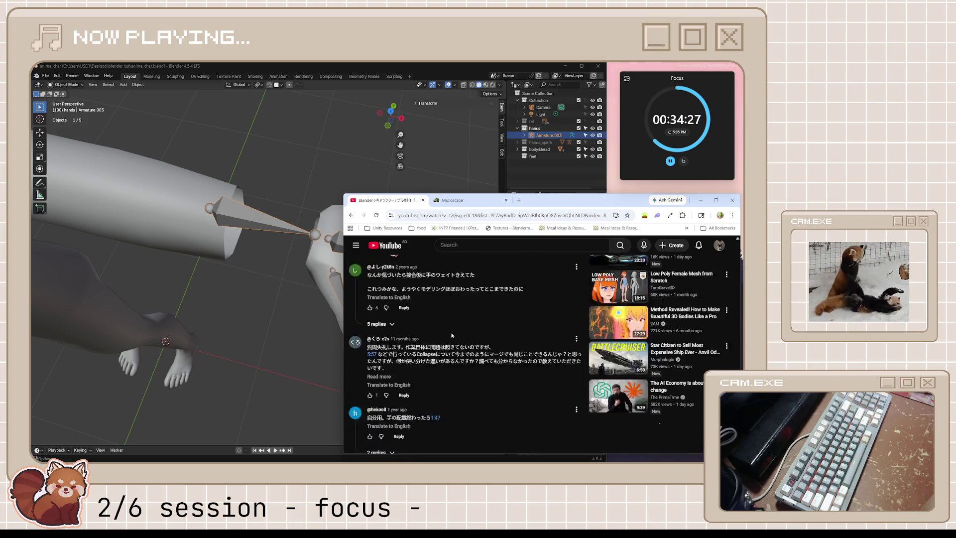
pyautogui.scroll(-3, 451, 336)
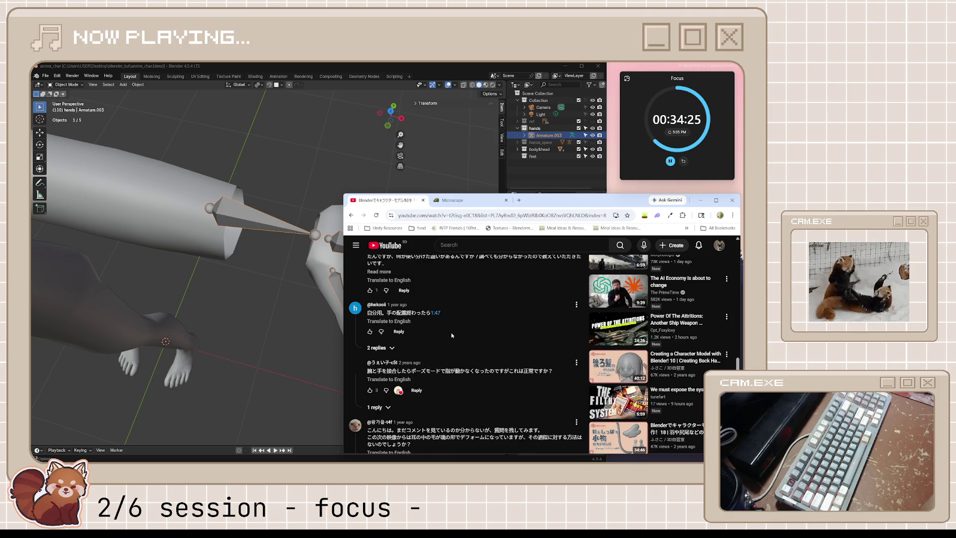
pyautogui.scroll(-5, 451, 336)
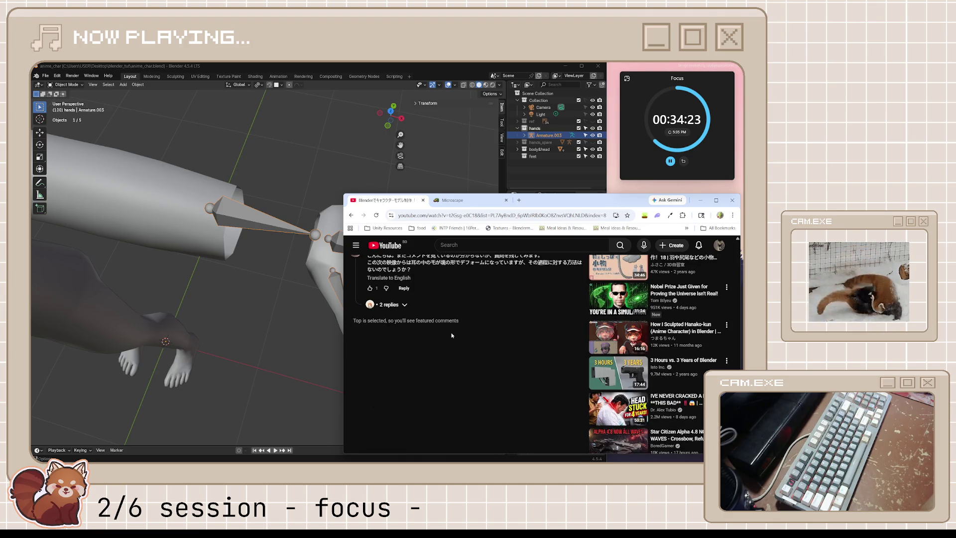
pyautogui.scroll(3, 452, 336)
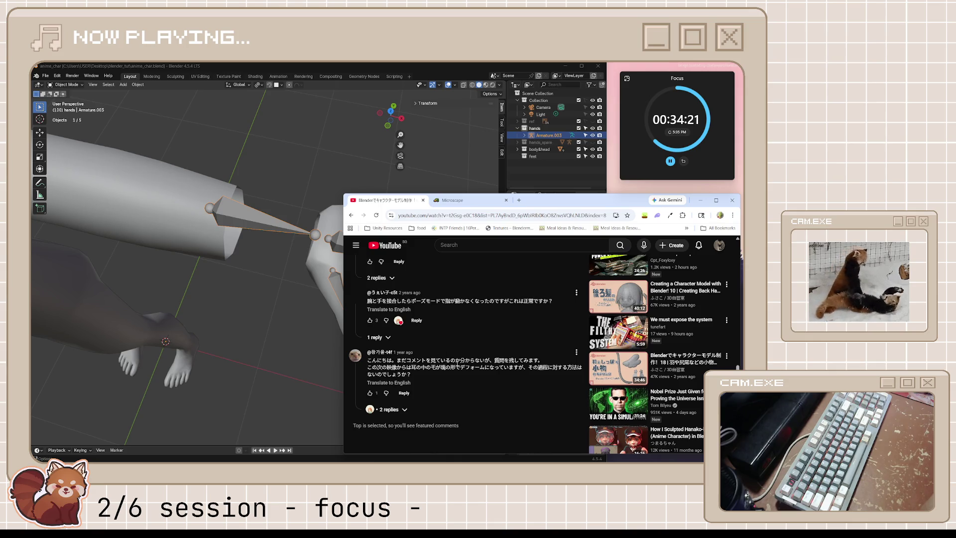
pyautogui.moveTo(368, 359); pyautogui.dragTo(503, 367)
pyautogui.click(503, 368)
pyautogui.tripleClick(390, 368)
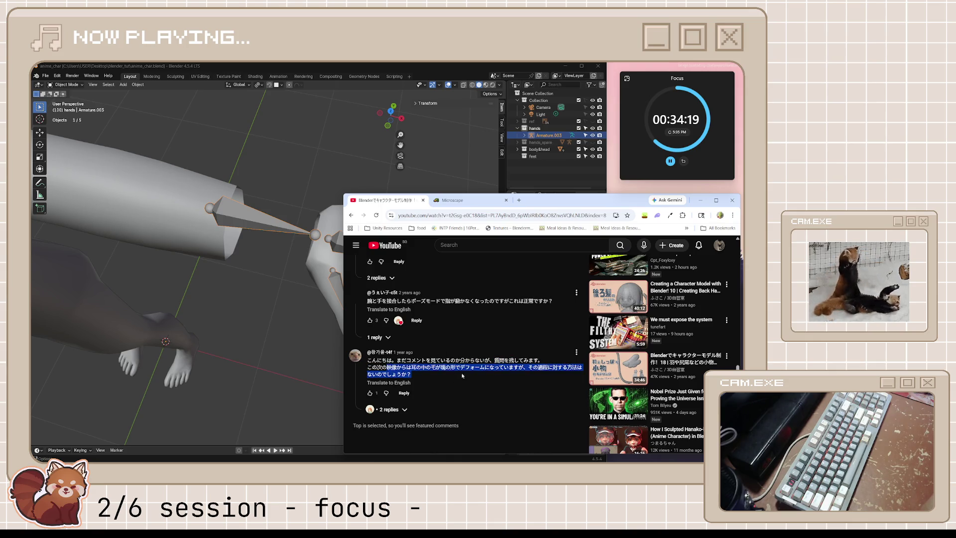
pyautogui.click(416, 363)
pyautogui.scroll(-3, 415, 362)
pyautogui.scroll(-2, 415, 363)
pyautogui.scroll(-3, 415, 363)
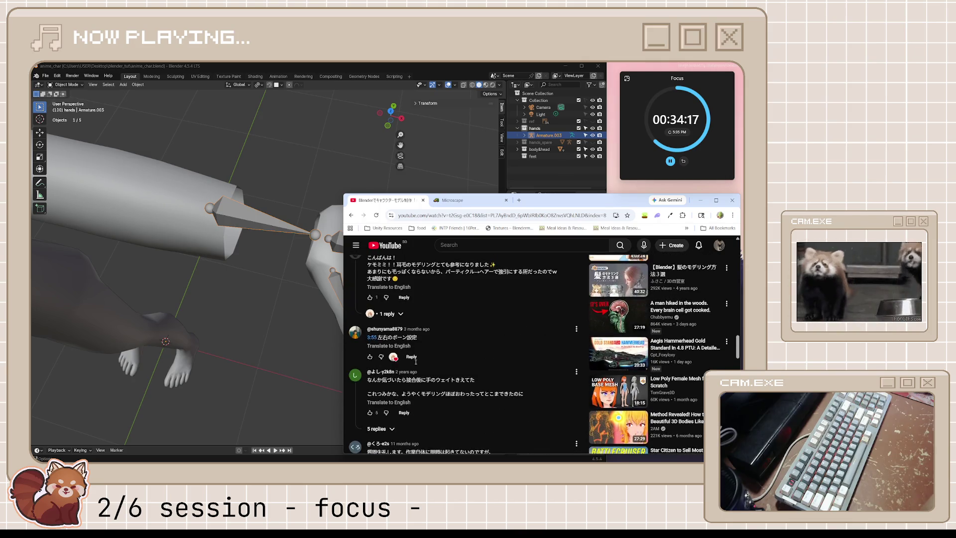
pyautogui.scroll(-3, 412, 359)
pyautogui.scroll(-3, 409, 355)
pyautogui.scroll(-3, 407, 352)
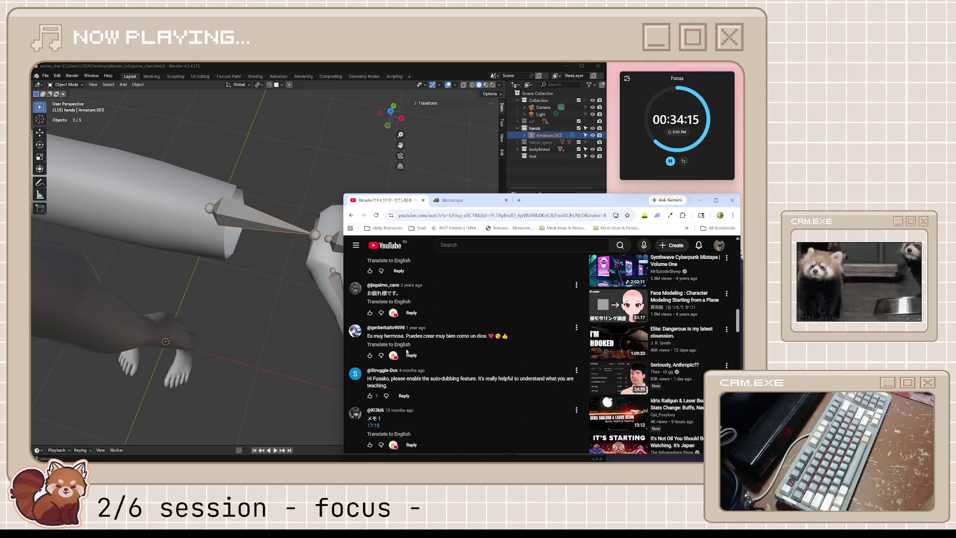
pyautogui.scroll(1, 407, 352)
pyautogui.scroll(2, 407, 350)
pyautogui.scroll(2, 407, 350)
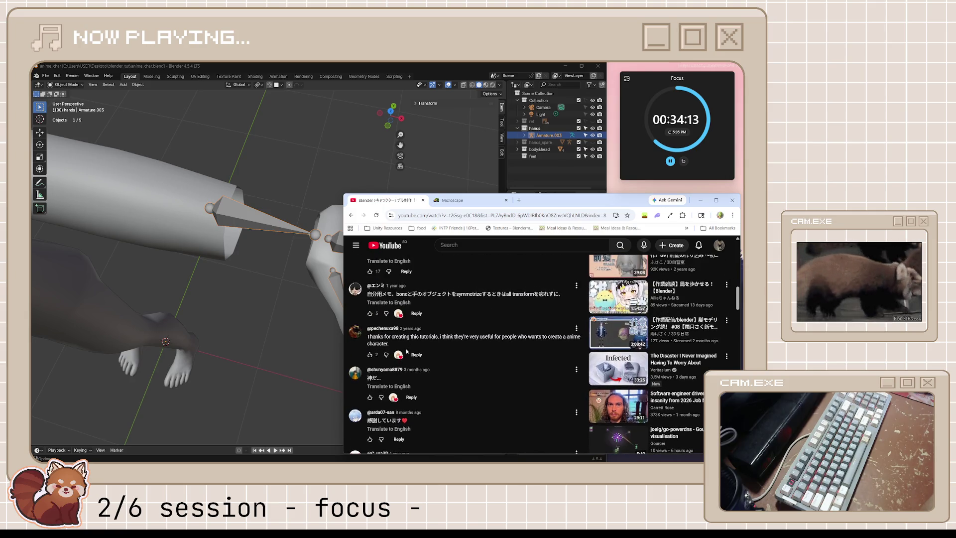
pyautogui.scroll(1, 407, 351)
pyautogui.scroll(2, 407, 351)
pyautogui.scroll(2, 407, 350)
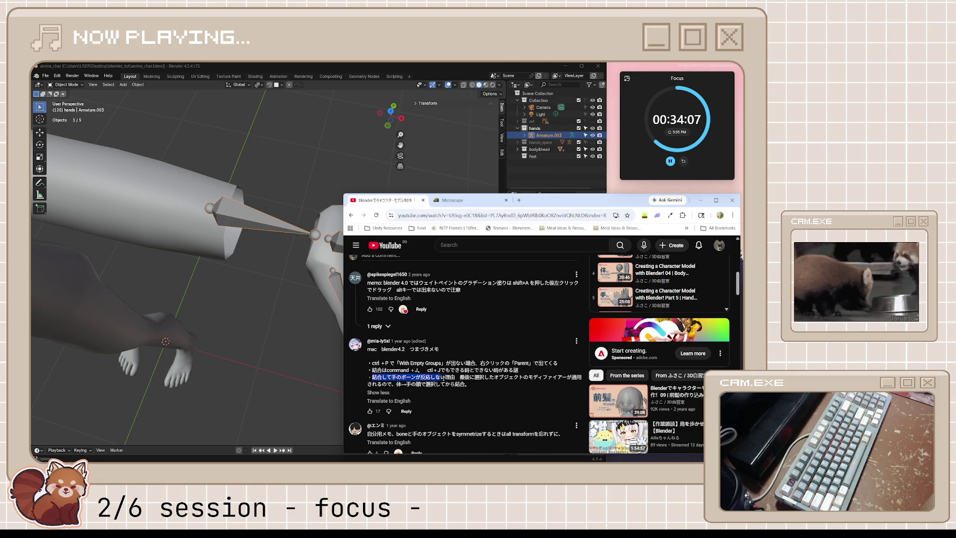
pyautogui.click(408, 370)
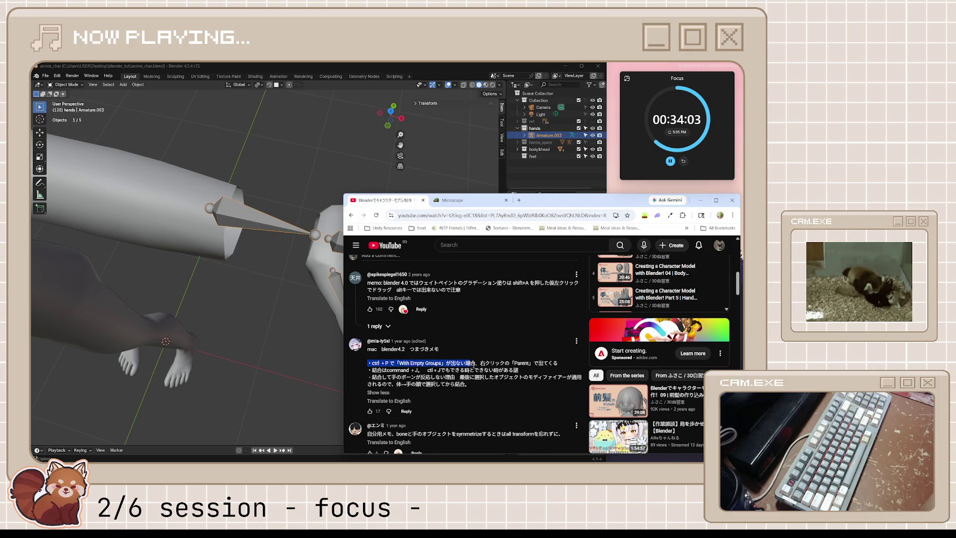
# Read the commenter's note about joining the hands, then bring Blender back to the front.
pyautogui.moveTo(475, 364); pyautogui.dragTo(535, 363)
pyautogui.moveTo(410, 377); pyautogui.dragTo(485, 370)
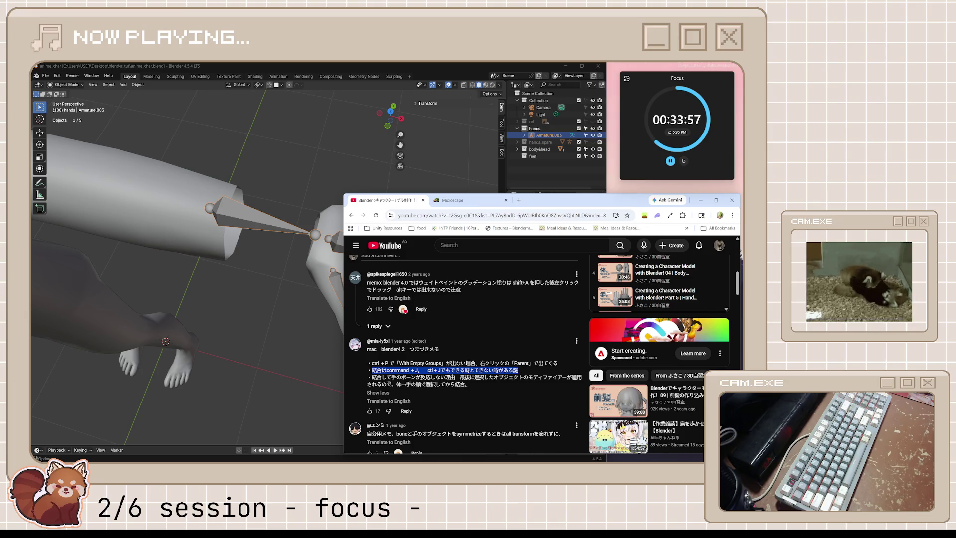
pyautogui.moveTo(371, 377); pyautogui.dragTo(406, 377)
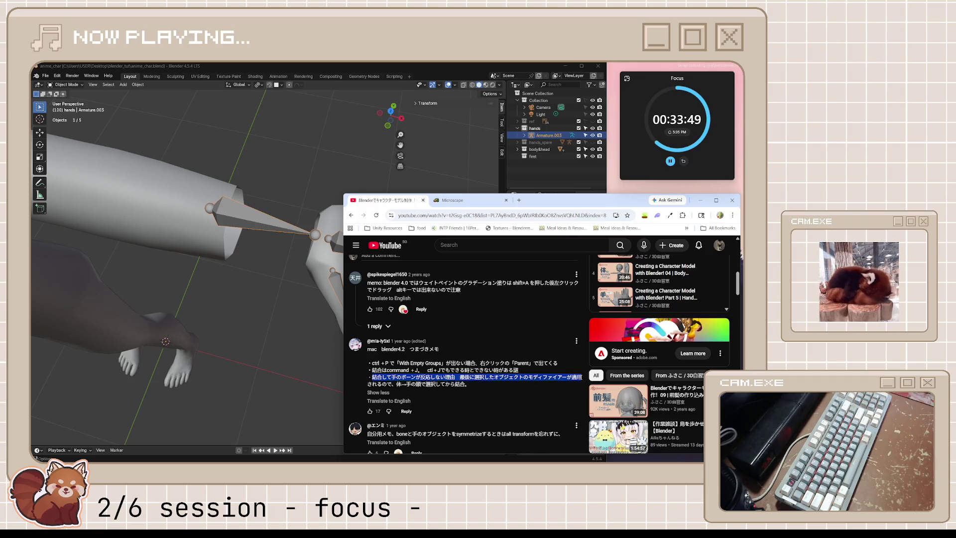
pyautogui.moveTo(586, 380); pyautogui.dragTo(521, 396)
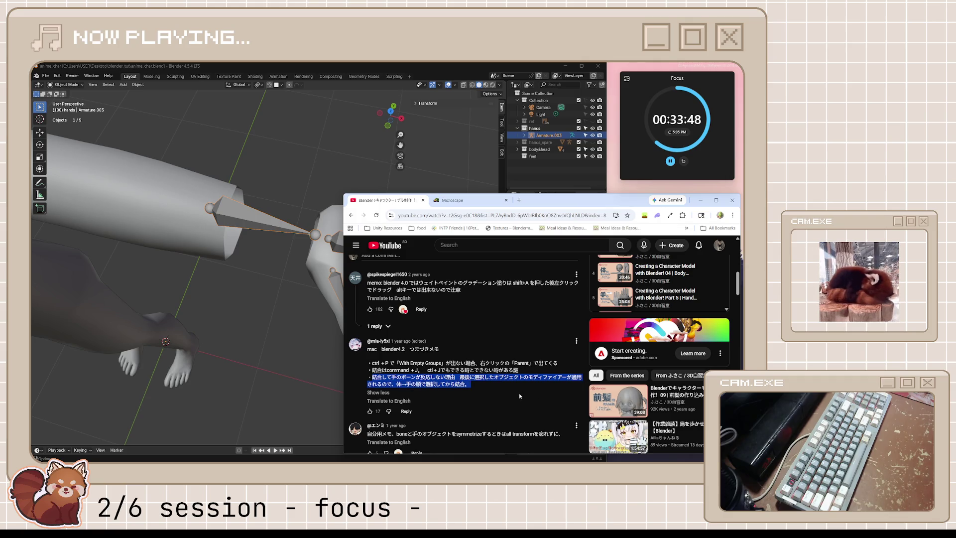
pyautogui.click(469, 386)
pyautogui.click(174, 221)
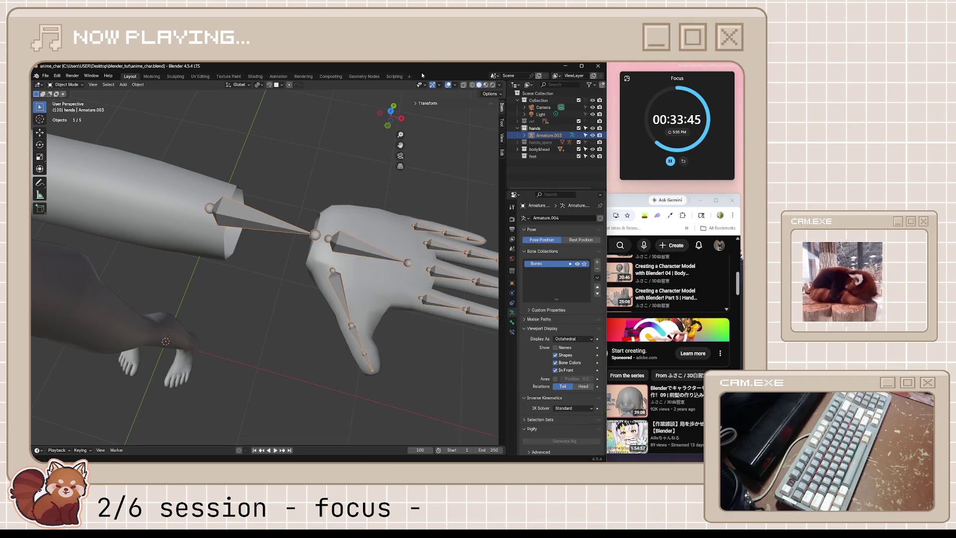
# Join the hand mesh into the arm mesh with Ctrl+J and save the character file.
pyautogui.click(174, 221)
pyautogui.keyDown('shift'); pyautogui.click(366, 280); pyautogui.keyUp('shift')
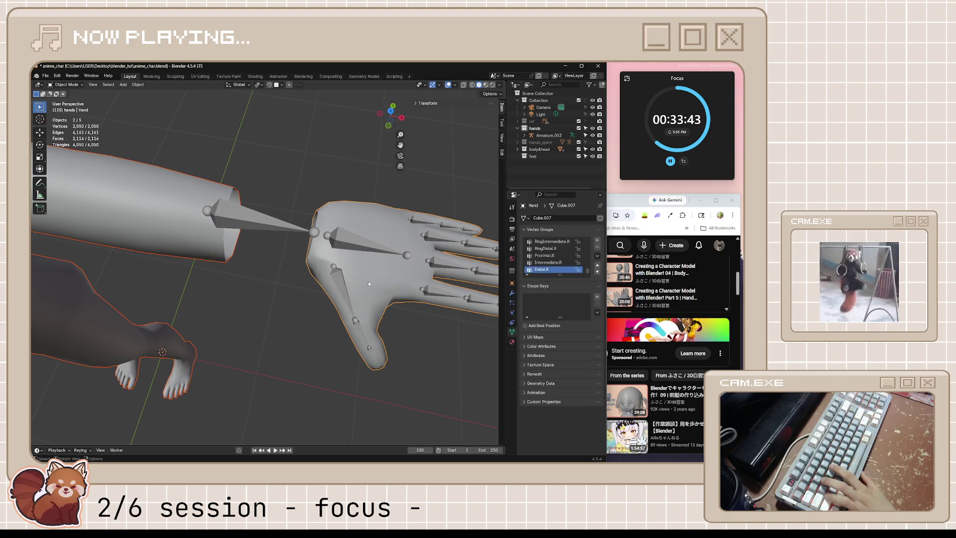
pyautogui.hotkey('ctrl', 'j')
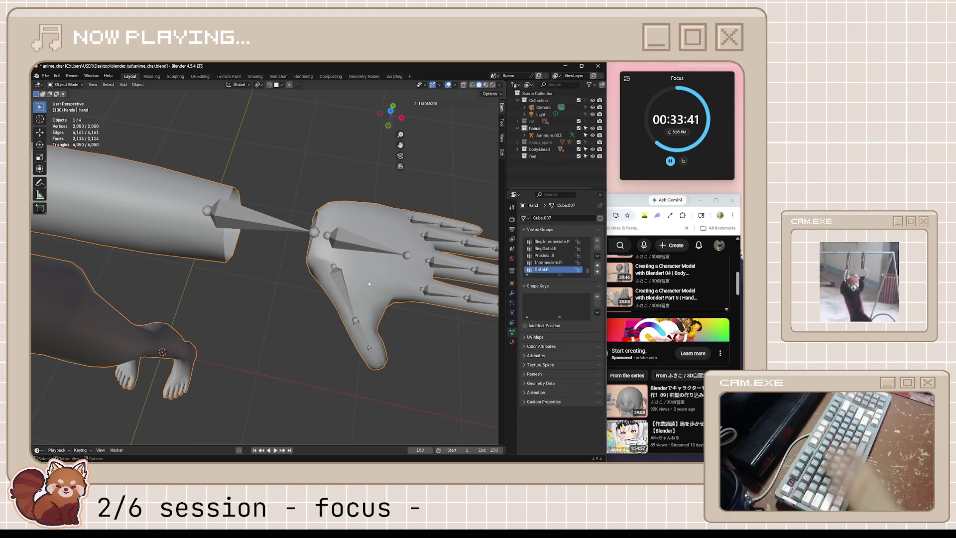
pyautogui.click(362, 247)
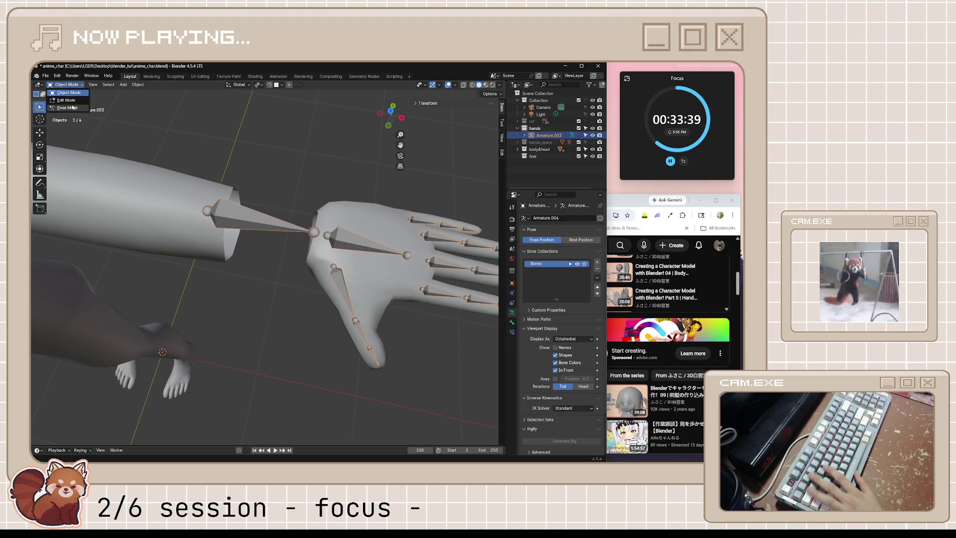
pyautogui.hotkey('ctrl', 'Tab')
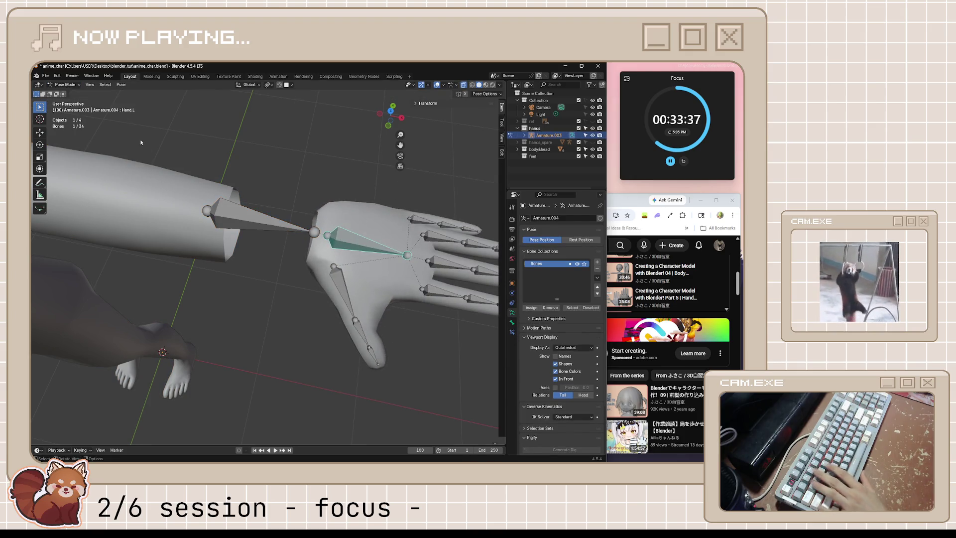
pyautogui.hotkey('ctrl', 's')
pyautogui.hotkey('ctrl', 'Tab')
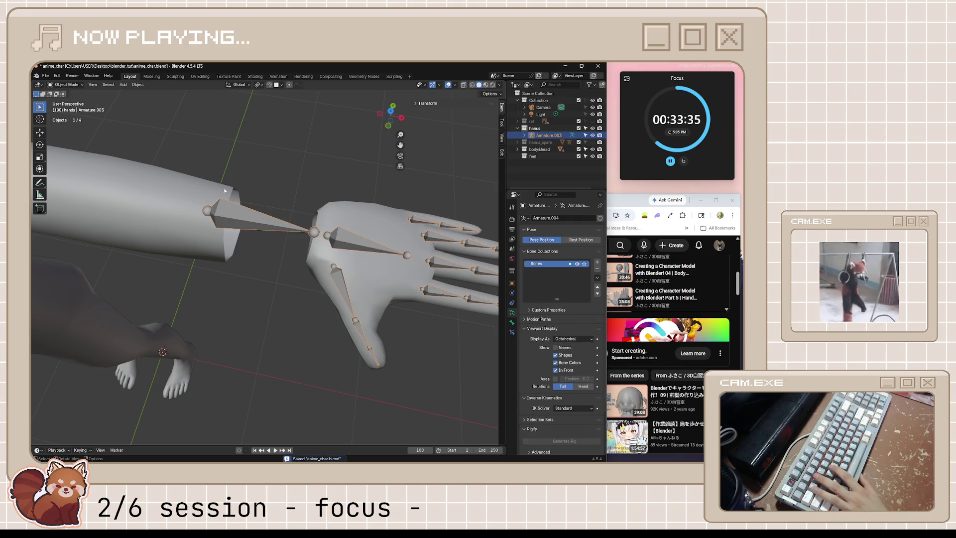
# Bridge Edge Loops between the arm's open end and the hand's wrist loop, then check it in front view.
pyautogui.click(245, 251)
pyautogui.press('Tab')
pyautogui.scroll(1, 212, 207)
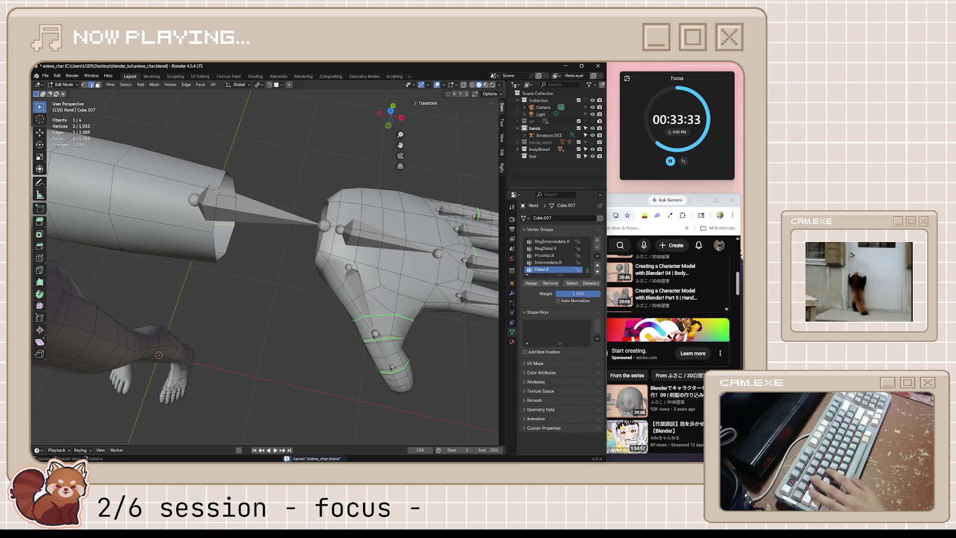
pyautogui.press('2')
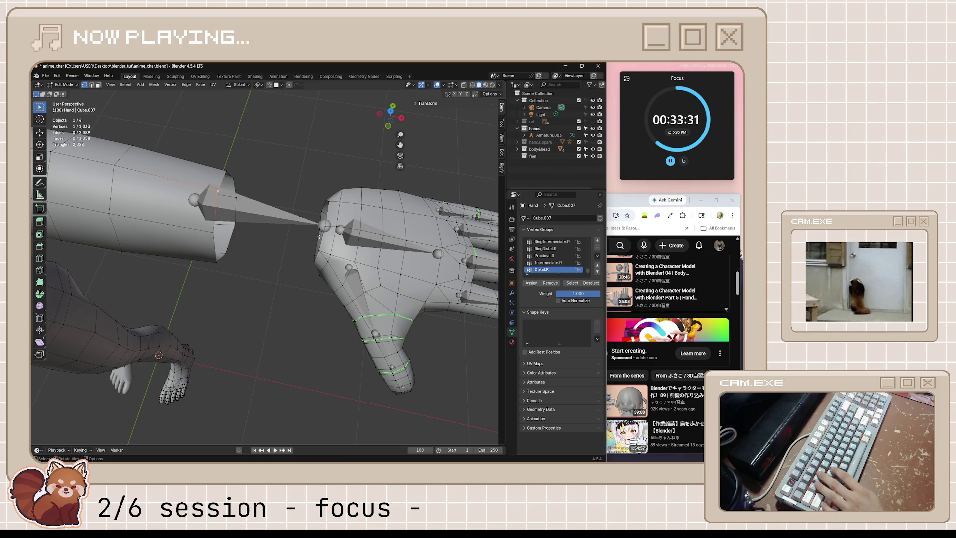
pyautogui.keyDown('alt'); pyautogui.click(230, 176); pyautogui.keyUp('alt')
pyautogui.keyDown('alt'); pyautogui.keyDown('shift'); pyautogui.click(329, 207); pyautogui.keyUp('shift'); pyautogui.keyUp('alt')
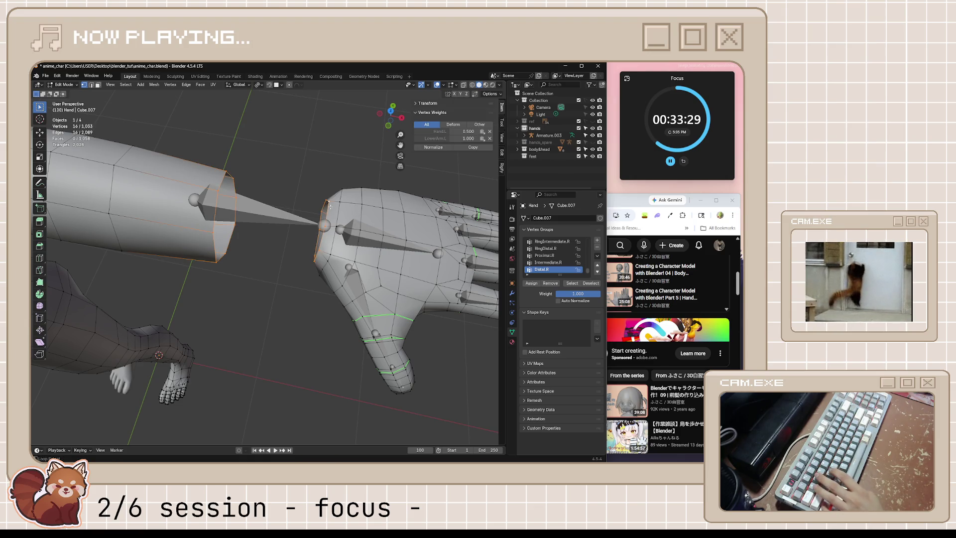
pyautogui.hotkey('ctrl', 'e')
pyautogui.click(302, 232)
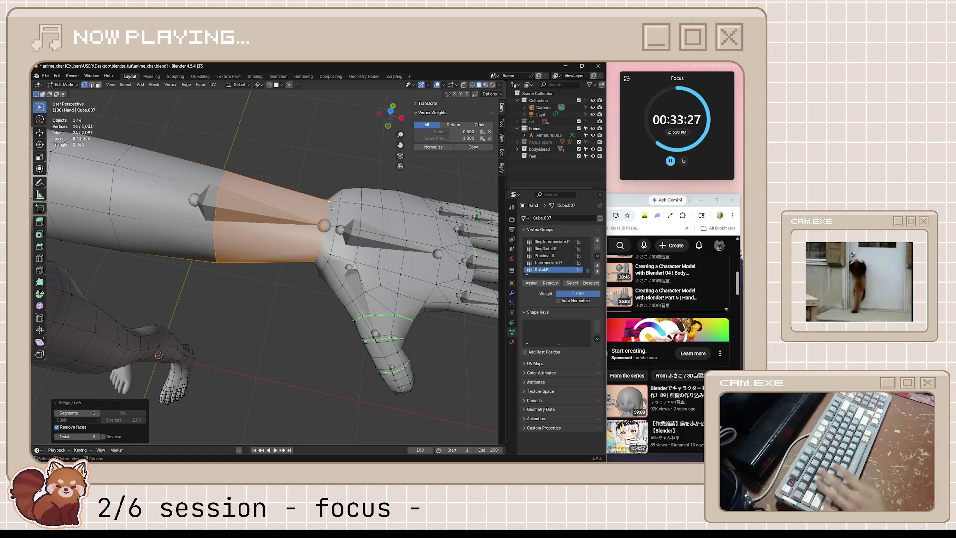
pyautogui.click(312, 301)
pyautogui.moveTo(311, 301)
pyautogui.mouseDown(button='middle')
pyautogui.moveTo(346, 283)
pyautogui.moveTo(312, 276)
pyautogui.moveTo(247, 287)
pyautogui.mouseUp(button='middle')
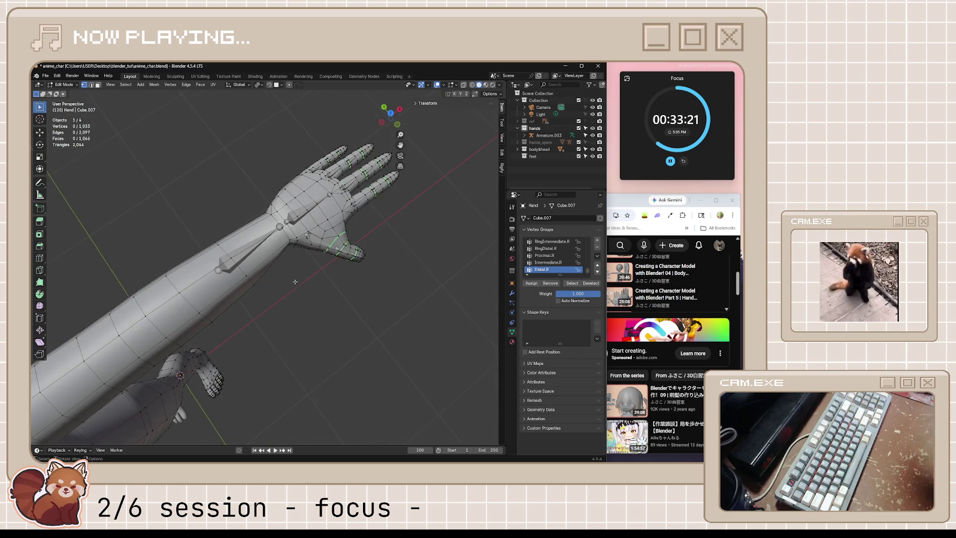
pyautogui.press('KP_1')
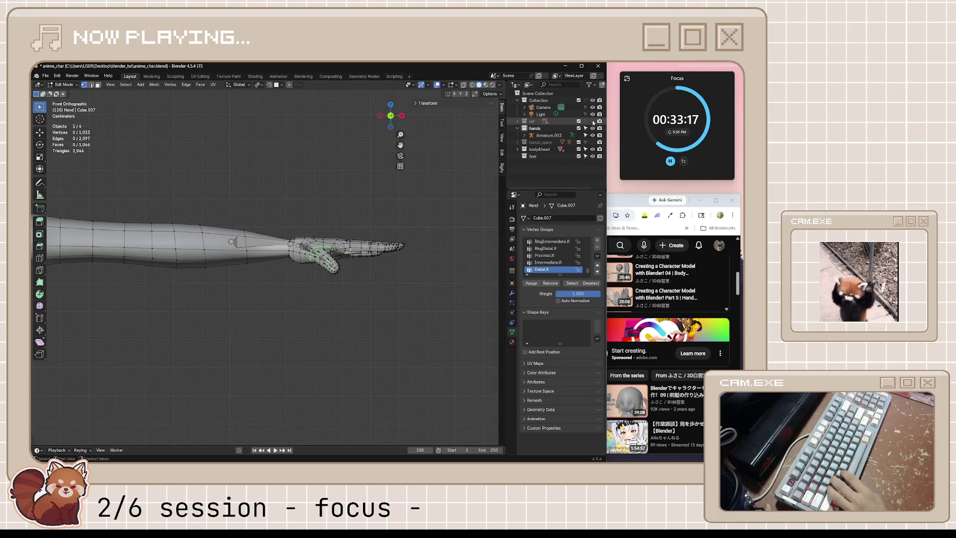
pyautogui.scroll(2, 264, 267)
pyautogui.scroll(1, 264, 267)
# Nudge the selected vertices in front view and select the eight wrist loop vertices.
pyautogui.moveTo(344, 276); pyautogui.dragTo(352, 272, button='middle')
pyautogui.press('KP_1')
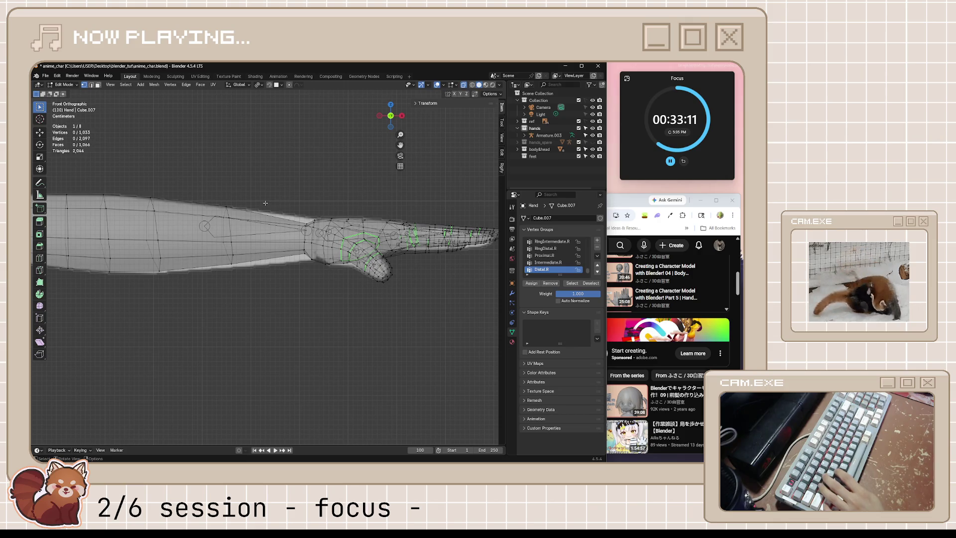
pyautogui.press('g')
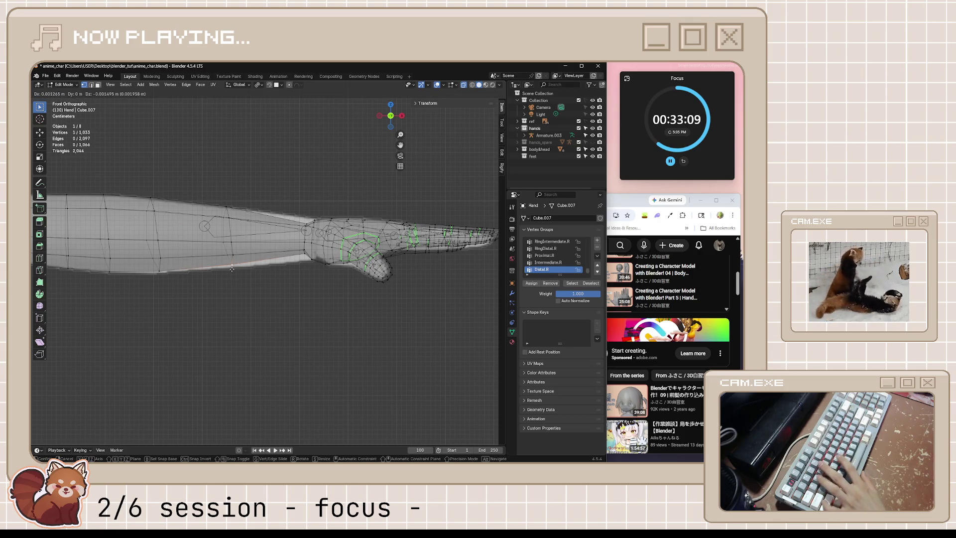
pyautogui.click(220, 280)
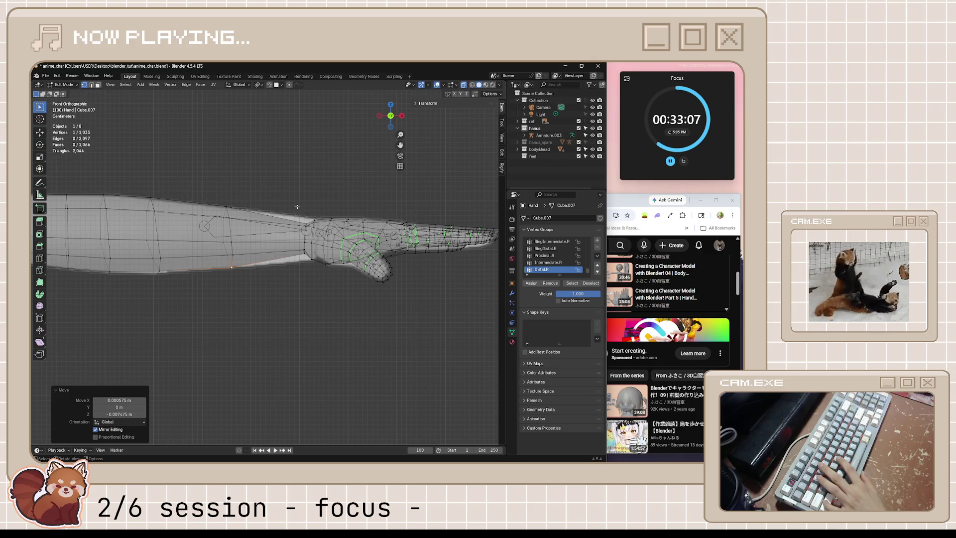
pyautogui.moveTo(291, 211); pyautogui.dragTo(307, 219)
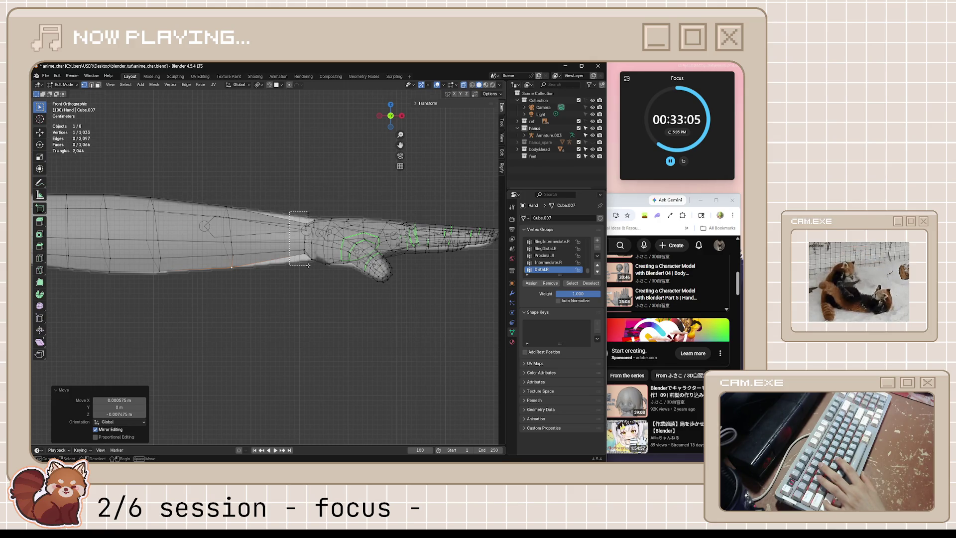
pyautogui.moveTo(308, 264); pyautogui.dragTo(310, 274)
# Shrink/Fatten the wrist loop three times so the arm blends into the hand, then leave edit mode.
pyautogui.hotkey('alt', 's')
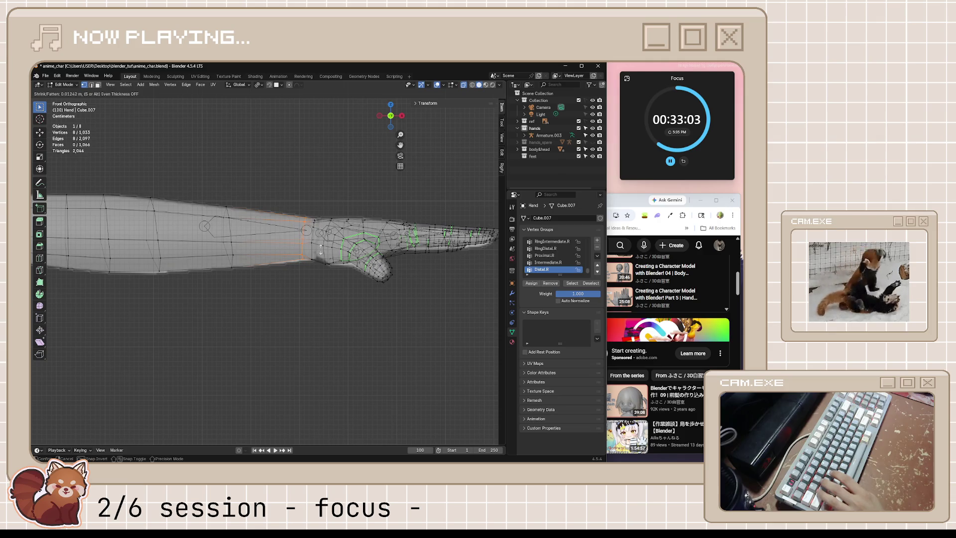
pyautogui.press('Return')
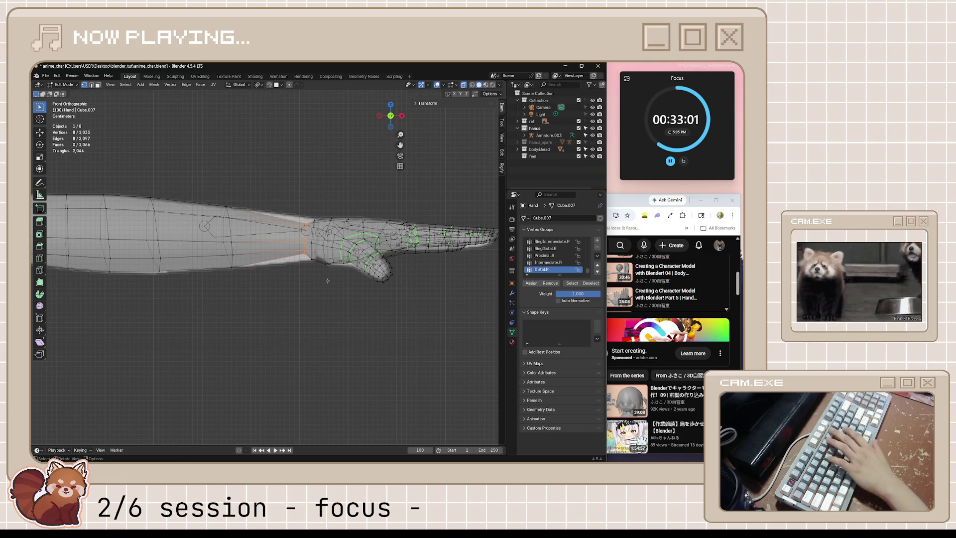
pyautogui.hotkey('alt', 's')
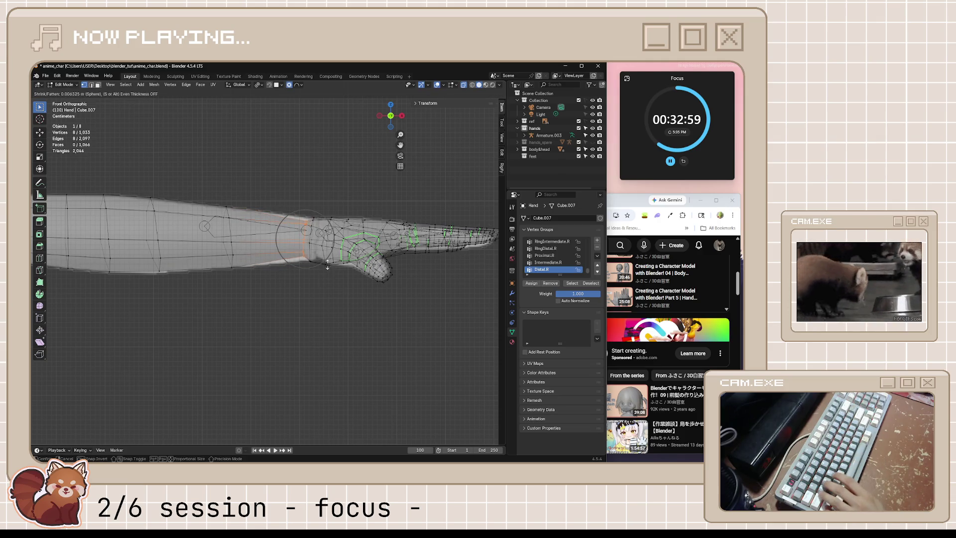
pyautogui.press('Return')
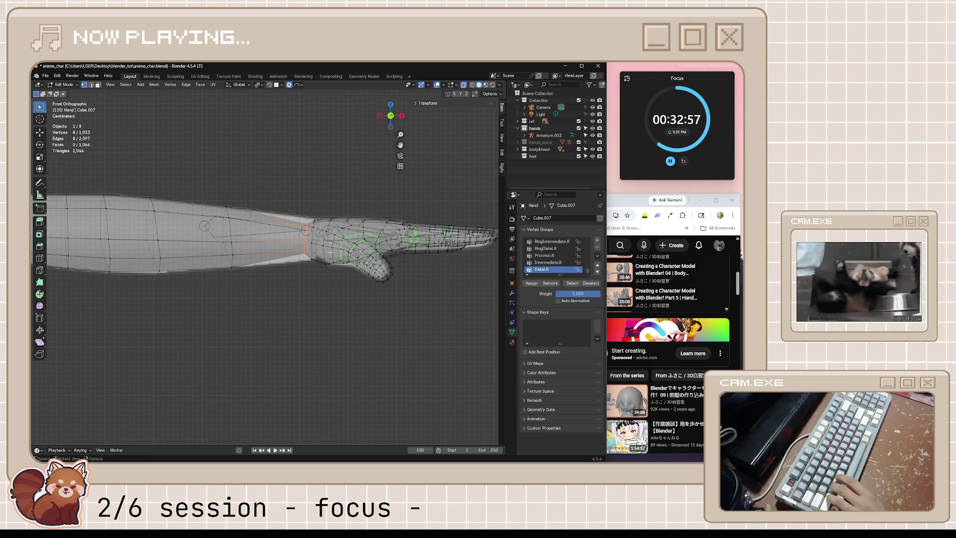
pyautogui.hotkey('alt', 's')
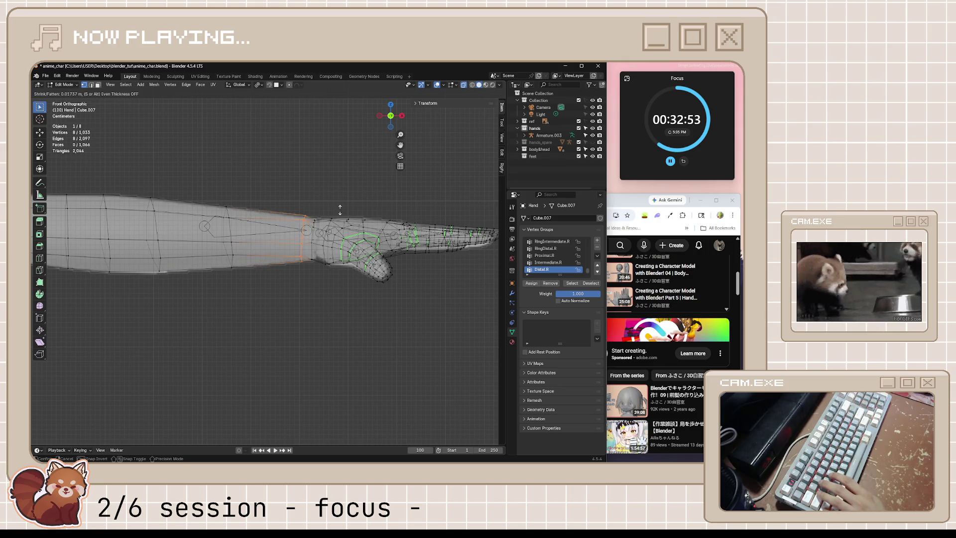
pyautogui.press('Return')
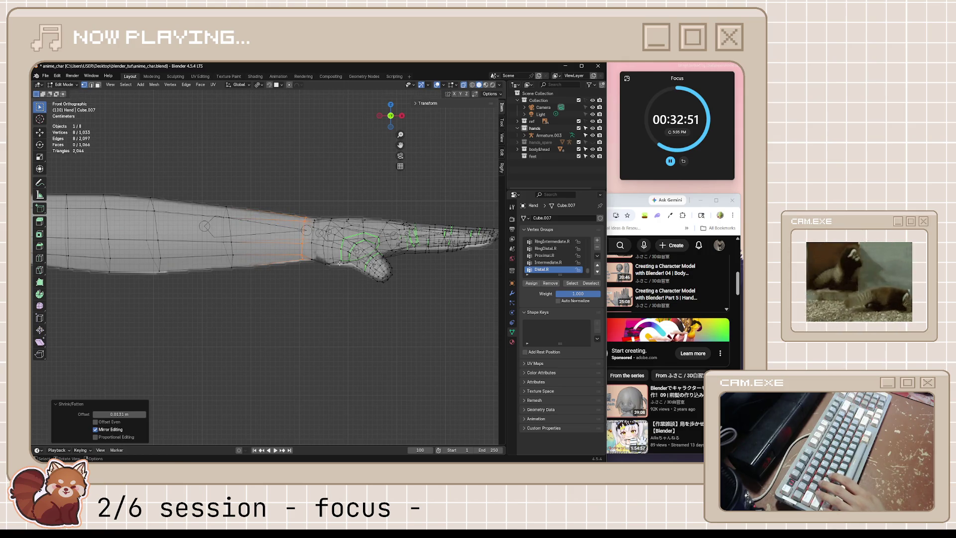
pyautogui.press('Tab')
pyautogui.scroll(-3, 346, 285)
pyautogui.moveTo(336, 316)
pyautogui.mouseDown(button='middle')
pyautogui.moveTo(299, 339)
pyautogui.moveTo(240, 336)
pyautogui.moveTo(205, 307)
pyautogui.moveTo(168, 297)
pyautogui.mouseUp(button='middle')
pyautogui.scroll(-2, 217, 321)
pyautogui.scroll(3, 286, 267)
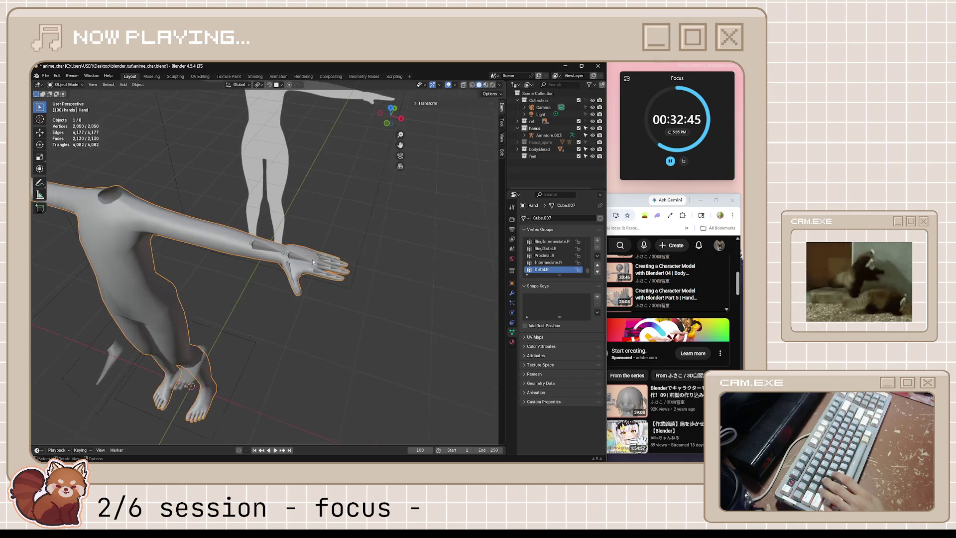
pyautogui.scroll(2, 286, 267)
# Save the character file, deselect the mesh, and play the tutorial past 8:01 in Chrome.
pyautogui.moveTo(286, 266)
pyautogui.mouseDown(button='middle')
pyautogui.moveTo(233, 271)
pyautogui.moveTo(366, 237)
pyautogui.mouseUp(button='middle')
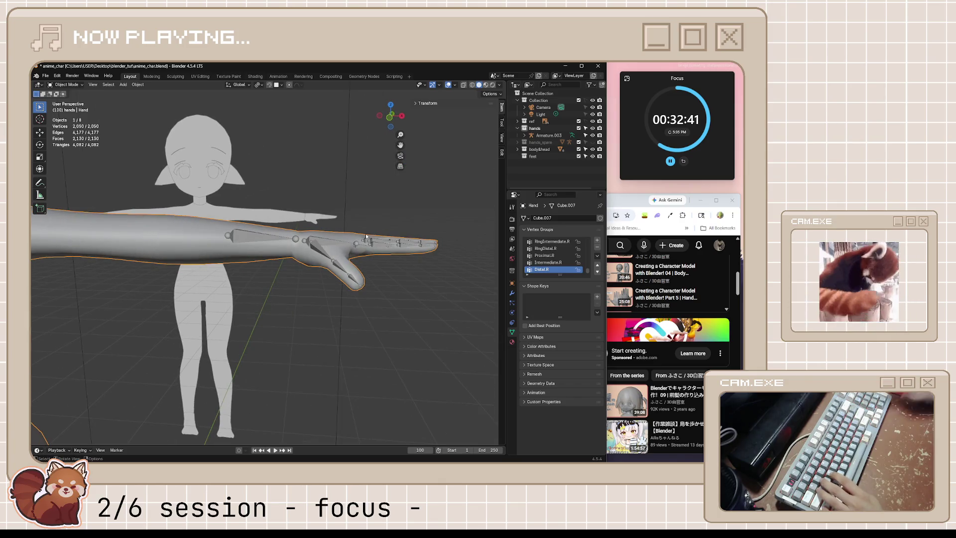
pyautogui.scroll(4, 298, 269)
pyautogui.scroll(-1, 243, 305)
pyautogui.scroll(-4, 243, 304)
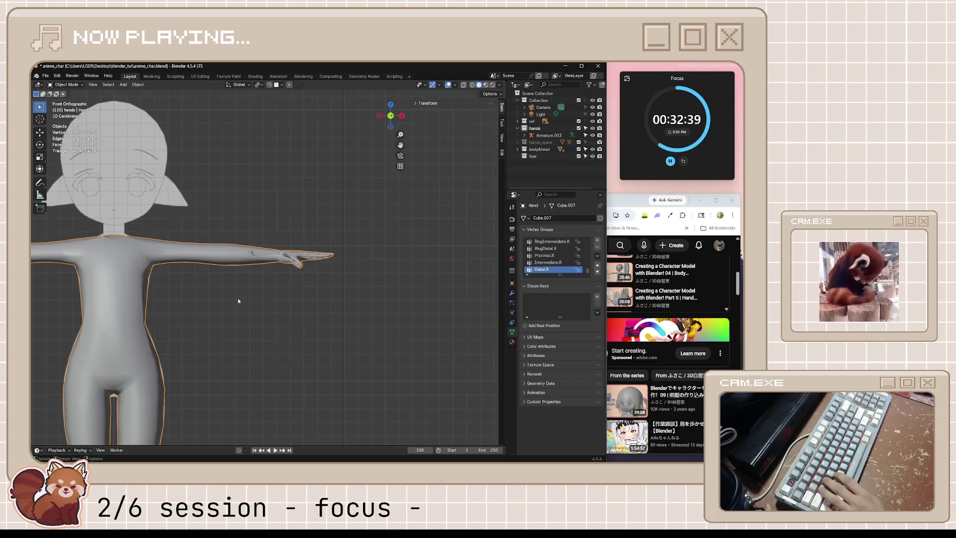
pyautogui.hotkey('ctrl', 's')
pyautogui.moveTo(248, 294)
pyautogui.mouseDown(button='middle')
pyautogui.moveTo(342, 333)
pyautogui.moveTo(278, 319)
pyautogui.mouseUp(button='middle')
pyautogui.click(342, 331)
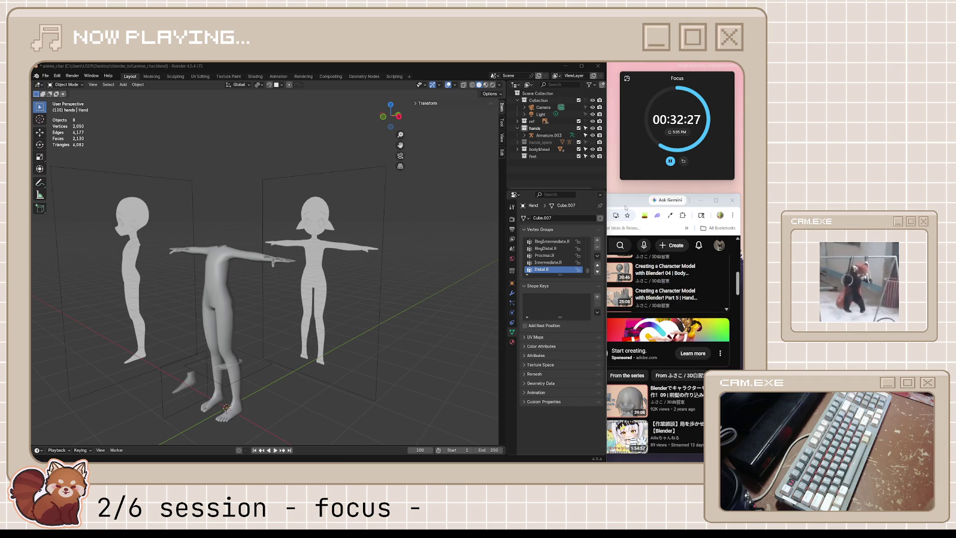
pyautogui.hotkey('alt', 'Tab')
pyautogui.scroll(5, 536, 321)
pyautogui.click(582, 327)
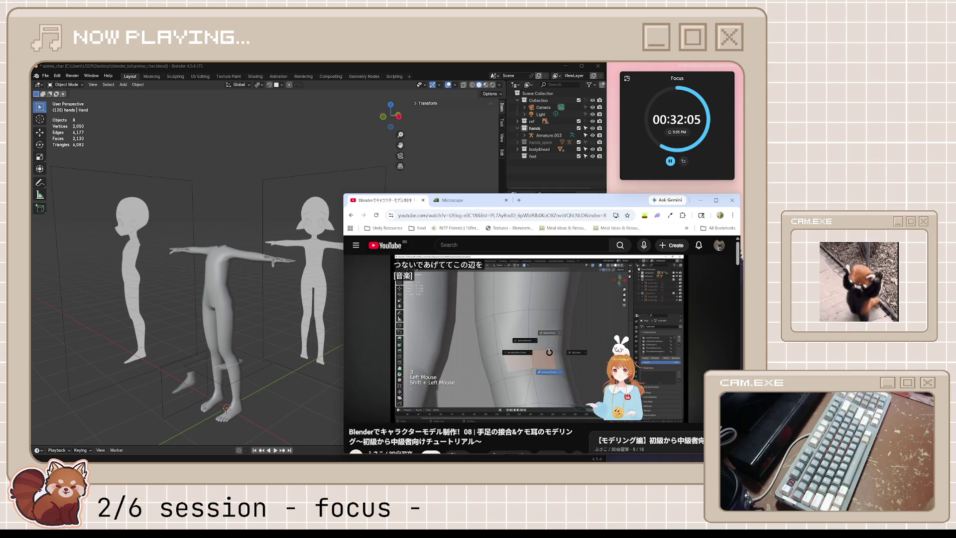
# Pause the tutorial and frame the character's legs in Edit Mode.
pyautogui.click(538, 329)
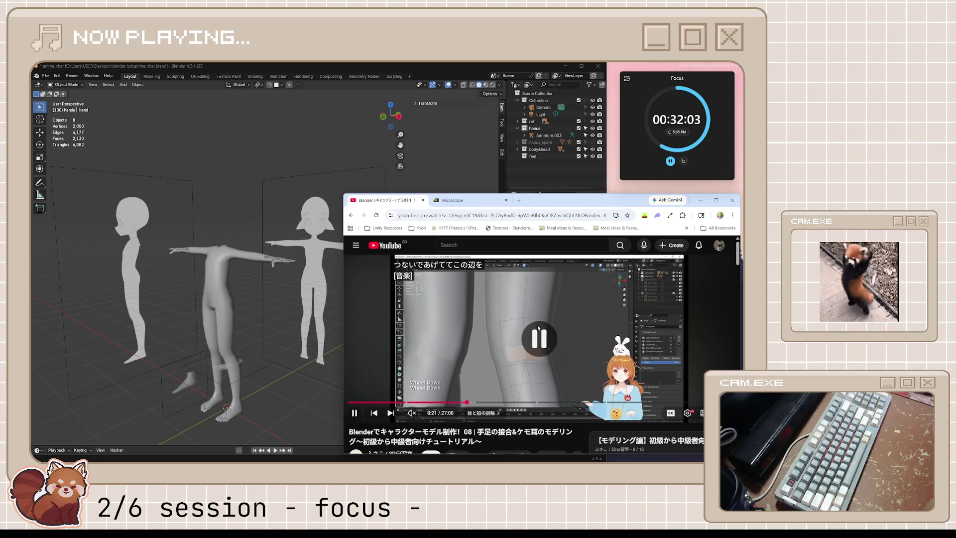
pyautogui.click(231, 341)
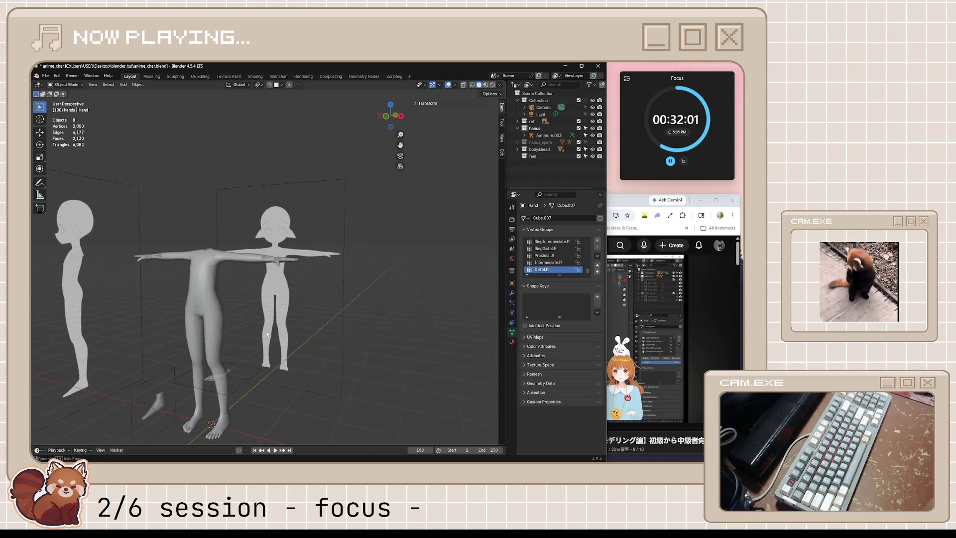
pyautogui.moveTo(232, 342)
pyautogui.mouseDown(button='middle')
pyautogui.moveTo(415, 252)
pyautogui.moveTo(267, 327)
pyautogui.moveTo(284, 350)
pyautogui.moveTo(357, 259)
pyautogui.mouseUp(button='middle')
pyautogui.press('KP_Decimal')
pyautogui.scroll(5, 267, 326)
pyautogui.scroll(4, 358, 259)
pyautogui.press('Tab')
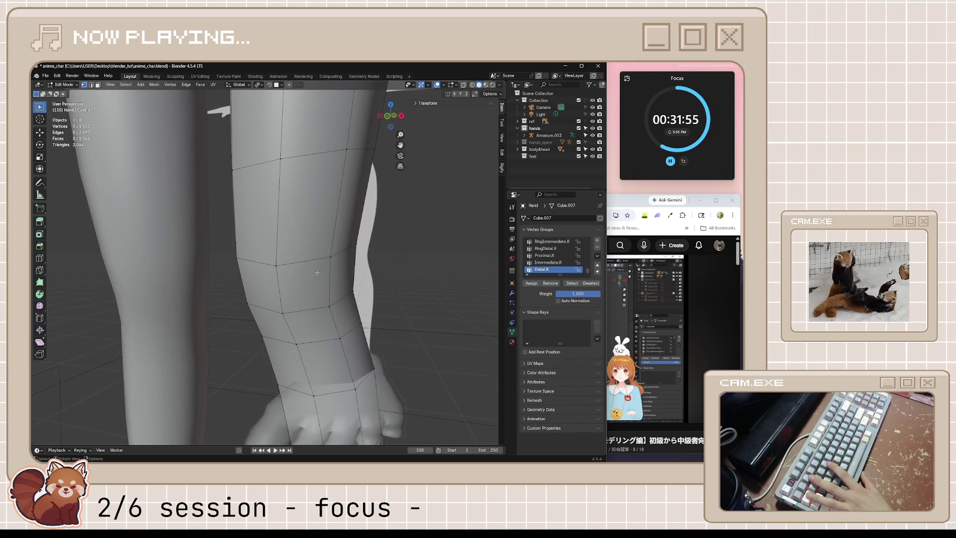
pyautogui.moveTo(312, 281)
pyautogui.mouseDown(button='middle')
pyautogui.moveTo(257, 281)
pyautogui.moveTo(352, 284)
pyautogui.mouseUp(button='middle')
# Inset three selected knee faces as a small patch, then bring the tutorial forward.
pyautogui.click(310, 279)
pyautogui.keyDown('shift'); pyautogui.click(322, 303); pyautogui.keyUp('shift')
pyautogui.keyDown('shift'); pyautogui.click(295, 303); pyautogui.keyUp('shift')
pyautogui.press('i')
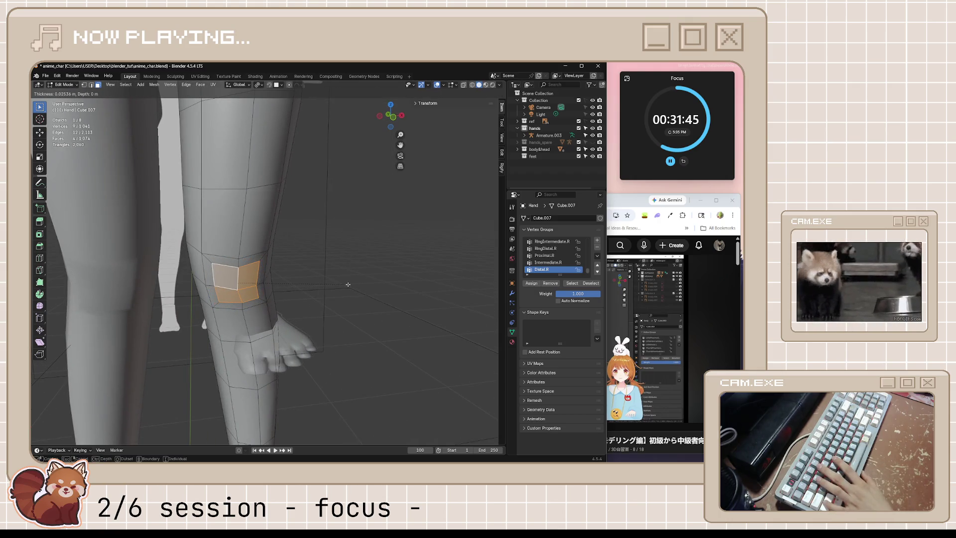
pyautogui.click(348, 285)
pyautogui.scroll(1, 373, 273)
pyautogui.scroll(2, 408, 258)
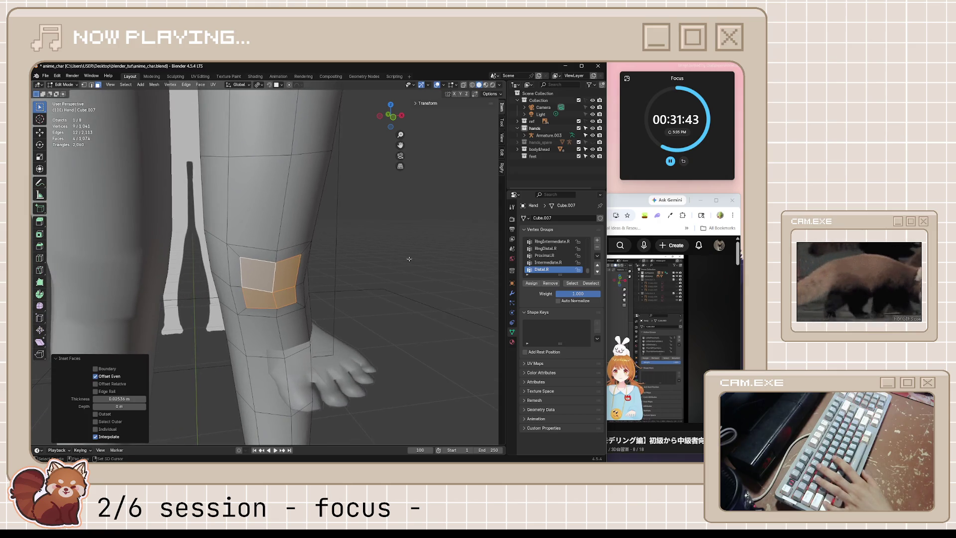
pyautogui.hotkey('alt', 'Tab')
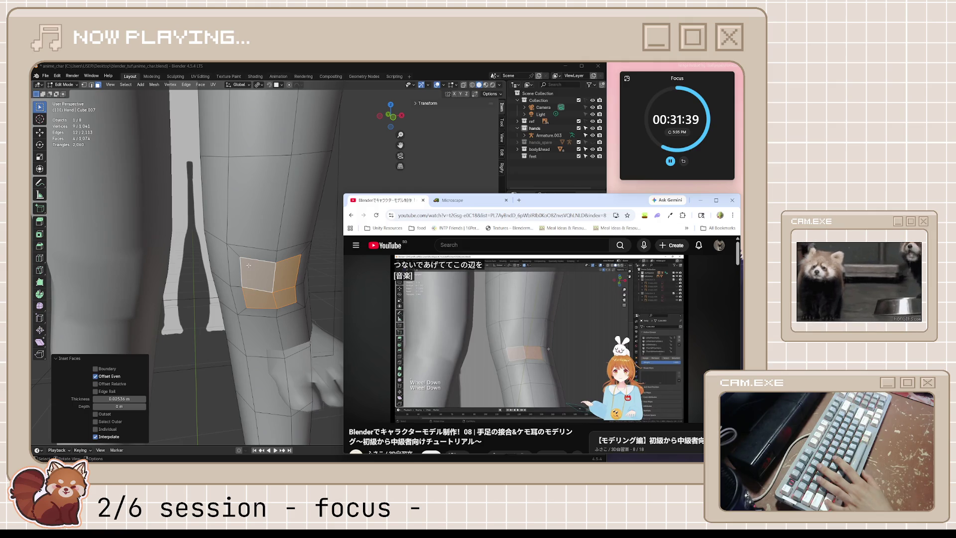
# Rewind the tutorial 10 s, replay the knee-patch step to about 8:14, then return to the model.
pyautogui.click(546, 359)
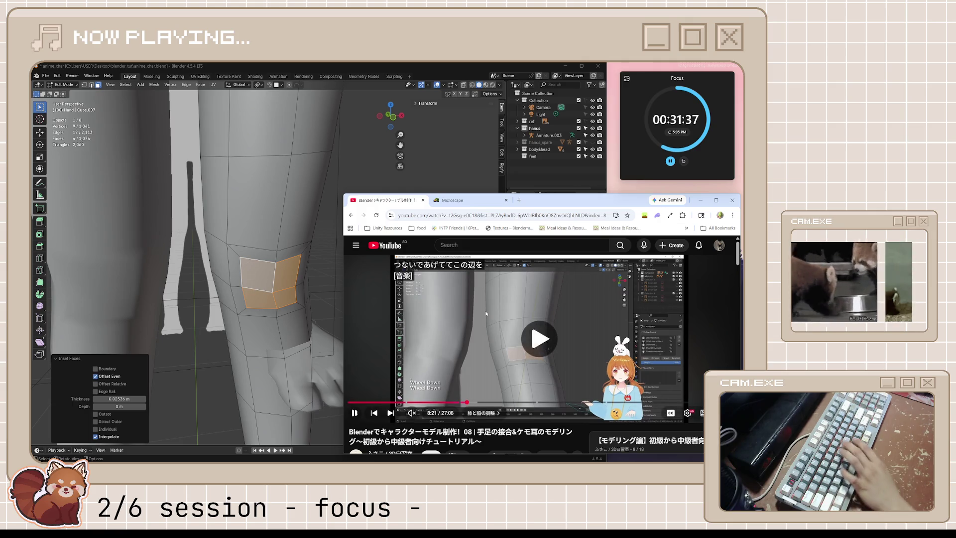
pyautogui.press('j')
pyautogui.click(546, 359)
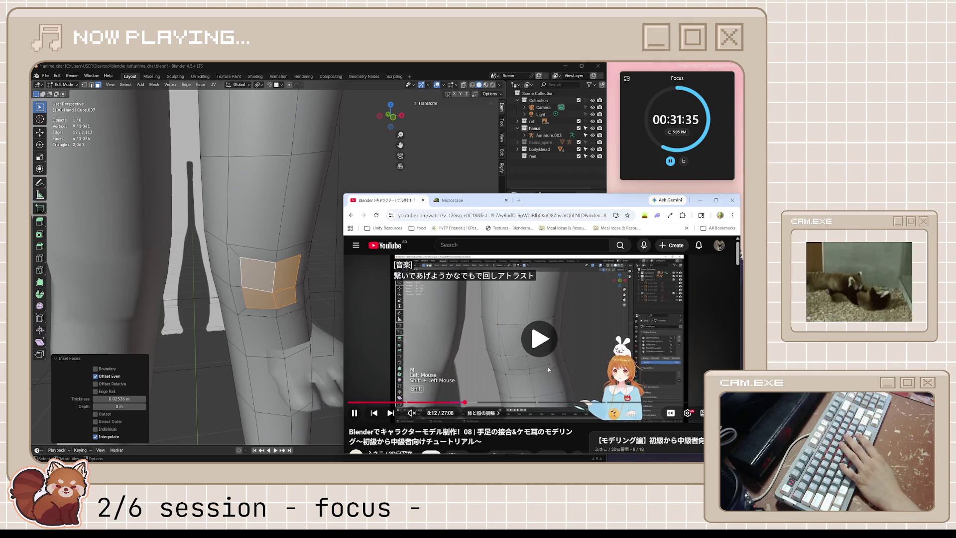
pyautogui.click(548, 366)
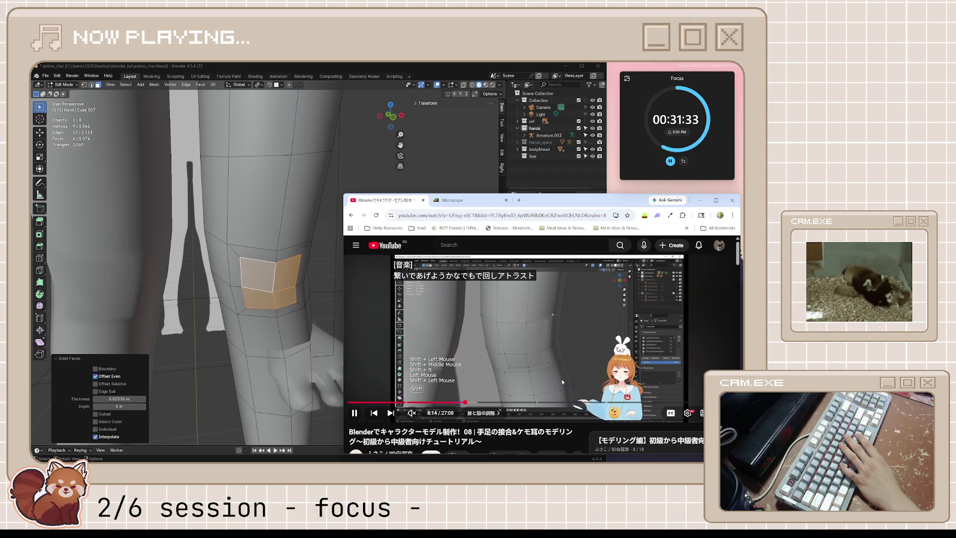
pyautogui.click(561, 379)
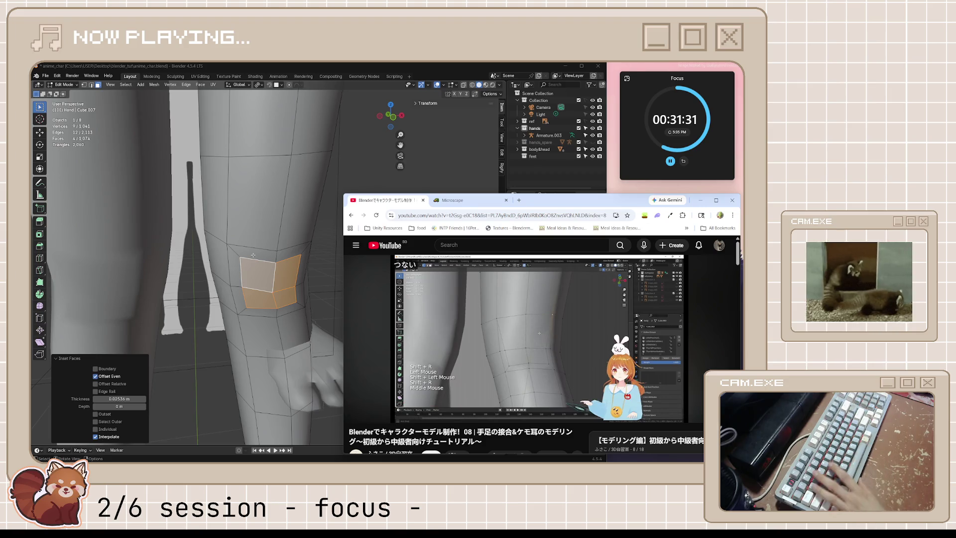
pyautogui.scroll(2, 247, 260)
pyautogui.click(247, 259)
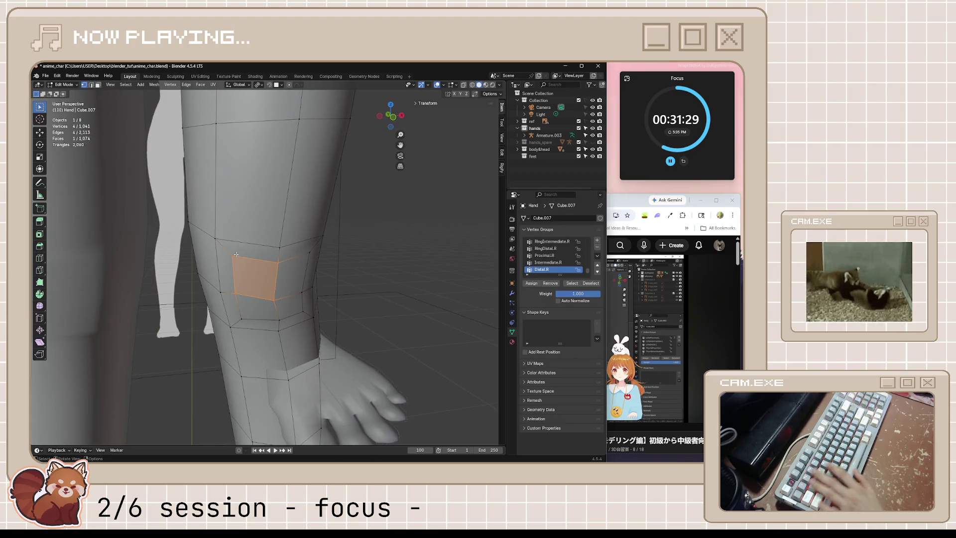
# In vertex mode, merge the first two knee-patch vertex pairs with Merge At Last.
pyautogui.press('1')
pyautogui.click(233, 255)
pyautogui.press('m')
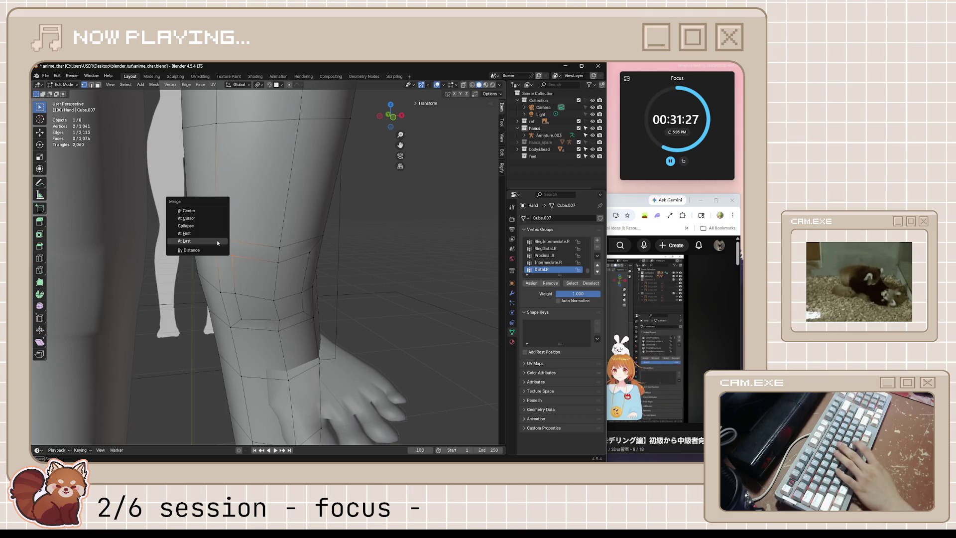
pyautogui.click(216, 240)
pyautogui.keyDown('shift'); pyautogui.click(277, 261); pyautogui.keyUp('shift')
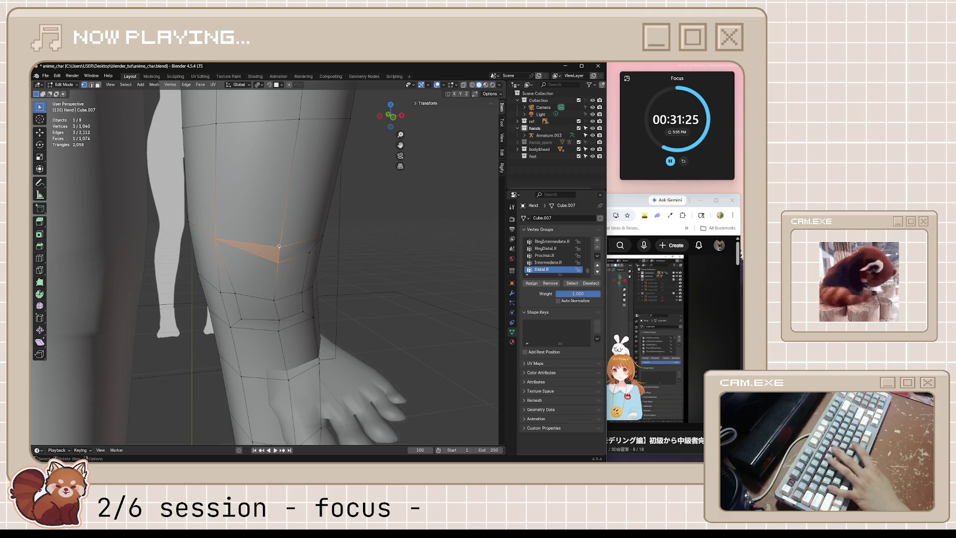
pyautogui.press('m')
pyautogui.click(280, 249)
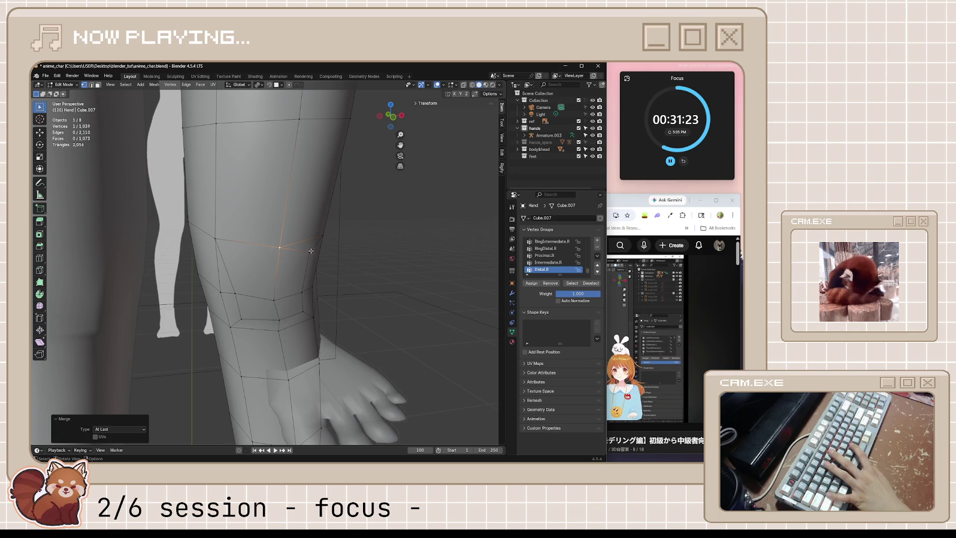
# Merge a third knee vertex into its neighbour, clear the selection and bring the tutorial forward.
pyautogui.keyDown('shift'); pyautogui.click(312, 240); pyautogui.keyUp('shift')
pyautogui.press('m')
pyautogui.click(317, 238)
pyautogui.moveTo(318, 238); pyautogui.dragTo(388, 261, button='middle')
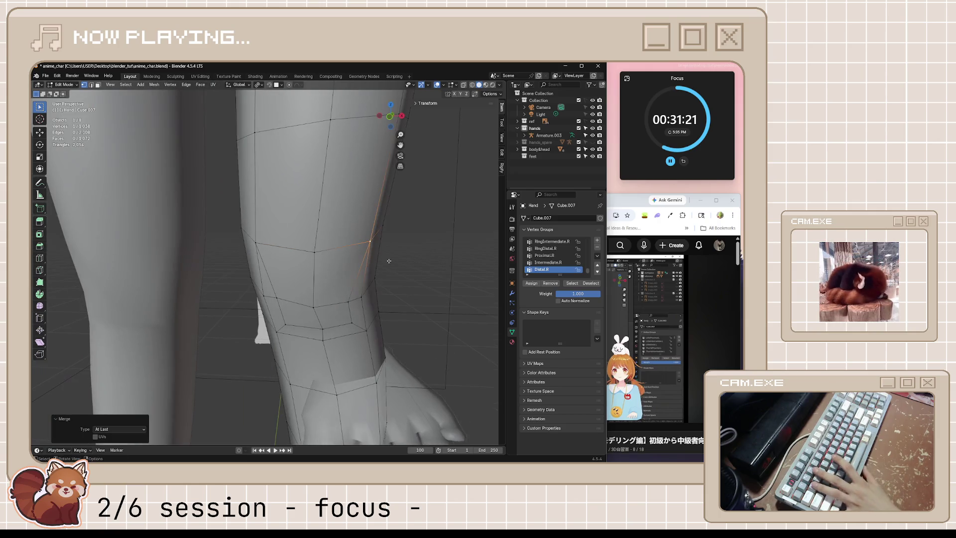
pyautogui.click(389, 261)
pyautogui.click(619, 202)
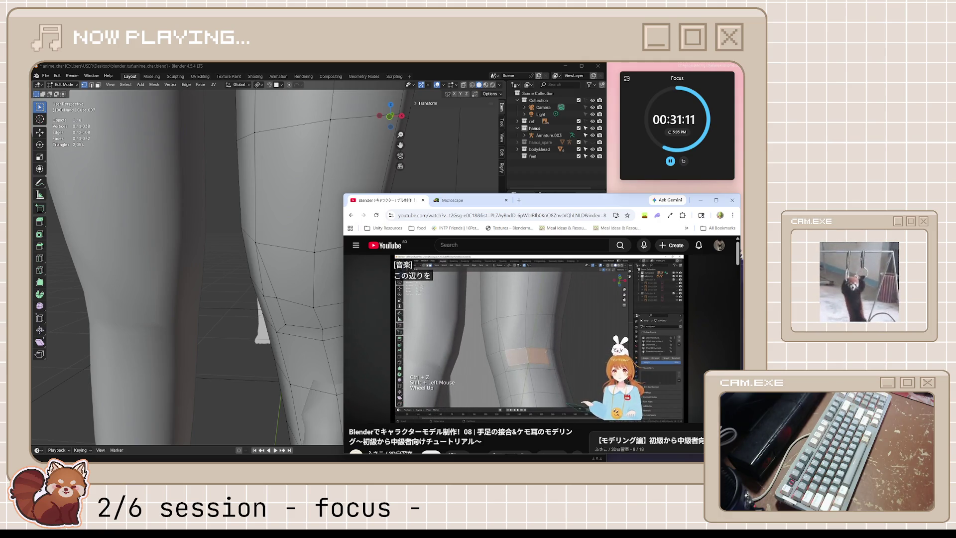
# Play the tutorial's knee reshaping to about 8:29, then switch back to the model.
pyautogui.click(574, 338)
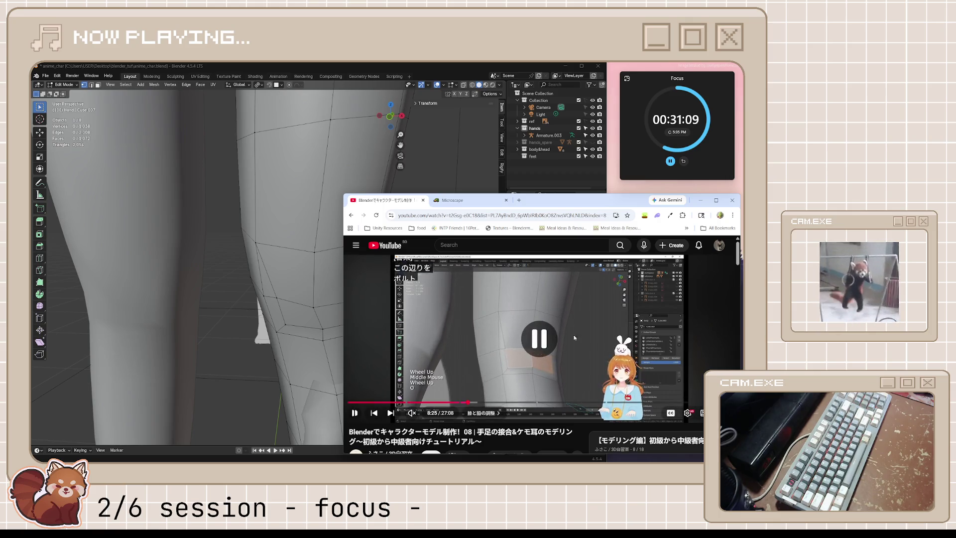
pyautogui.click(591, 340)
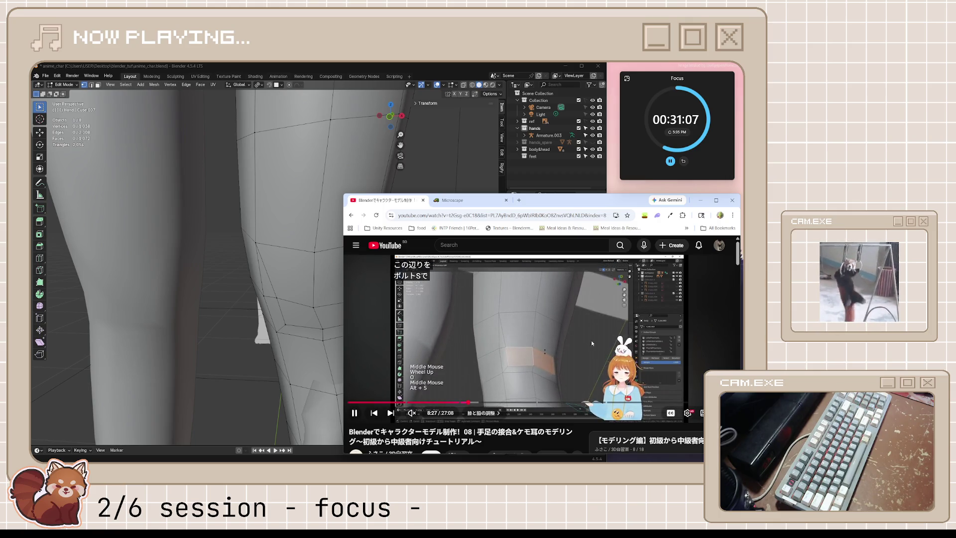
pyautogui.click(591, 340)
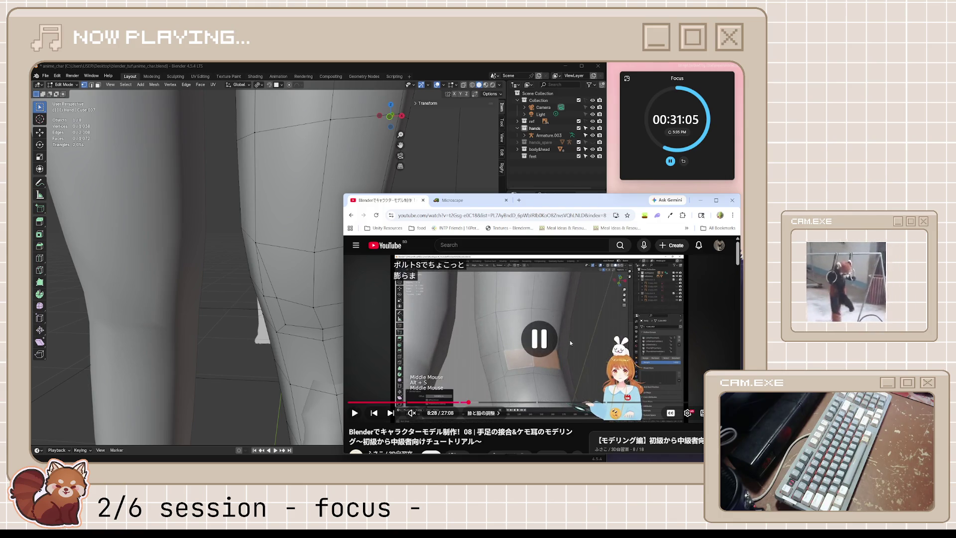
pyautogui.click(568, 340)
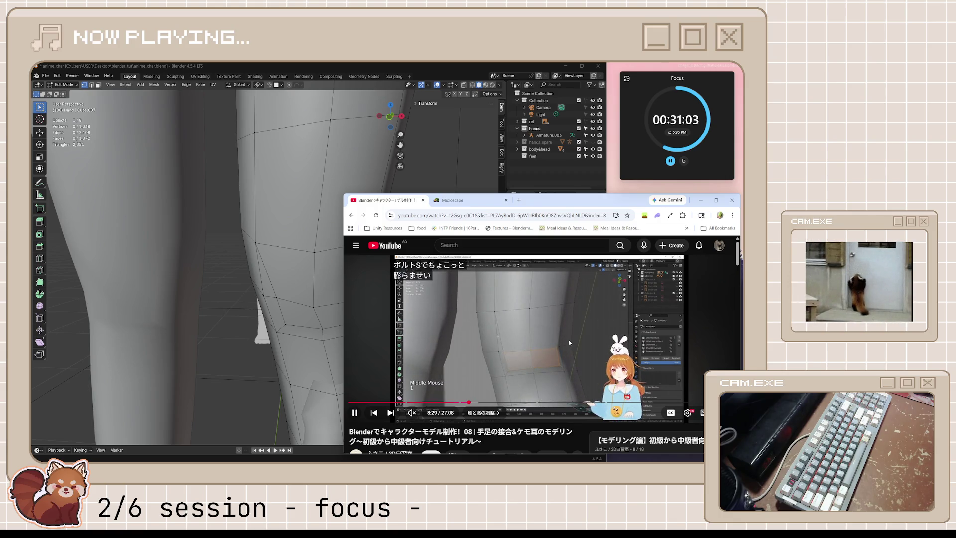
pyautogui.click(568, 340)
pyautogui.click(292, 326)
pyautogui.scroll(-3, 292, 326)
pyautogui.scroll(4, 292, 326)
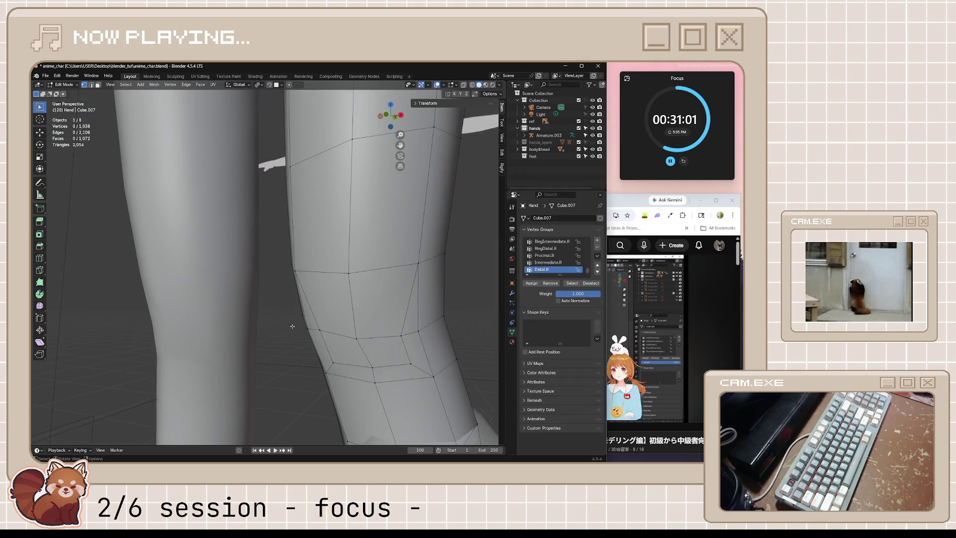
# Scale the selected knee face up twice to enlarge the knee patch.
pyautogui.click(345, 354)
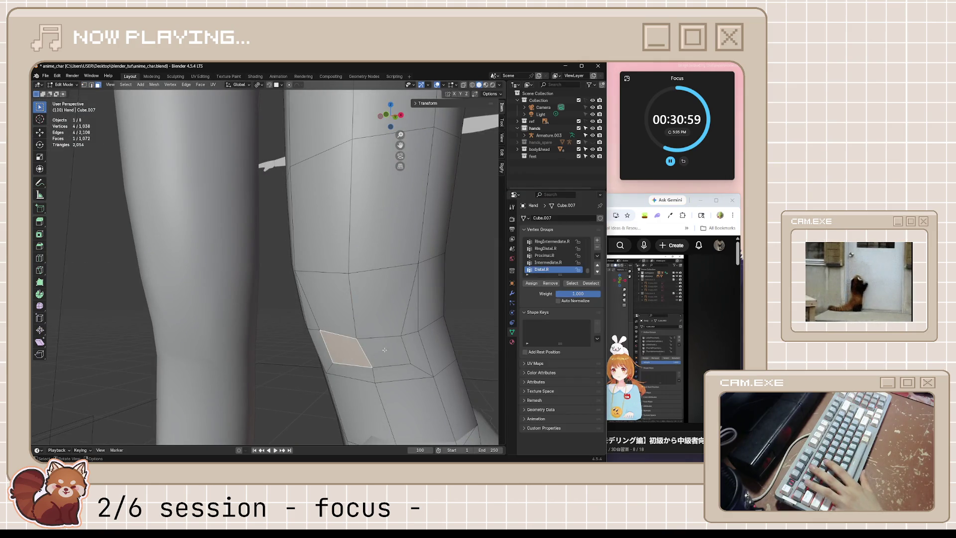
pyautogui.press('s')
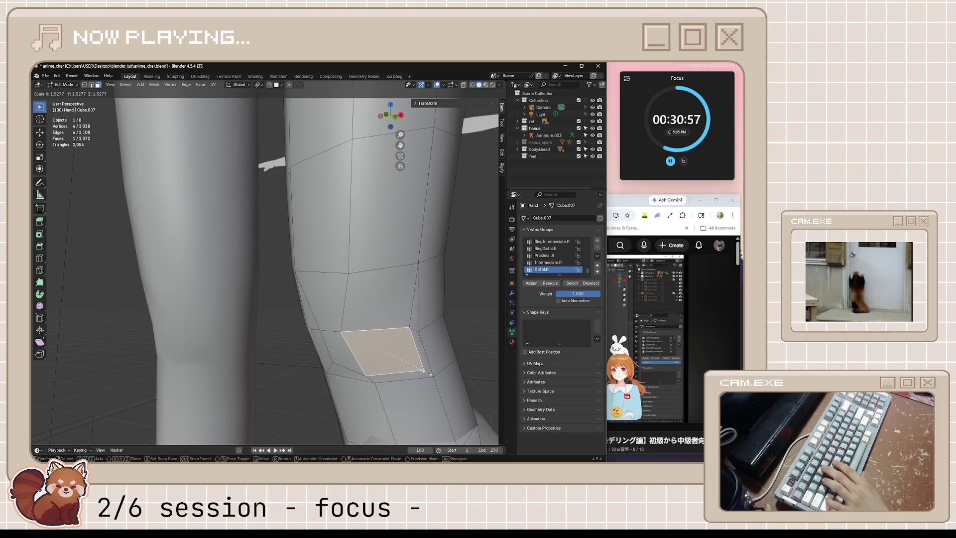
pyautogui.click(413, 372)
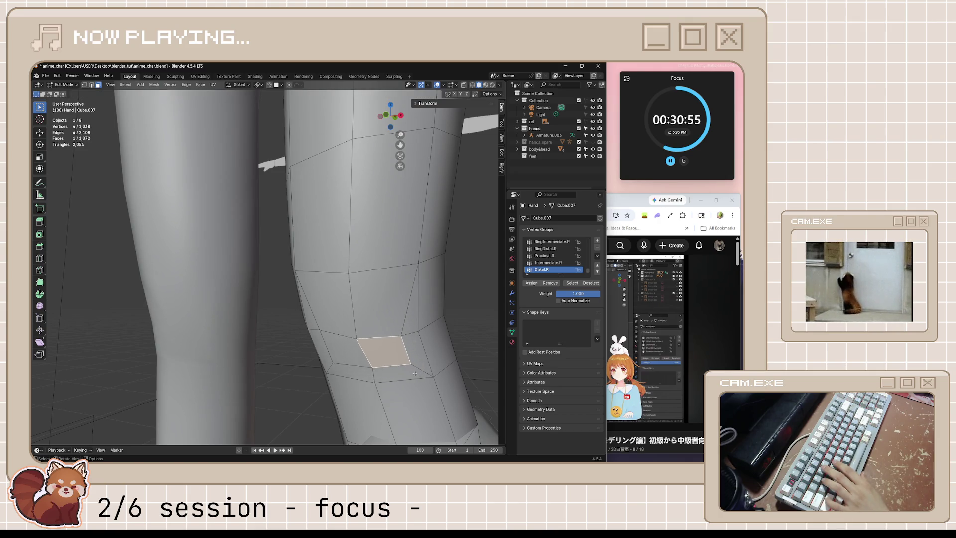
pyautogui.moveTo(413, 371); pyautogui.dragTo(413, 377, button='middle')
pyautogui.press('s')
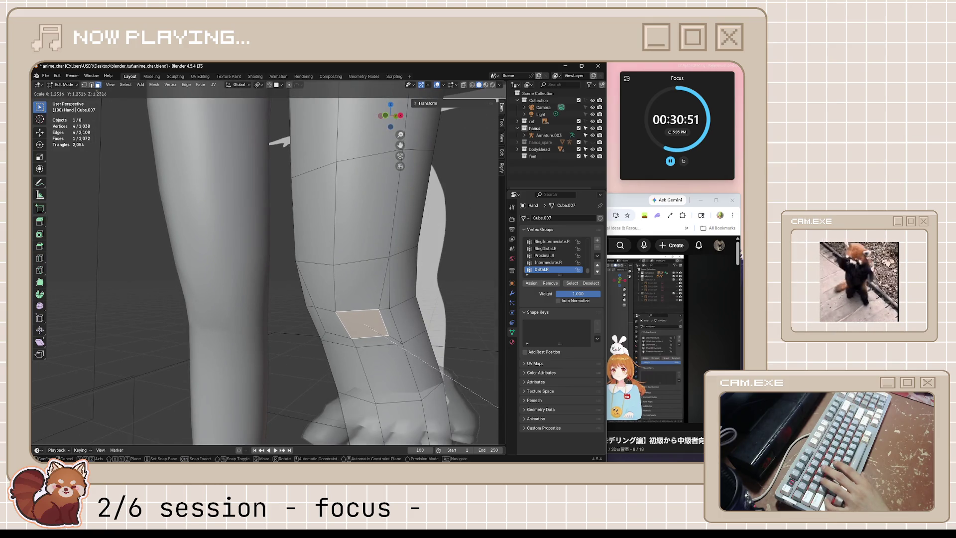
pyautogui.click(485, 407)
# Fatten the knee face outward about 5 mm along its normal and save anime_char.blend.
pyautogui.moveTo(487, 407)
pyautogui.mouseDown(button='middle')
pyautogui.moveTo(270, 233)
pyautogui.moveTo(241, 225)
pyautogui.moveTo(260, 251)
pyautogui.mouseUp(button='middle')
pyautogui.hotkey('alt', 's')
pyautogui.click(240, 224)
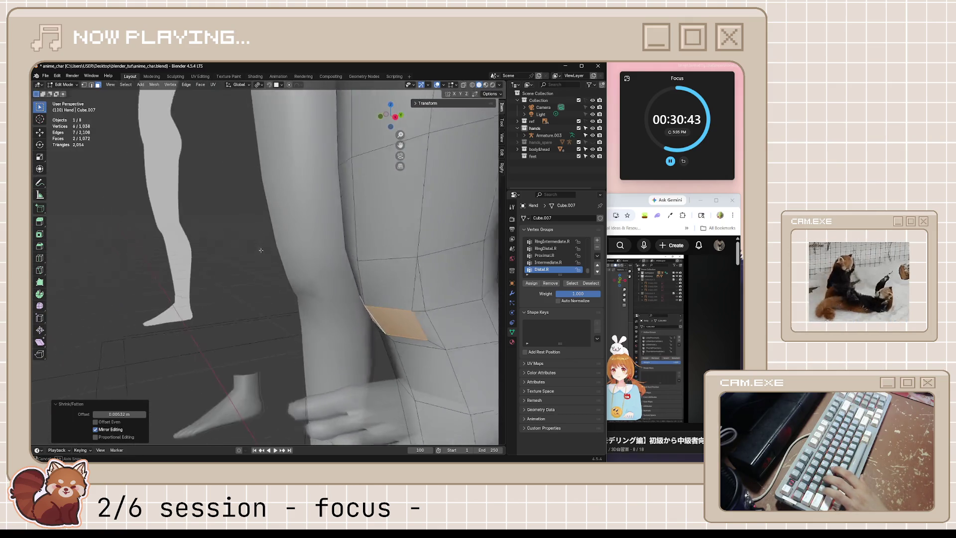
pyautogui.scroll(-3, 261, 251)
pyautogui.scroll(-3, 255, 278)
pyautogui.moveTo(352, 307); pyautogui.dragTo(321, 299, button='middle')
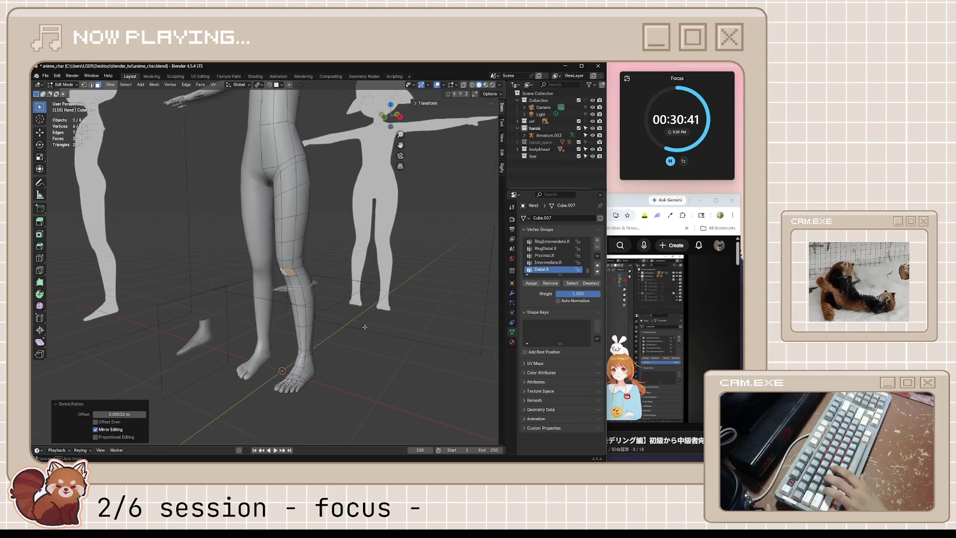
pyautogui.hotkey('ctrl', 's')
# Pause the tutorial at 8:32 and bring up the Spotify player.
pyautogui.click(636, 204)
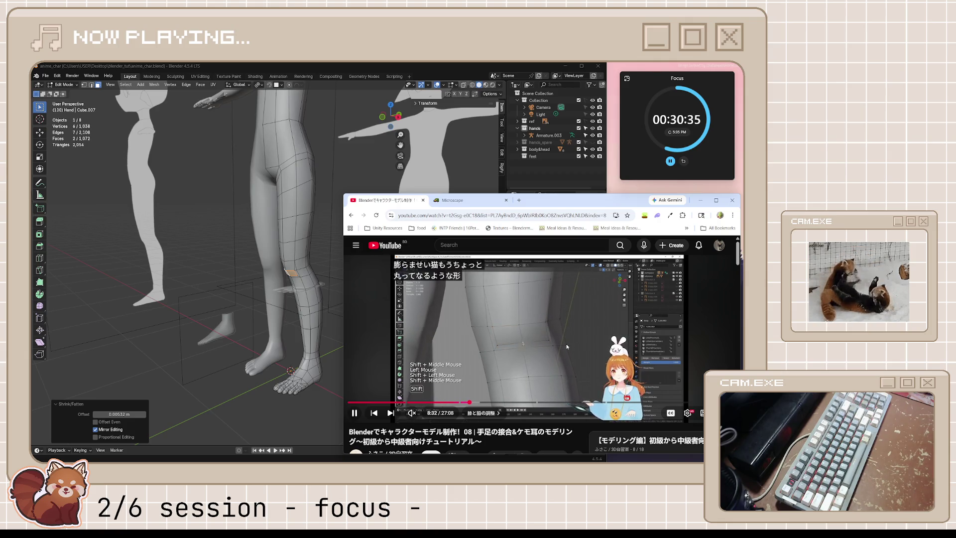
pyautogui.press('space')
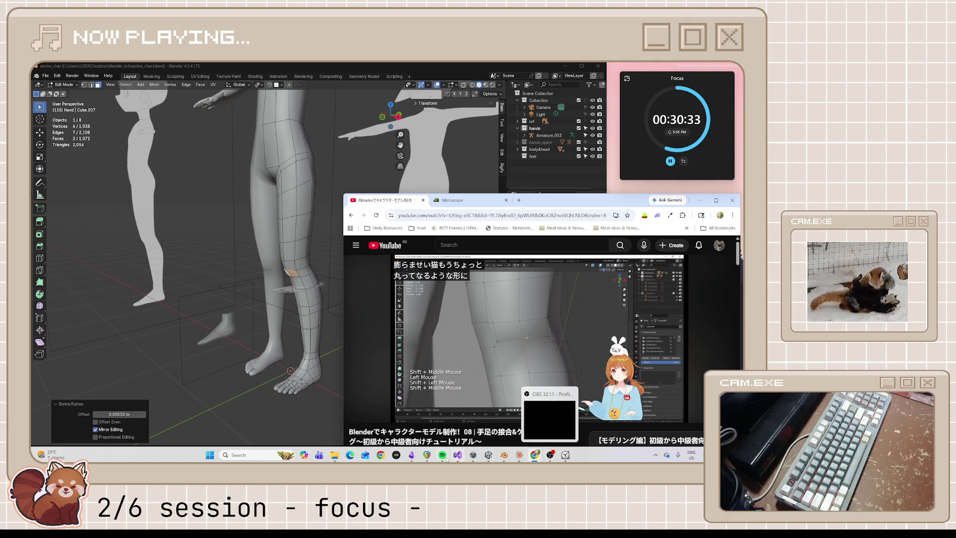
pyautogui.click(442, 454)
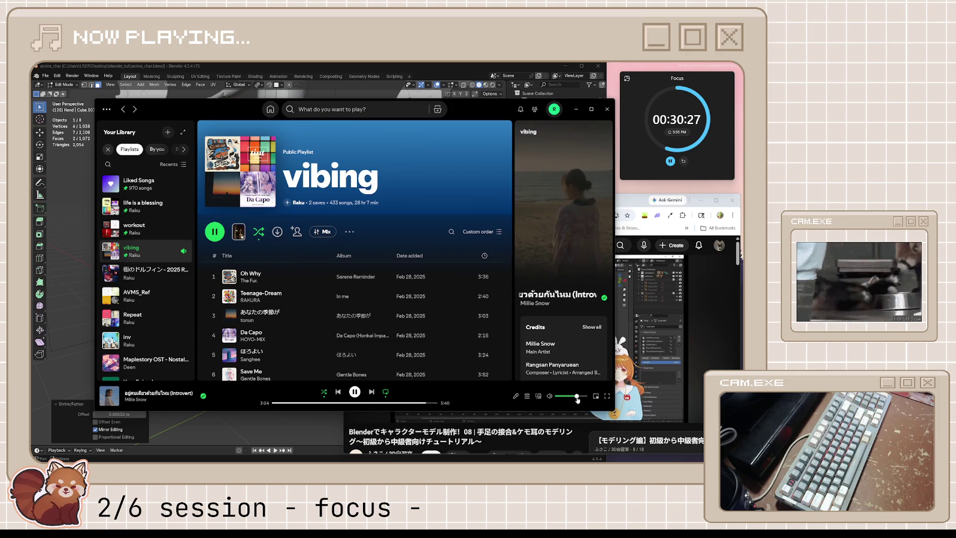
# Minimize Spotify and raise Blender, orbiting toward the selected leg face.
pyautogui.click(576, 109)
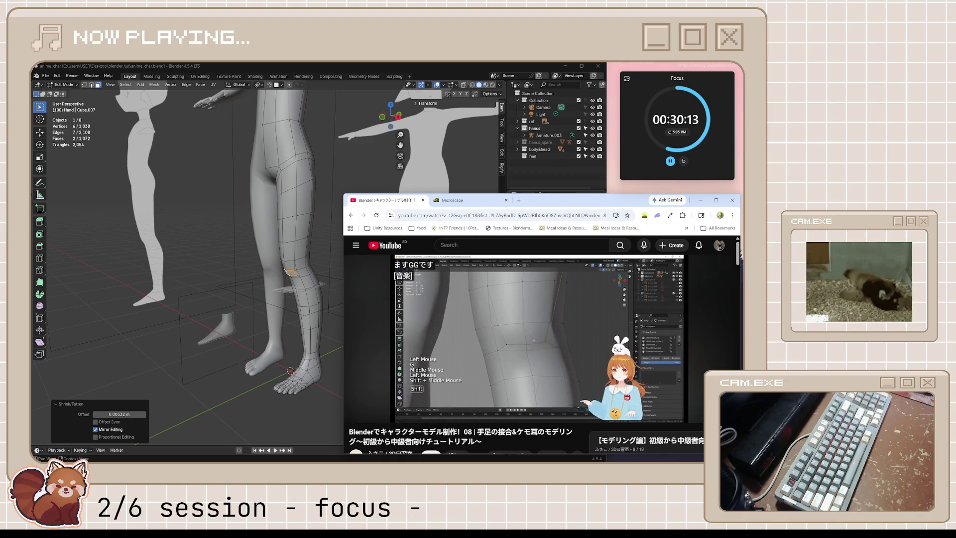
pyautogui.click(285, 329)
pyautogui.moveTo(285, 329); pyautogui.dragTo(291, 274, button='middle')
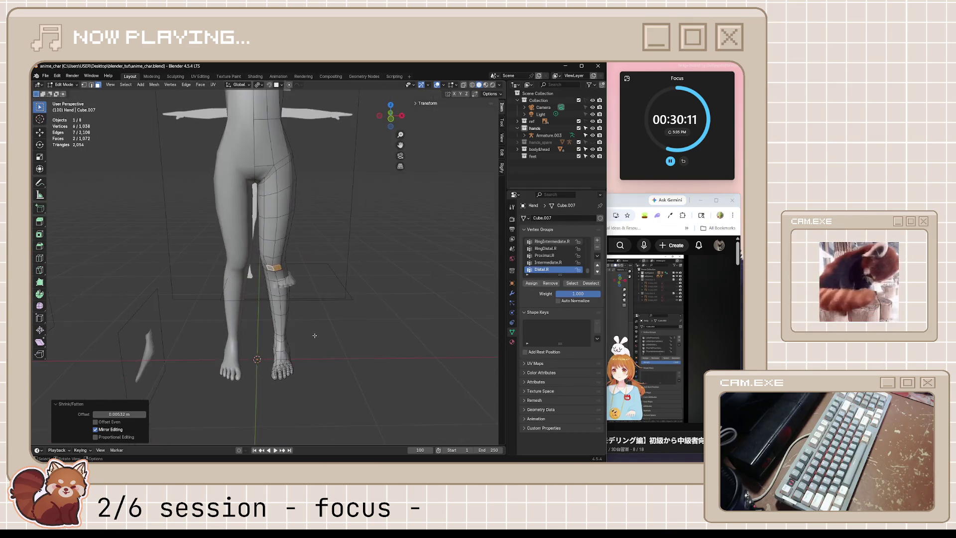
pyautogui.scroll(3, 291, 275)
# Vertex-slide four leg loop vertices along their edges to reshape the knee joint.
pyautogui.moveTo(291, 274); pyautogui.dragTo(332, 292, button='middle')
pyautogui.click(332, 291)
pyautogui.press('g')
pyautogui.press('g')
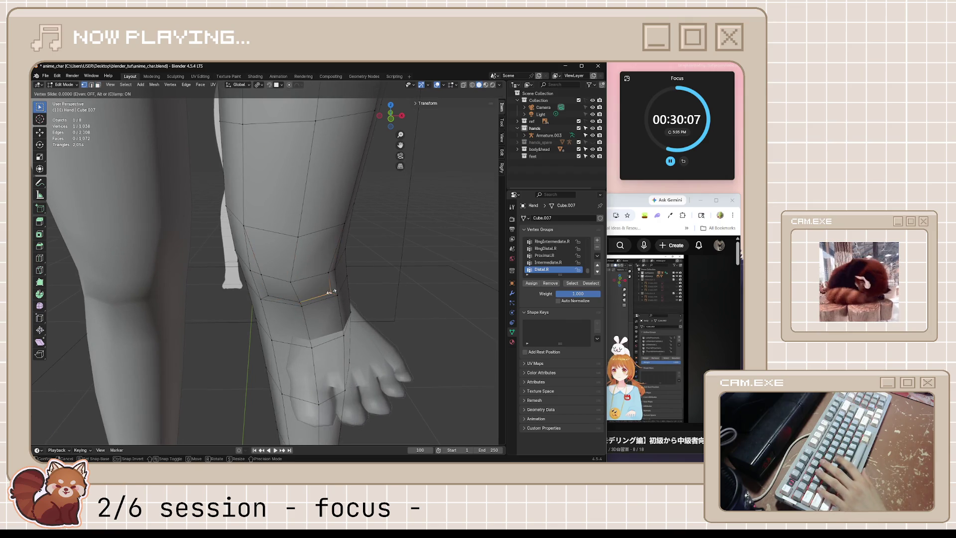
pyautogui.click(230, 312)
pyautogui.press('g')
pyautogui.press('g')
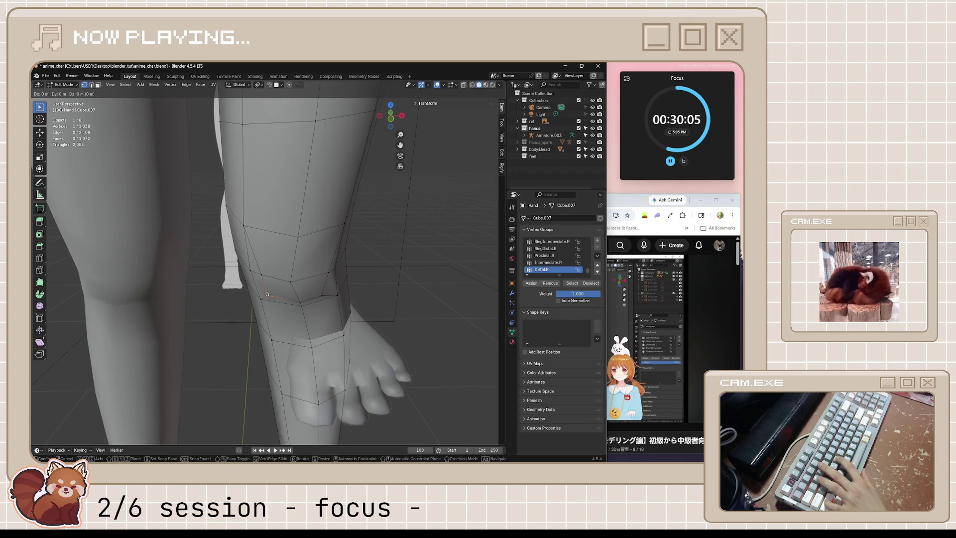
pyautogui.click(381, 332)
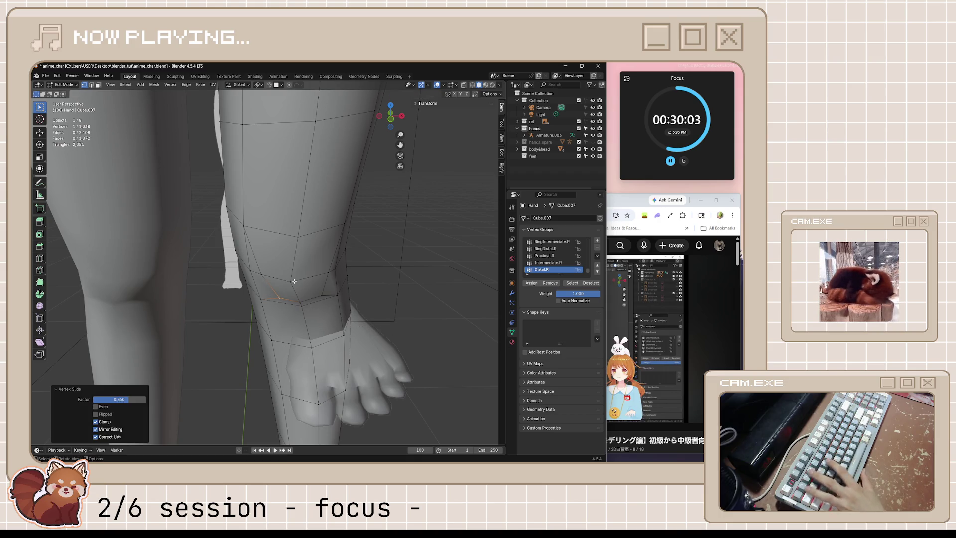
pyautogui.press('g')
pyautogui.press('g')
pyautogui.click(323, 288)
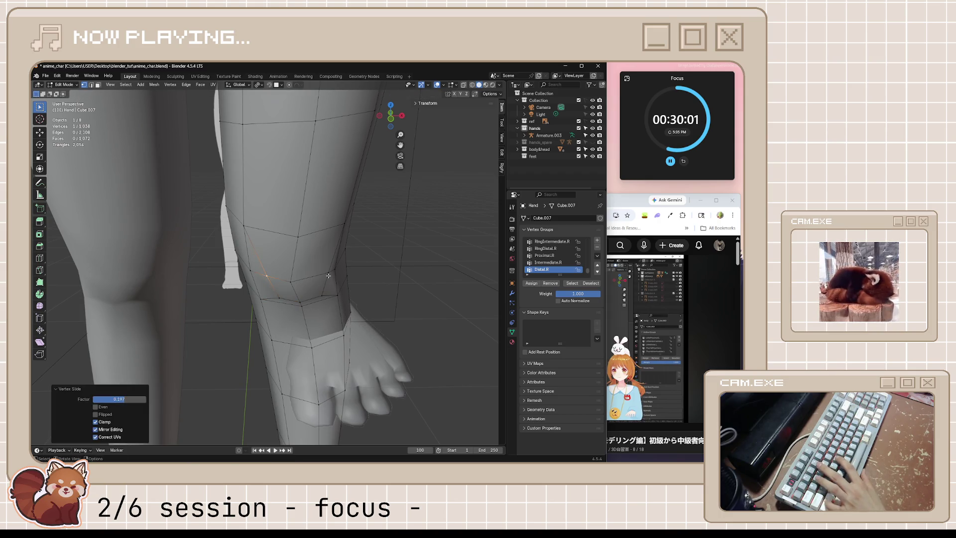
pyautogui.press('g')
pyautogui.press('g')
pyautogui.click(309, 280)
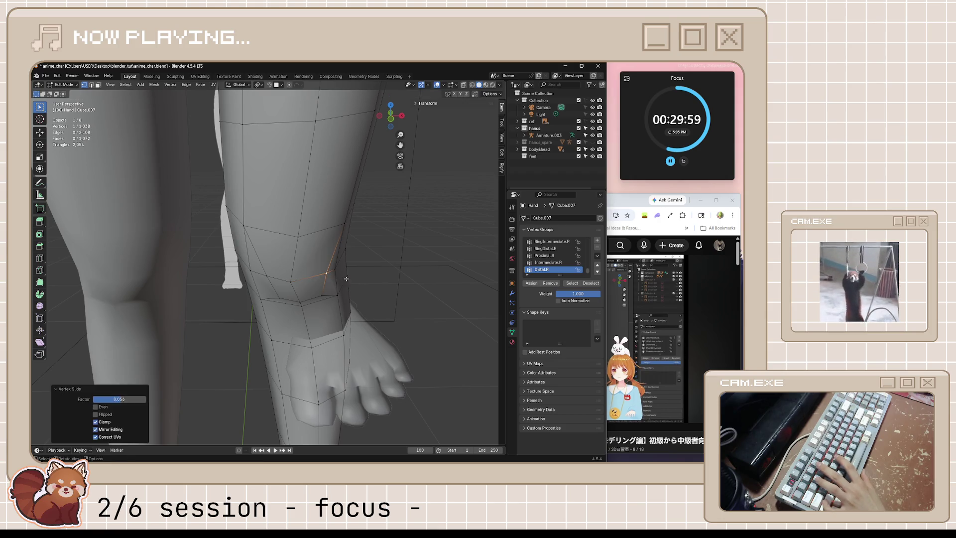
# Check the knee shape, save the blend file and resume the tutorial video.
pyautogui.moveTo(308, 280)
pyautogui.mouseDown(button='middle')
pyautogui.moveTo(383, 306)
pyautogui.moveTo(379, 345)
pyautogui.moveTo(235, 355)
pyautogui.mouseUp(button='middle')
pyautogui.hotkey('ctrl', 's')
pyautogui.scroll(-3, 379, 346)
pyautogui.hotkey('alt', 'Tab')
pyautogui.click(576, 346)
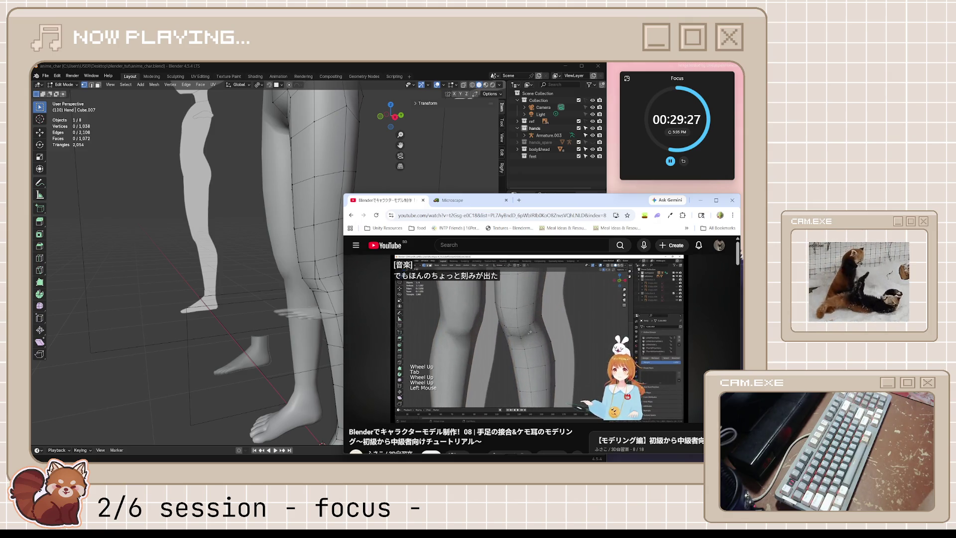
# Return to the model in Object Mode and orbit around the legs.
pyautogui.moveTo(262, 262); pyautogui.dragTo(285, 255, button='middle')
pyautogui.moveTo(288, 298); pyautogui.dragTo(296, 297, button='middle')
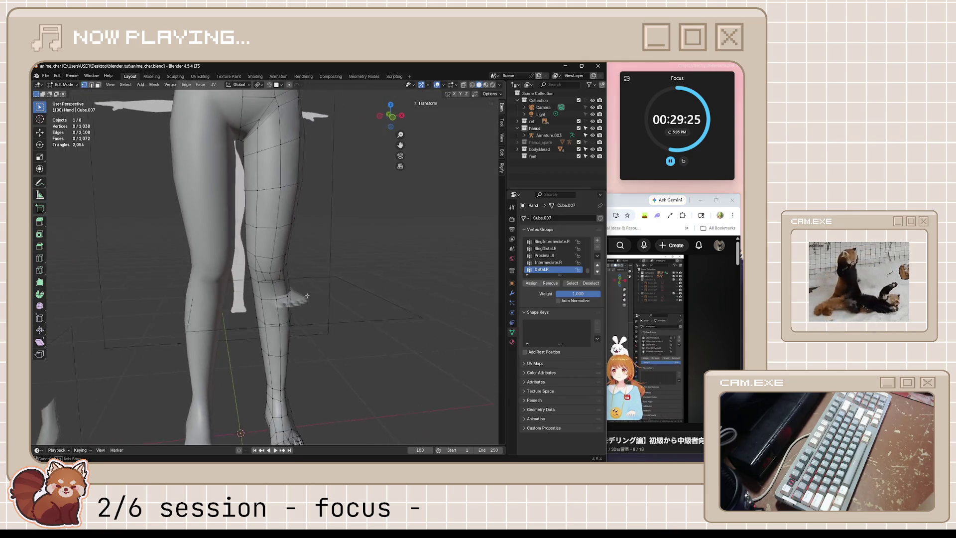
pyautogui.press('Tab')
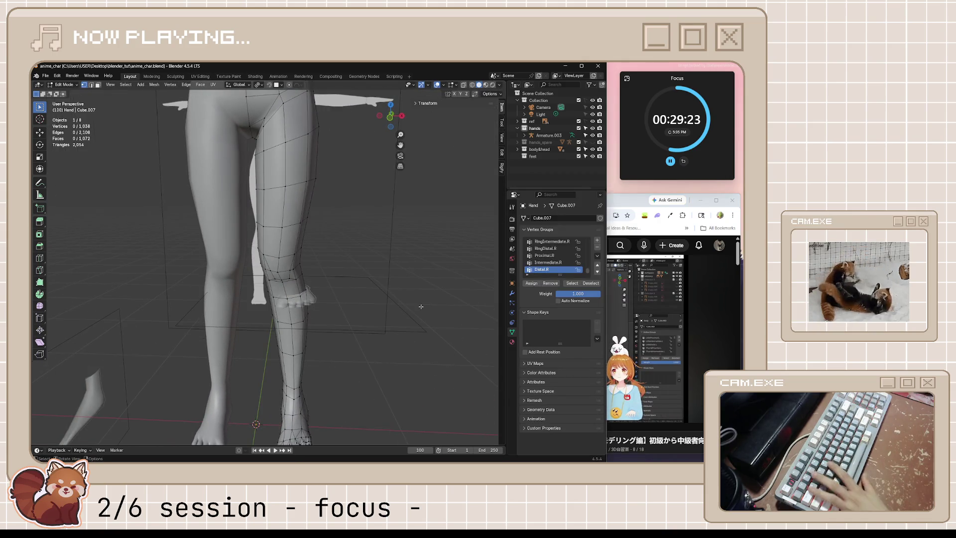
pyautogui.scroll(-3, 415, 322)
pyautogui.scroll(2, 370, 326)
pyautogui.moveTo(369, 327)
pyautogui.mouseDown(button='middle')
pyautogui.moveTo(298, 328)
pyautogui.moveTo(330, 327)
pyautogui.moveTo(418, 224)
pyautogui.mouseUp(button='middle')
# Hide the flat reference piece in the ref collection and select the legs object.
pyautogui.click(525, 121)
pyautogui.scroll(-4, 553, 131)
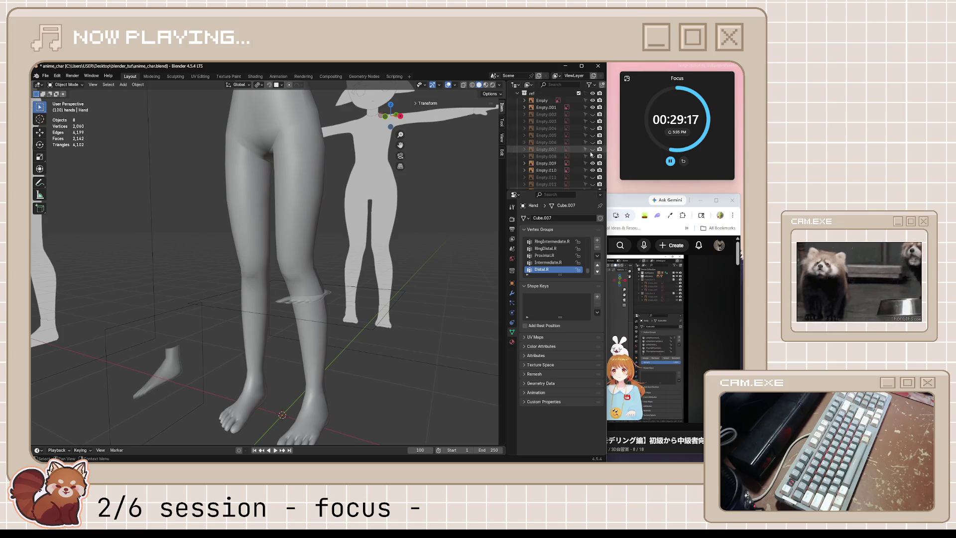
pyautogui.click(593, 141)
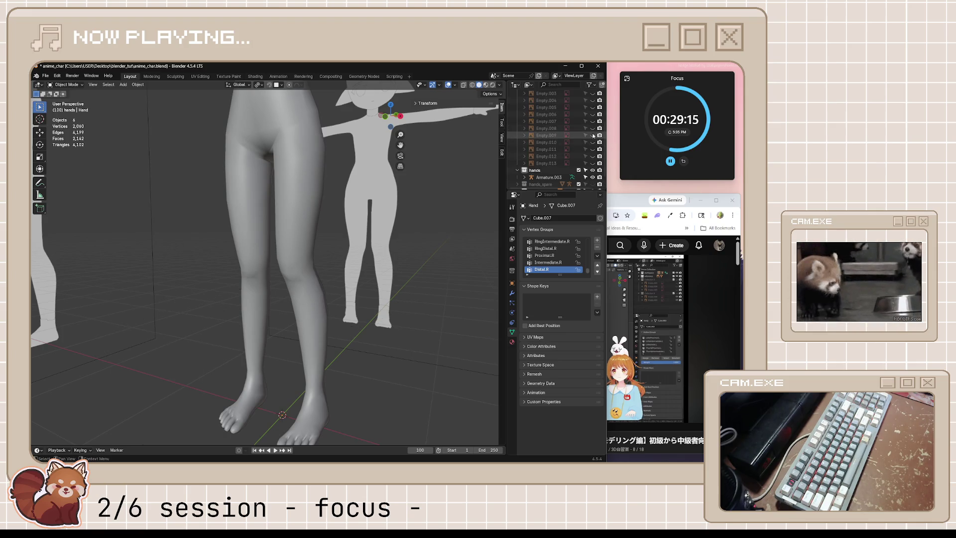
pyautogui.scroll(2, 553, 138)
pyautogui.scroll(2, 545, 134)
pyautogui.scroll(2, 523, 126)
pyautogui.click(526, 121)
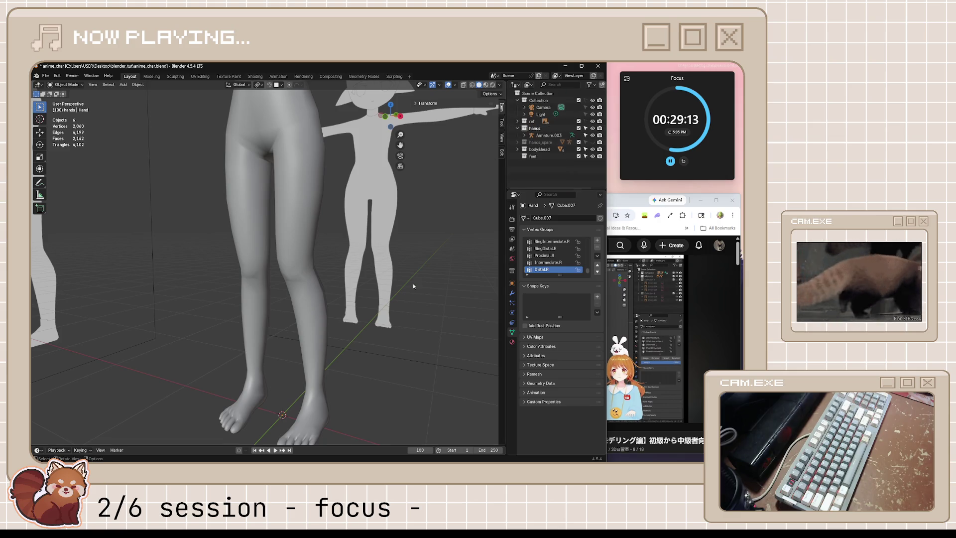
pyautogui.moveTo(441, 299)
pyautogui.mouseDown(button='middle')
pyautogui.moveTo(406, 315)
pyautogui.moveTo(323, 317)
pyautogui.moveTo(389, 285)
pyautogui.moveTo(358, 286)
pyautogui.moveTo(347, 274)
pyautogui.moveTo(364, 250)
pyautogui.mouseUp(button='middle')
pyautogui.click(306, 286)
pyautogui.scroll(3, 306, 286)
# In Edit Mode, vertex-slide two knee loop vertices, undoing one, and inspect the knee.
pyautogui.press('Tab')
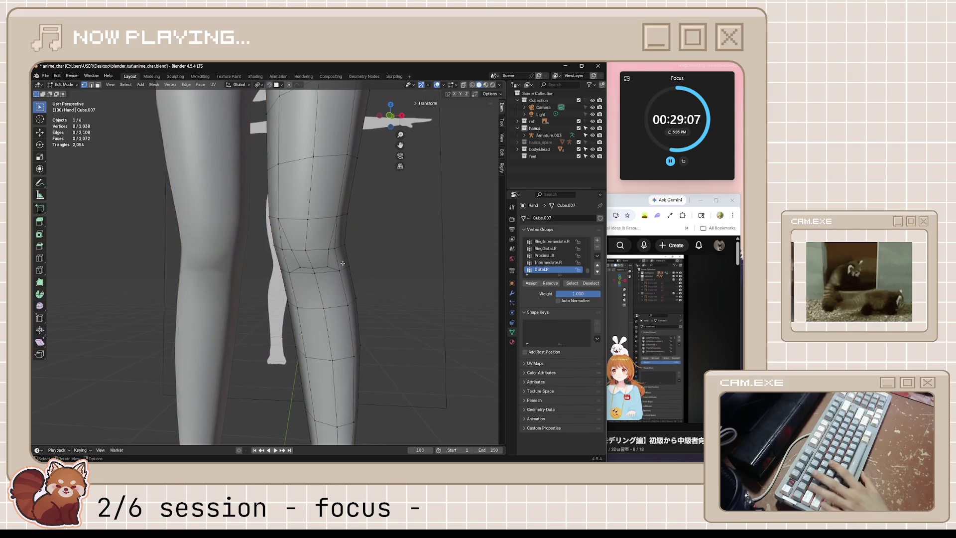
pyautogui.scroll(1, 301, 269)
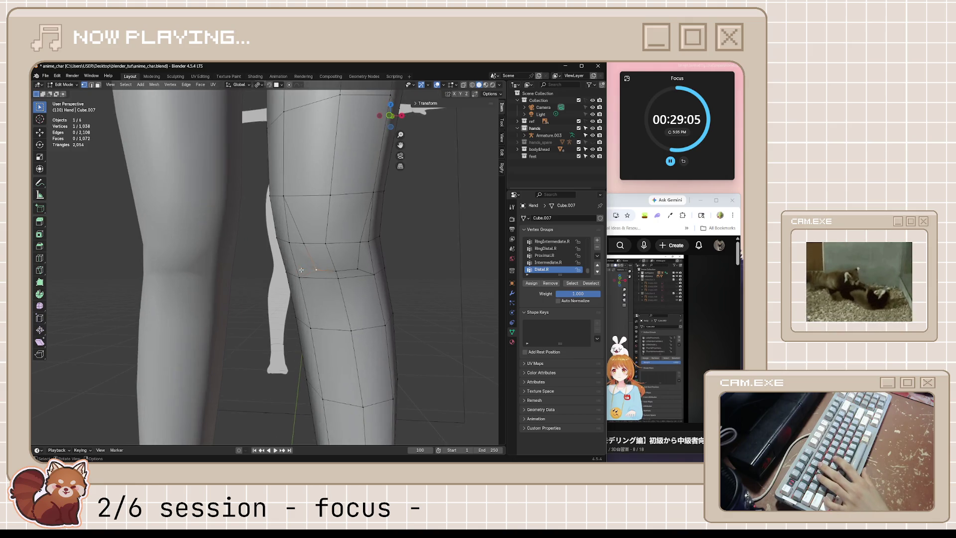
pyautogui.scroll(1, 322, 277)
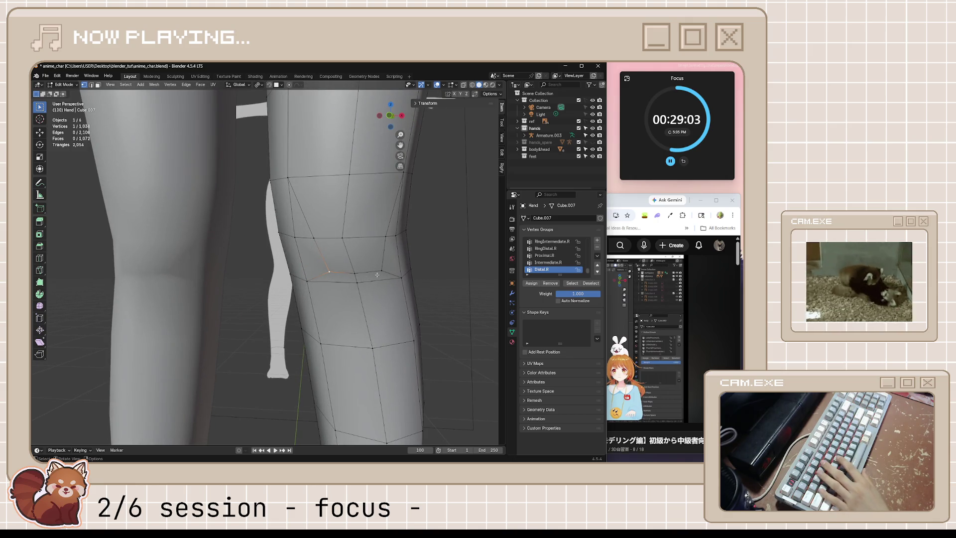
pyautogui.hotkey('shift', 'v')
pyautogui.click(346, 286)
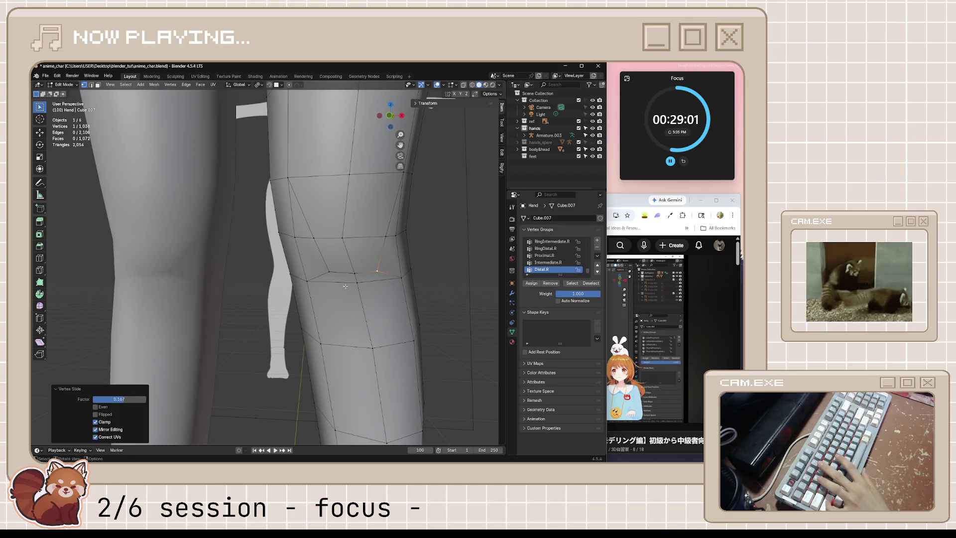
pyautogui.hotkey('shift', 'v')
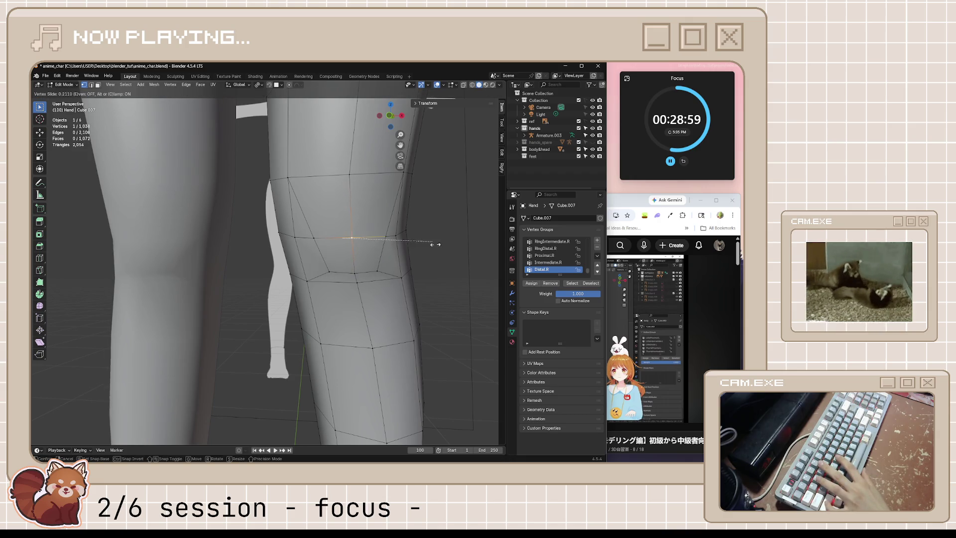
pyautogui.click(410, 253)
pyautogui.hotkey('ctrl', 'z')
pyautogui.moveTo(410, 253)
pyautogui.mouseDown(button='middle')
pyautogui.moveTo(370, 299)
pyautogui.moveTo(345, 300)
pyautogui.mouseUp(button='middle')
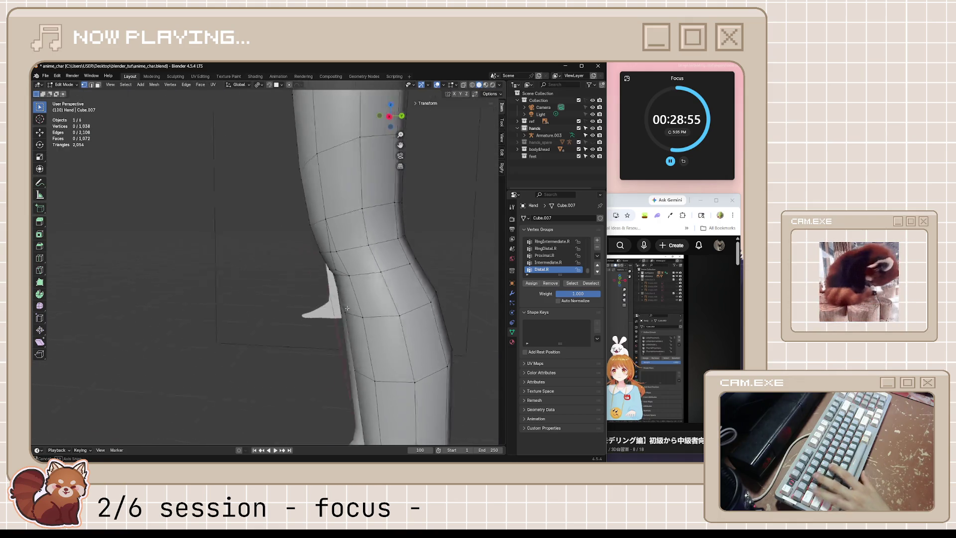
pyautogui.scroll(-3, 343, 300)
# Save anime_char.blend, leave Edit Mode and resume the tutorial at 9:10.
pyautogui.moveTo(342, 301); pyautogui.dragTo(419, 301, button='middle')
pyautogui.scroll(-2, 420, 300)
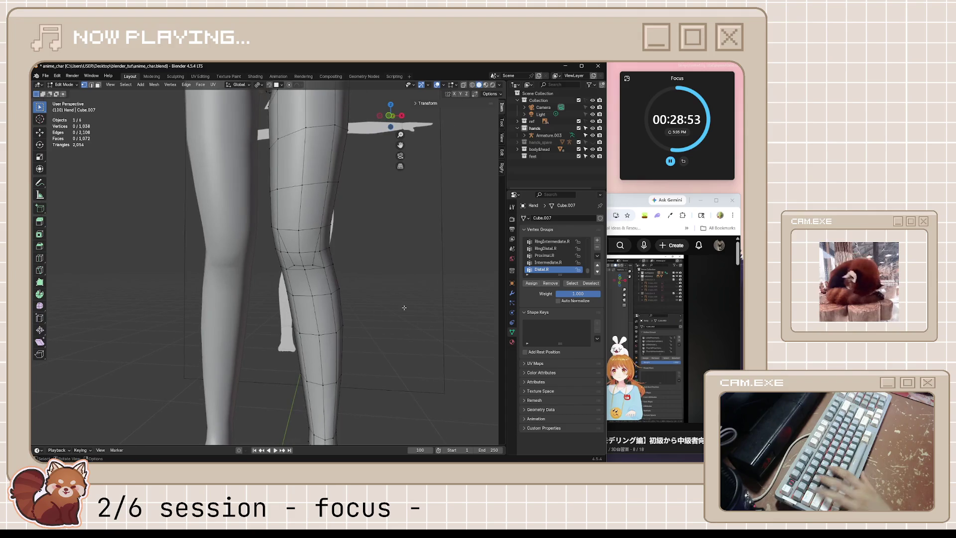
pyautogui.hotkey('ctrl', 's')
pyautogui.press('Tab')
pyautogui.scroll(-2, 401, 307)
pyautogui.scroll(2, 401, 310)
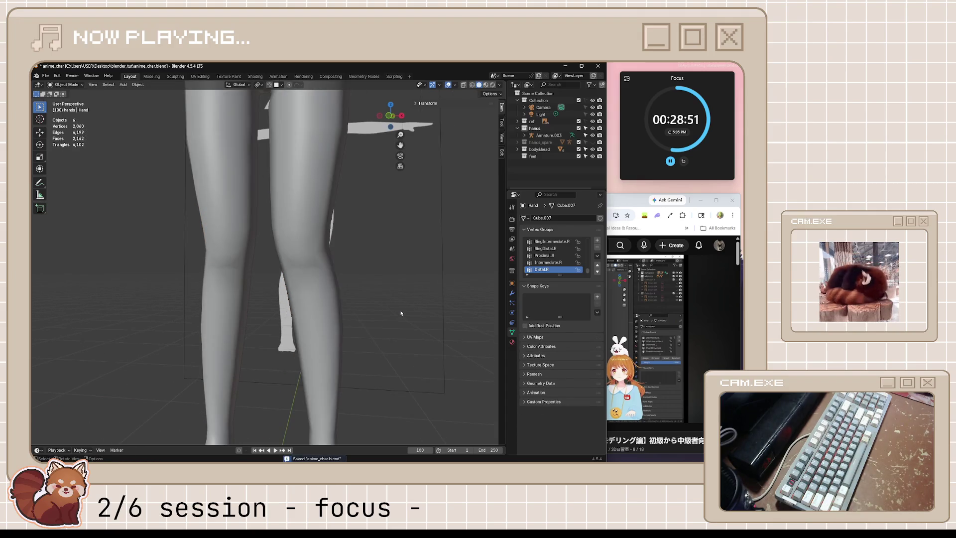
pyautogui.scroll(3, 401, 310)
pyautogui.click(636, 300)
pyautogui.click(636, 300)
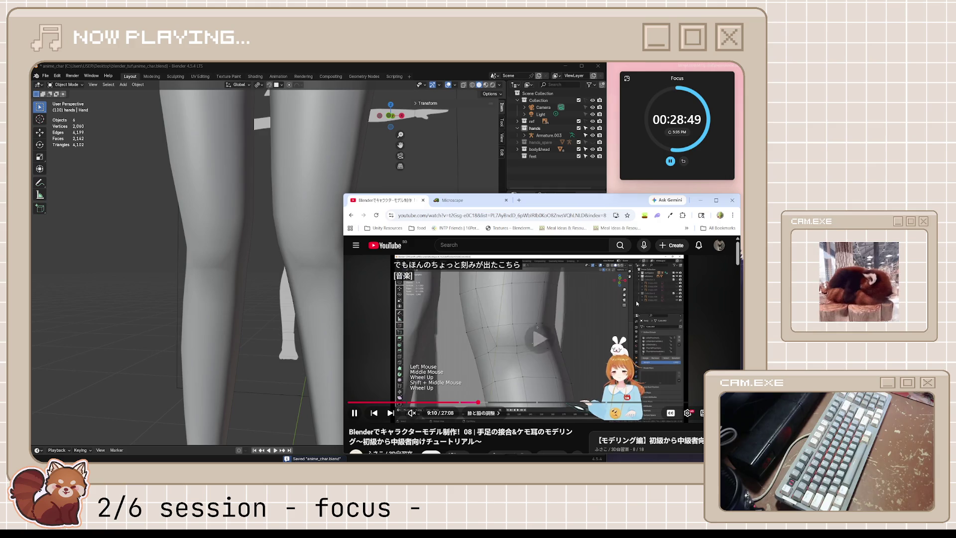
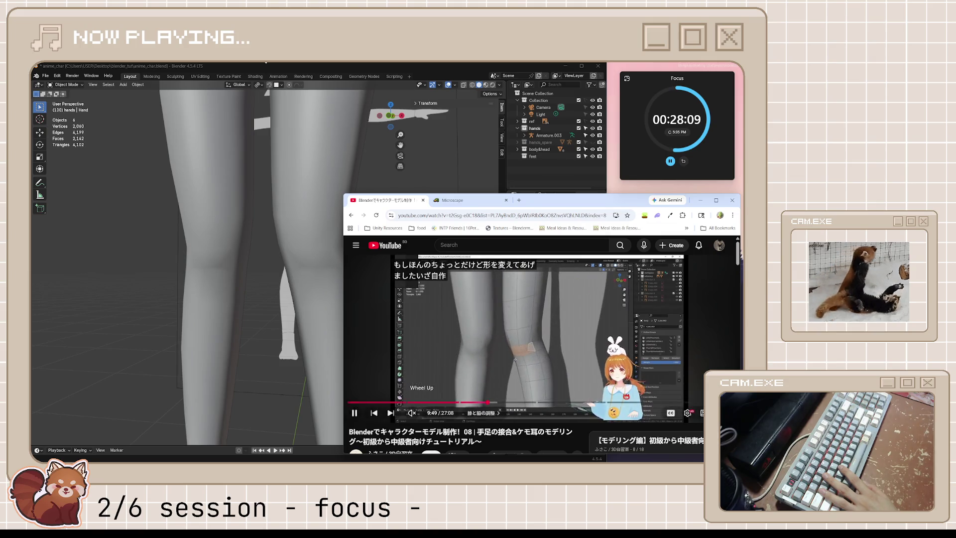
# Select the leg mesh and edge-slide a knee vertex to refine the knee shape.
pyautogui.click(483, 327)
pyautogui.click(319, 310)
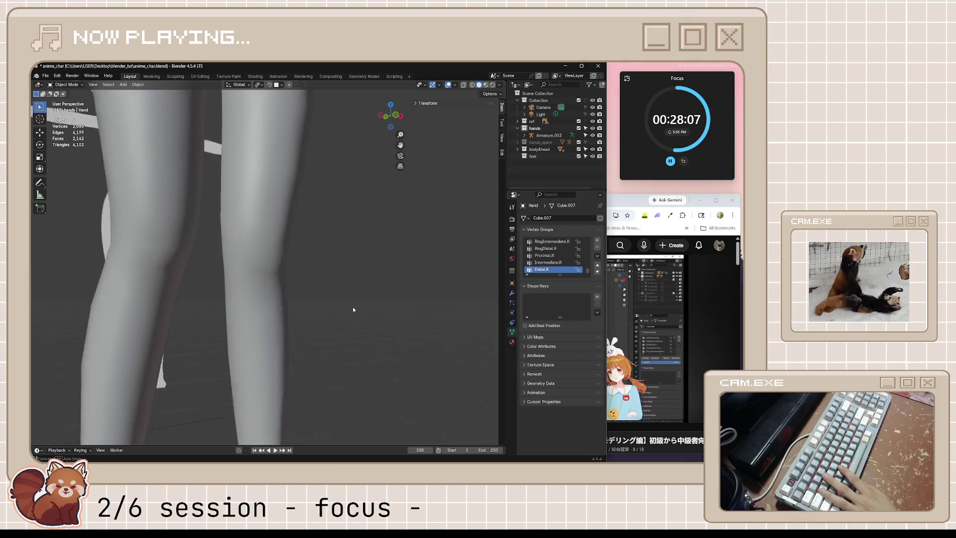
pyautogui.scroll(-5, 351, 316)
pyautogui.scroll(3, 214, 320)
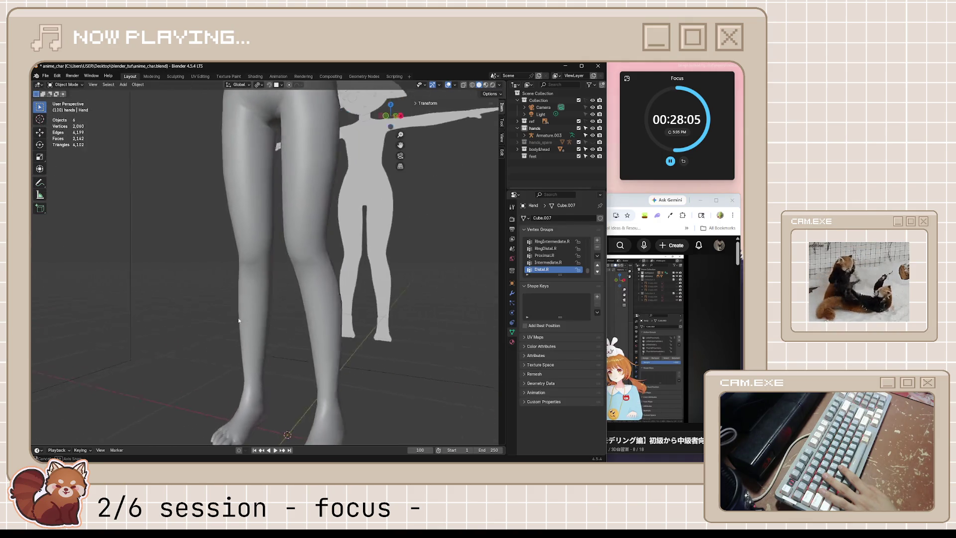
pyautogui.moveTo(321, 321)
pyautogui.mouseDown(button='middle')
pyautogui.moveTo(228, 252)
pyautogui.moveTo(245, 254)
pyautogui.moveTo(137, 264)
pyautogui.mouseUp(button='middle')
pyautogui.click(335, 241)
pyautogui.scroll(2, 334, 242)
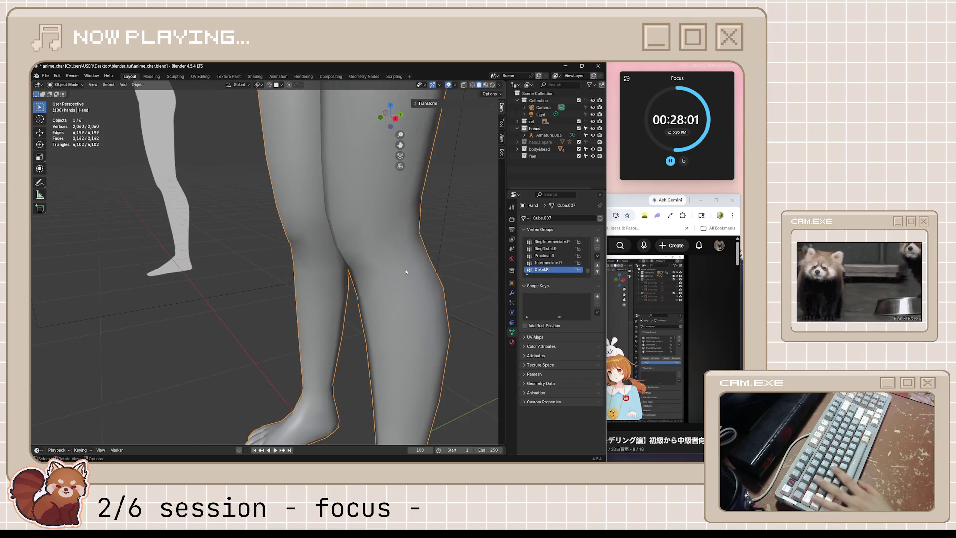
pyautogui.press('Tab')
pyautogui.click(371, 250)
pyautogui.press('g')
pyautogui.press('g')
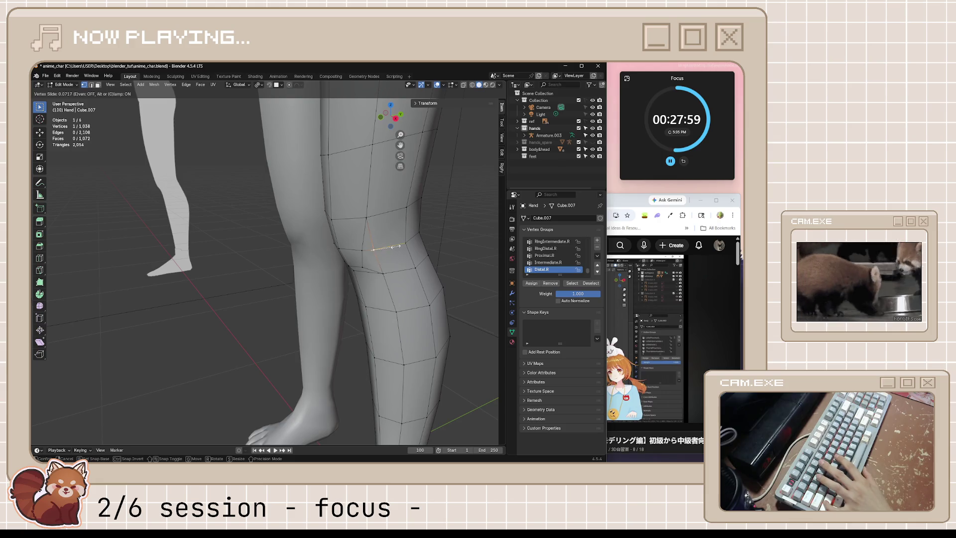
pyautogui.click(385, 247)
pyautogui.moveTo(385, 248)
pyautogui.mouseDown(button='middle')
pyautogui.moveTo(333, 292)
pyautogui.moveTo(271, 301)
pyautogui.moveTo(395, 301)
pyautogui.moveTo(273, 315)
pyautogui.moveTo(336, 317)
pyautogui.mouseUp(button='middle')
# Finish editing the leg, save the character file and return to the tutorial.
pyautogui.press('Tab')
pyautogui.scroll(-5, 334, 291)
pyautogui.hotkey('ctrl', 's')
pyautogui.click(704, 317)
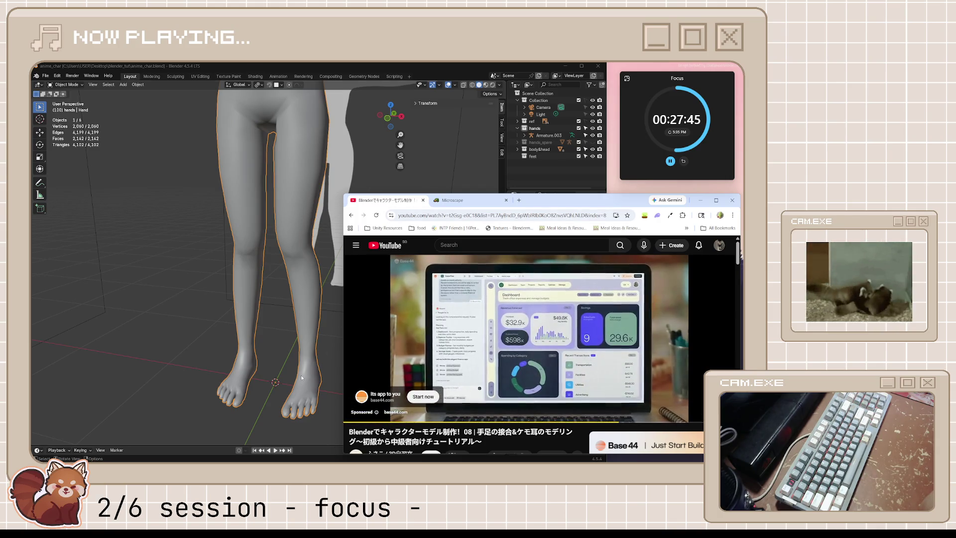
pyautogui.scroll(-3, 301, 374)
pyautogui.scroll(-5, 301, 375)
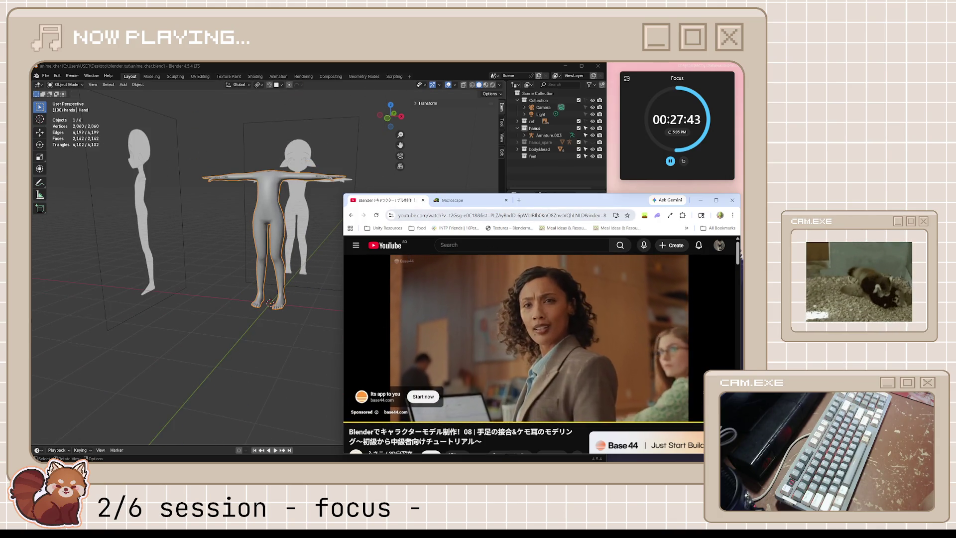
# Skip the sponsored ad, watch the shoulder section and switch back to the model.
pyautogui.click(672, 373)
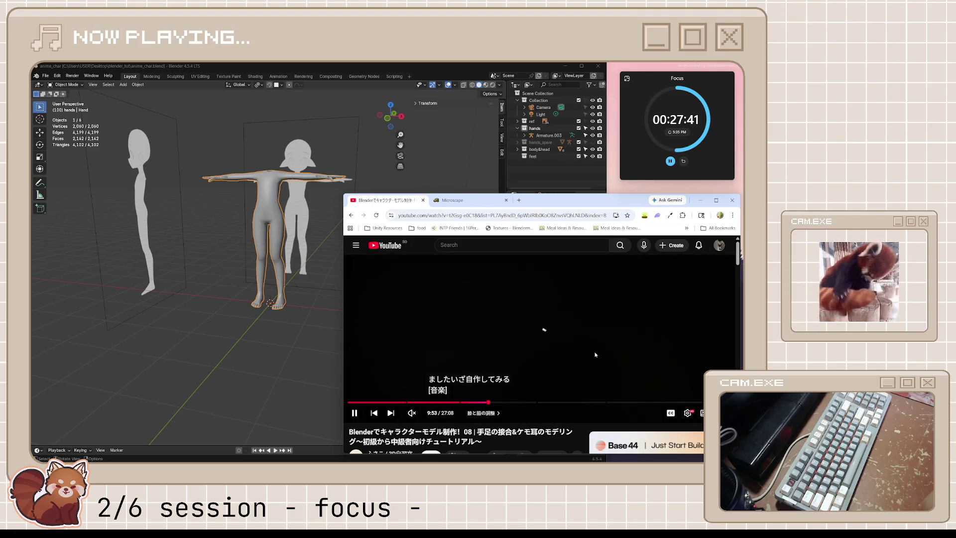
pyautogui.scroll(-5, 558, 337)
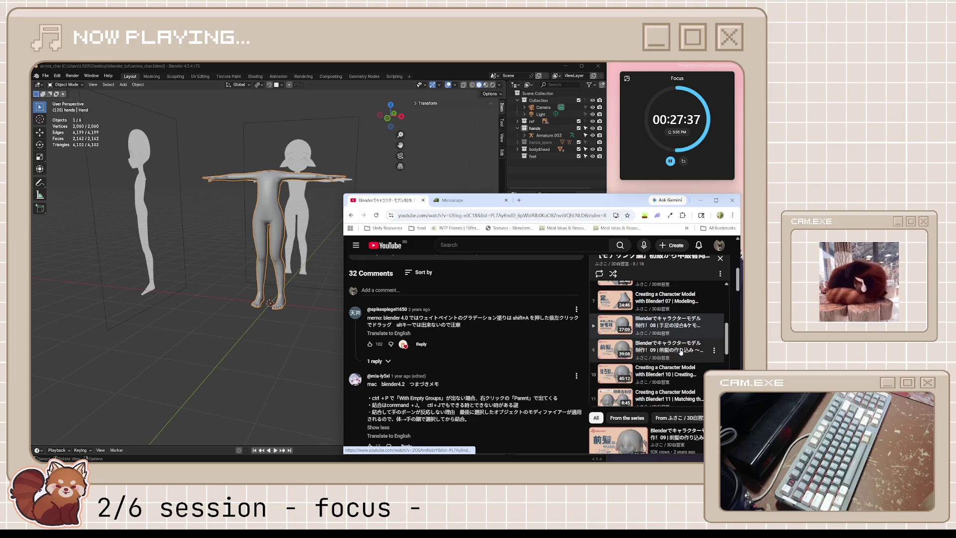
pyautogui.scroll(-1, 683, 360)
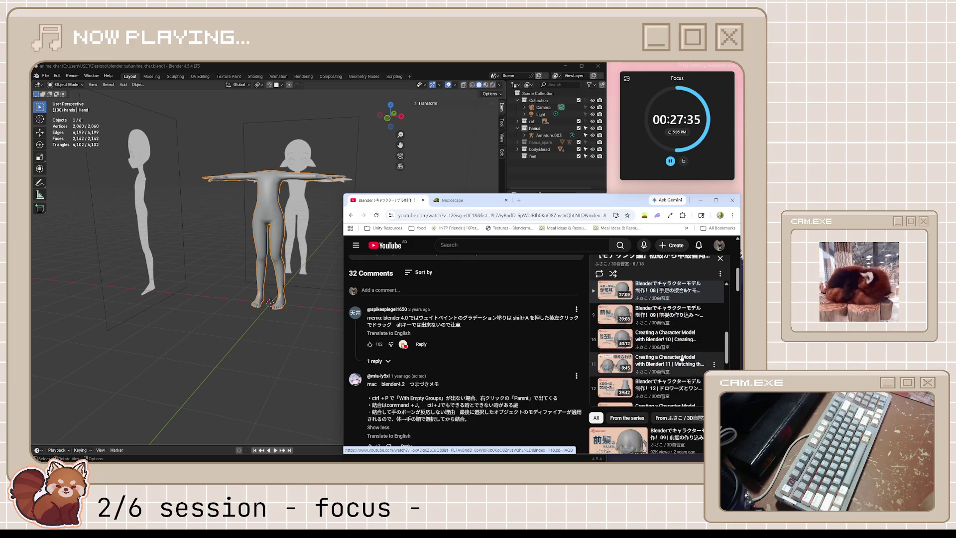
pyautogui.scroll(1, 681, 343)
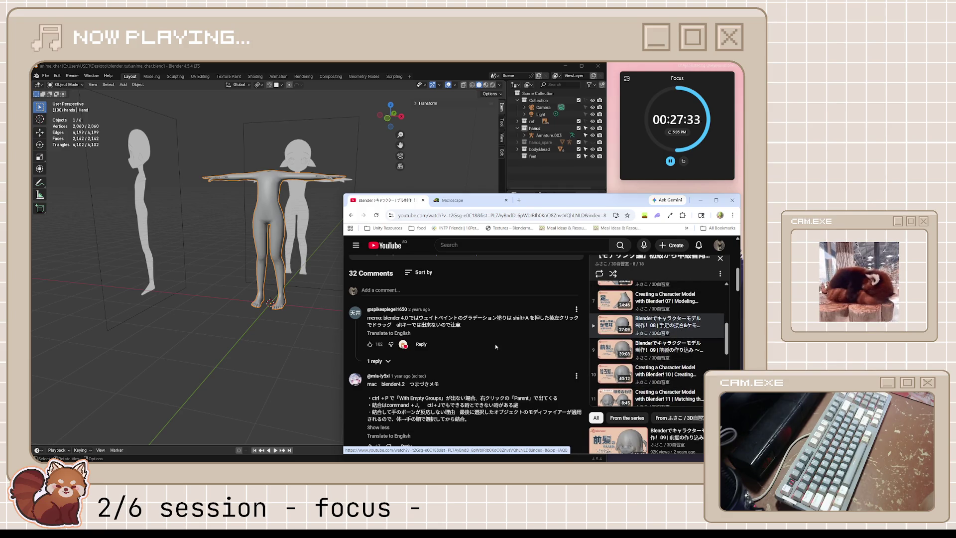
pyautogui.scroll(5, 495, 343)
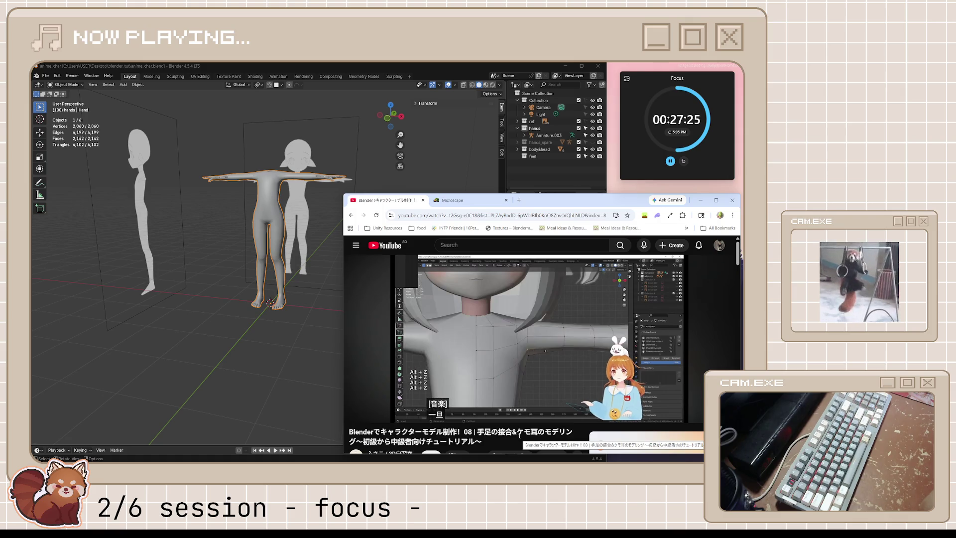
pyautogui.moveTo(538, 336)
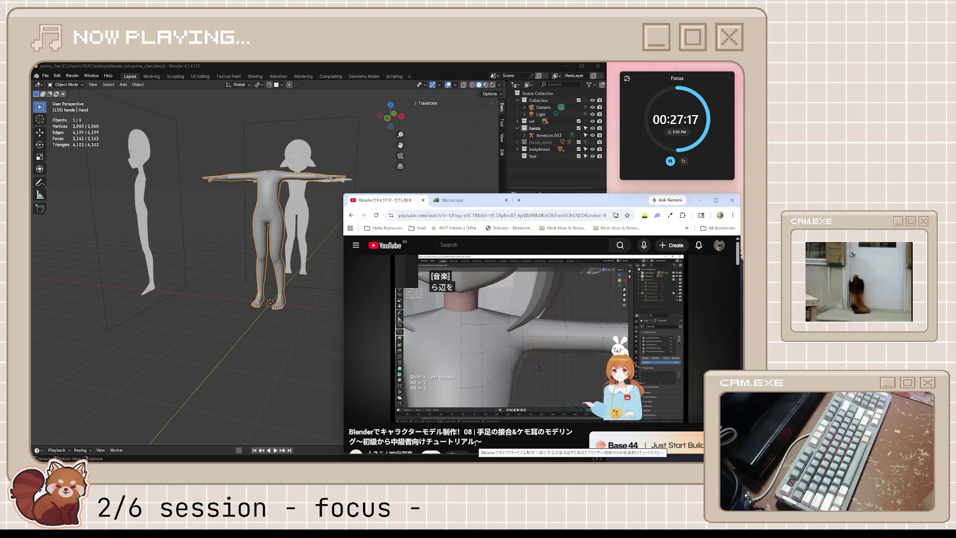
pyautogui.hotkey('alt', 'Tab')
pyautogui.scroll(3, 338, 190)
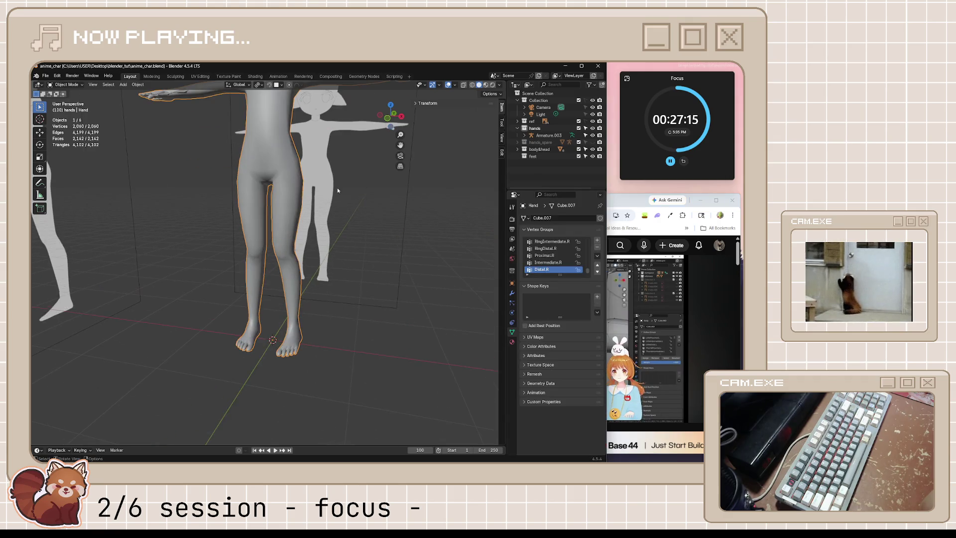
pyautogui.scroll(-3, 340, 181)
pyautogui.scroll(4, 336, 287)
# Add an edge loop on the arm right where it meets the shoulder.
pyautogui.press('Tab')
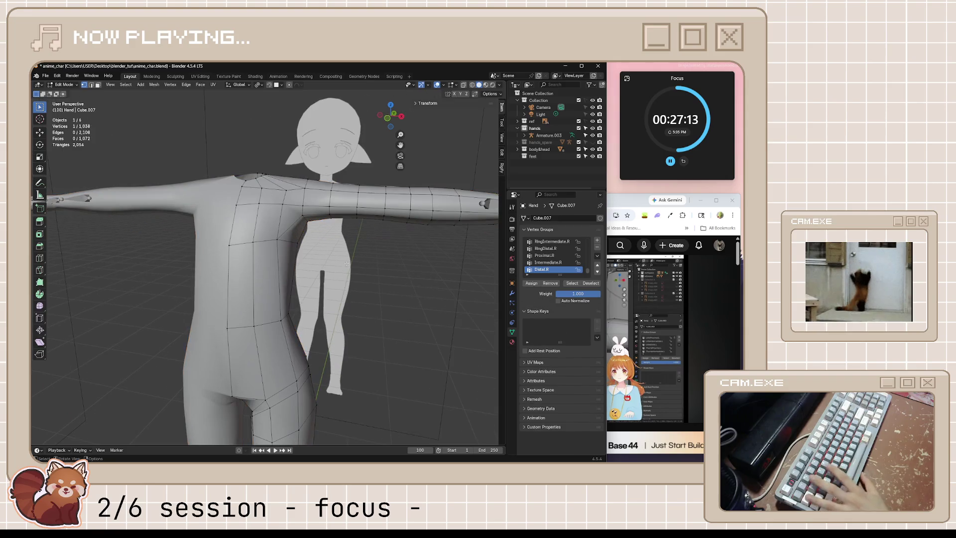
pyautogui.scroll(-1, 349, 256)
pyautogui.hotkey('ctrl', 'r')
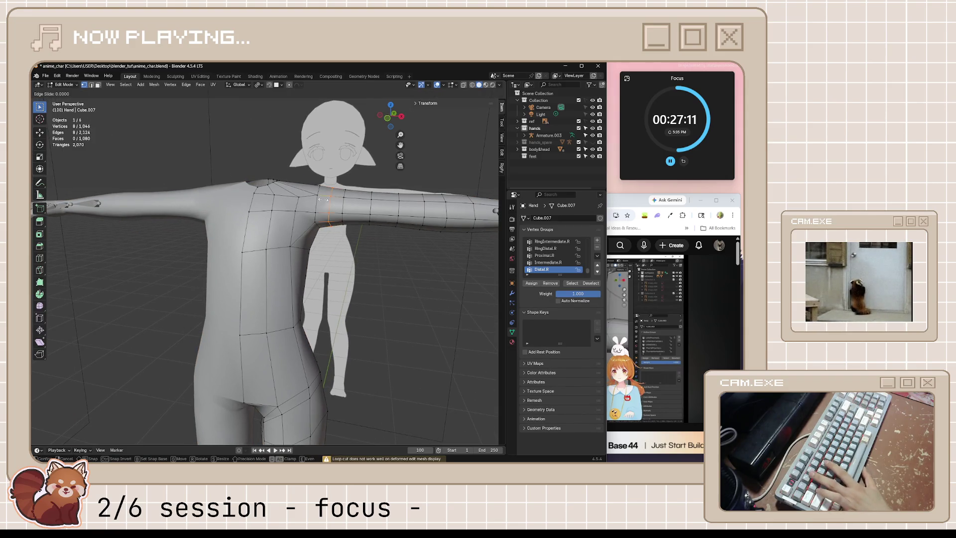
pyautogui.click(319, 199)
pyautogui.moveTo(319, 198)
pyautogui.mouseDown(button='middle')
pyautogui.moveTo(380, 282)
pyautogui.moveTo(318, 277)
pyautogui.mouseUp(button='middle')
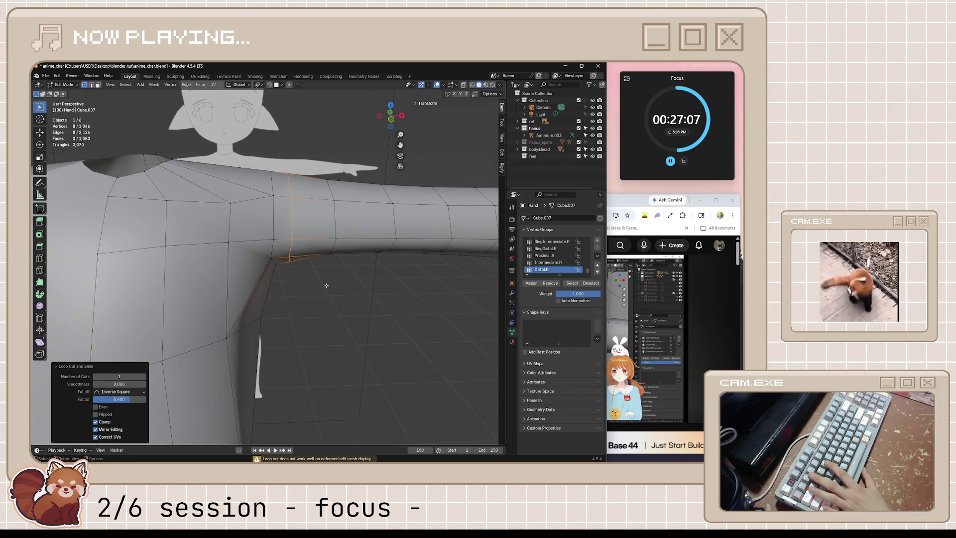
pyautogui.keyDown('alt'); pyautogui.moveTo(318, 278); pyautogui.dragTo(317, 278, button='middle'); pyautogui.keyUp('alt')
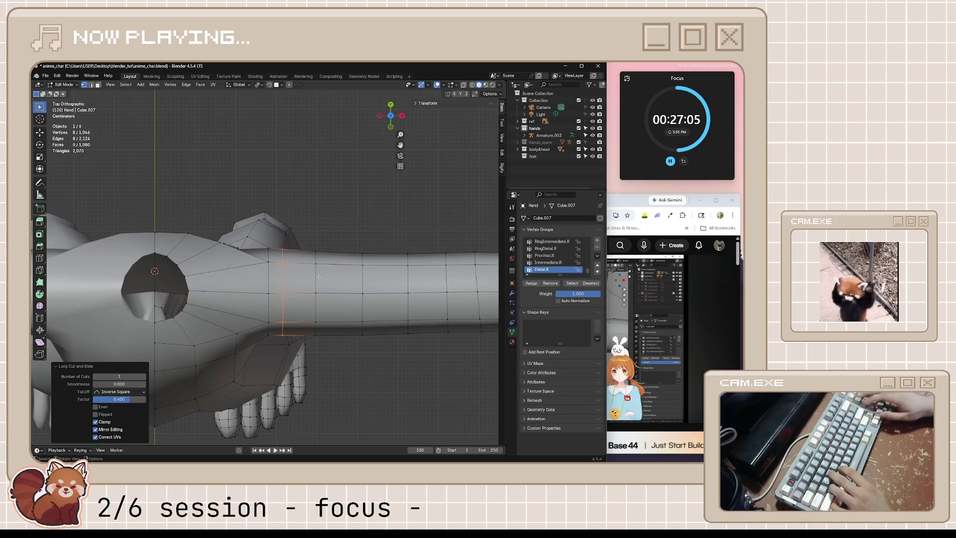
pyautogui.scroll(1, 316, 277)
pyautogui.scroll(1, 307, 243)
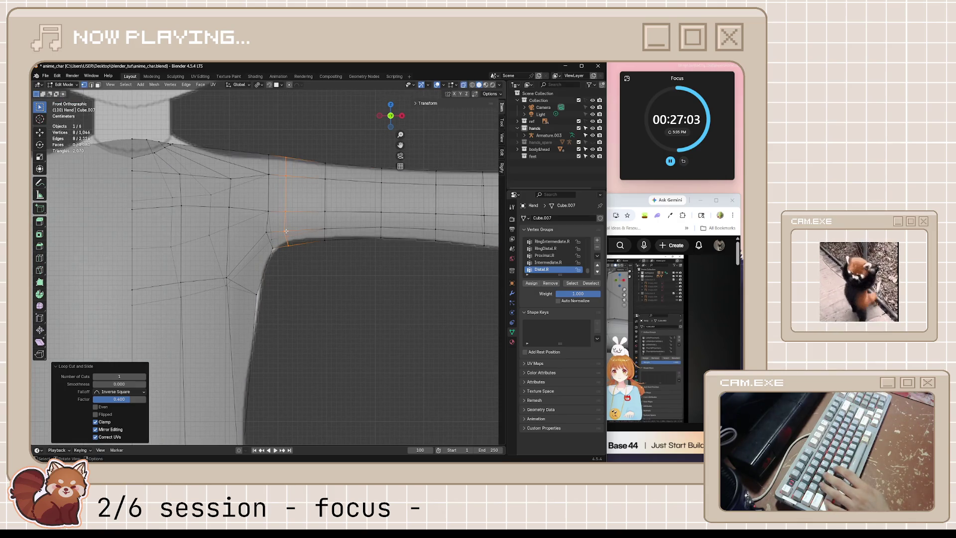
# Move an armpit vertex inward with proportional falloff, checking against the tutorial.
pyautogui.hotkey('alt', 'Tab')
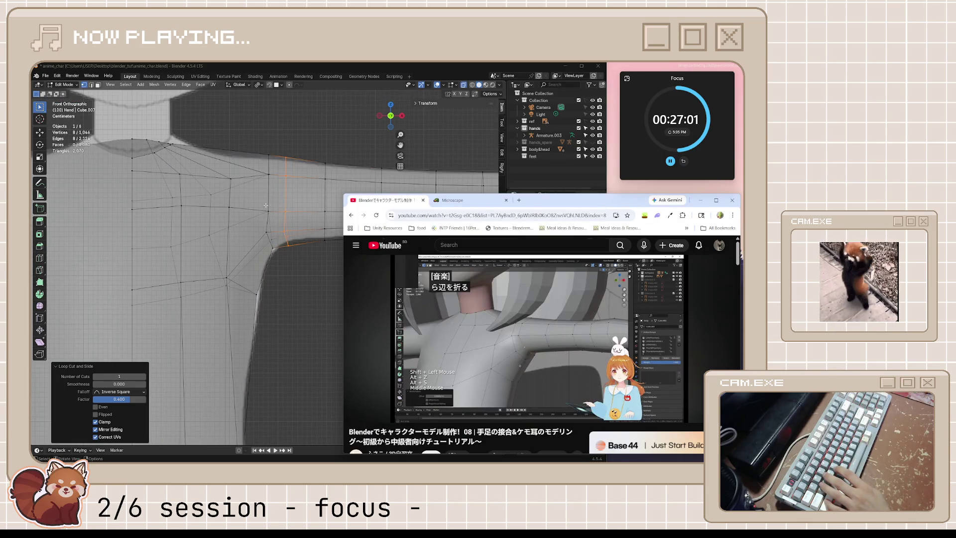
pyautogui.click(309, 263)
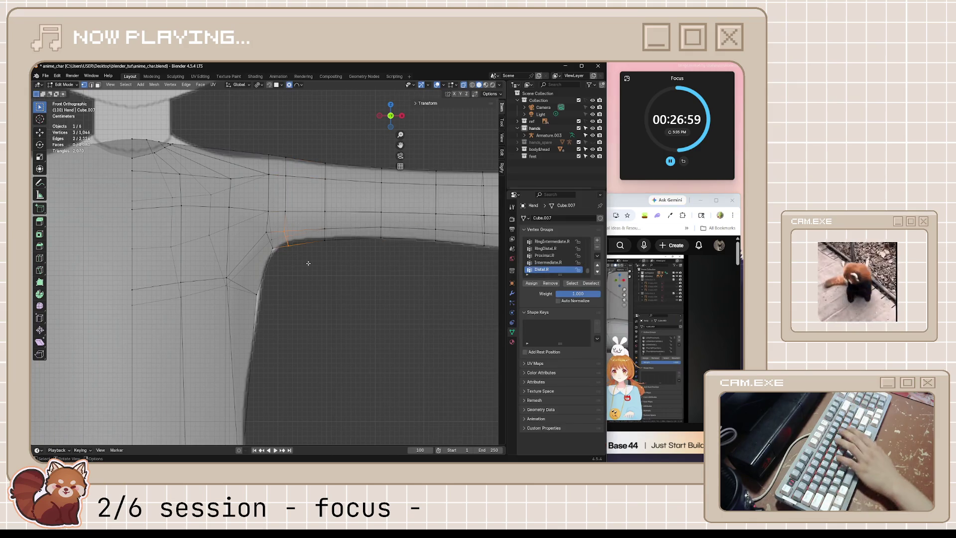
pyautogui.press('g')
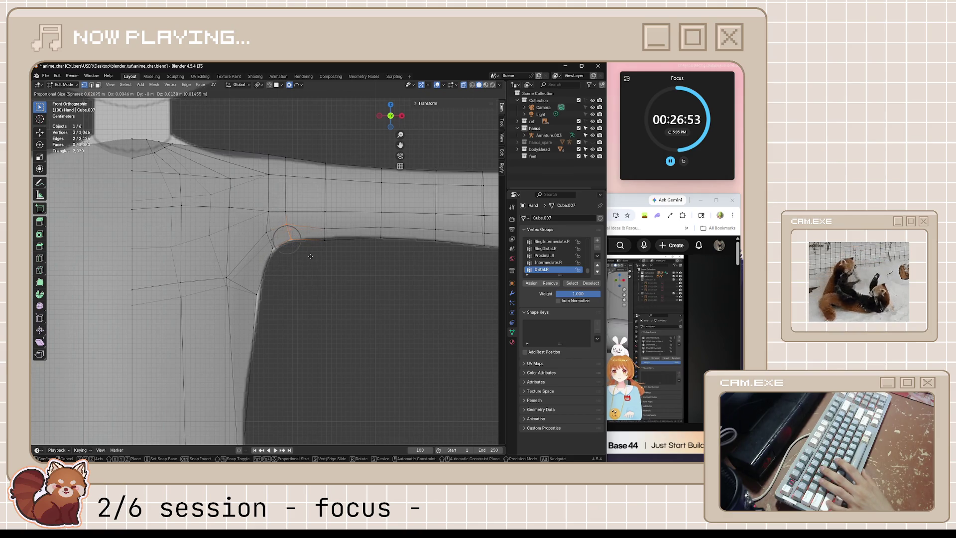
pyautogui.click(310, 257)
pyautogui.click(358, 296)
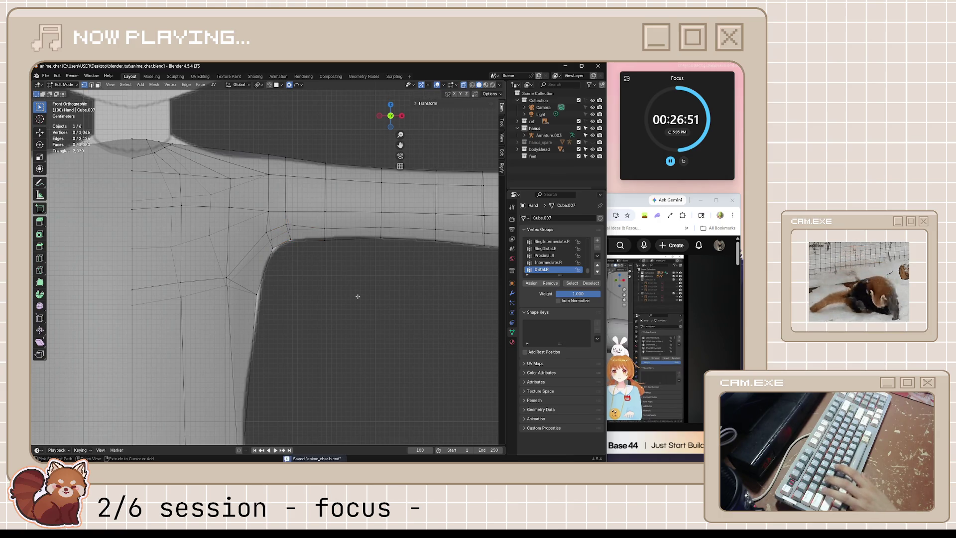
pyautogui.hotkey('alt', 'Tab')
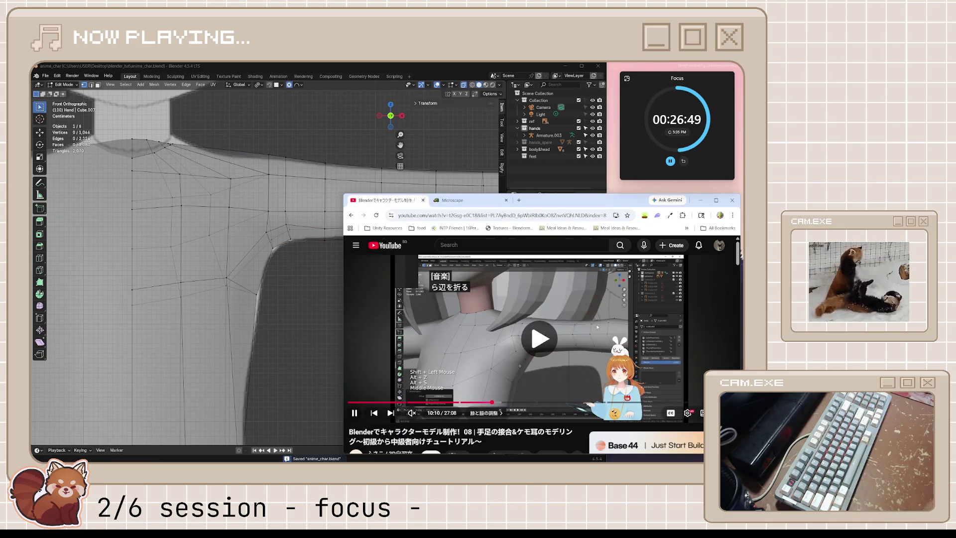
pyautogui.press('space')
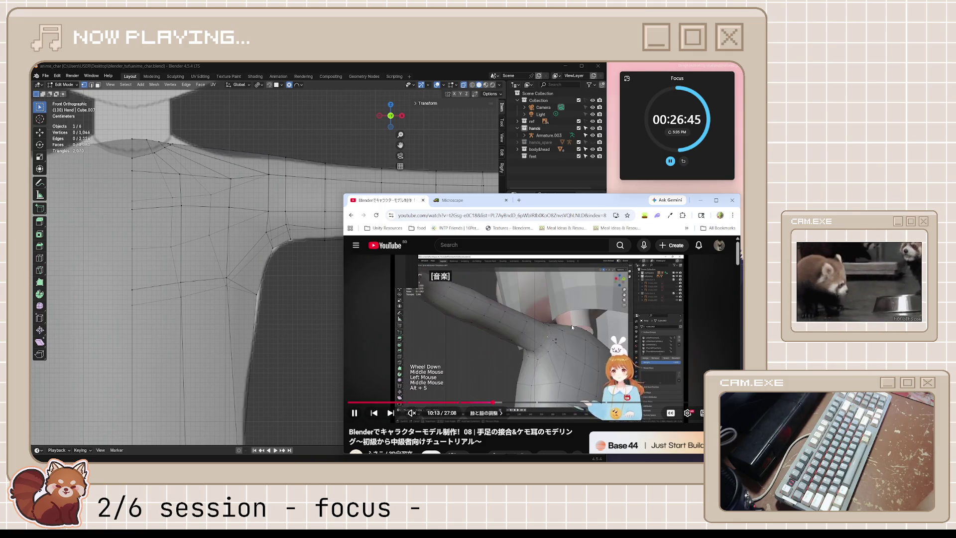
pyautogui.press('space')
pyautogui.hotkey('alt', 'Tab')
pyautogui.scroll(-5, 275, 167)
# Push the shoulder surface outward with shrink/fatten and finish editing the body.
pyautogui.moveTo(247, 194); pyautogui.dragTo(275, 167, button='middle')
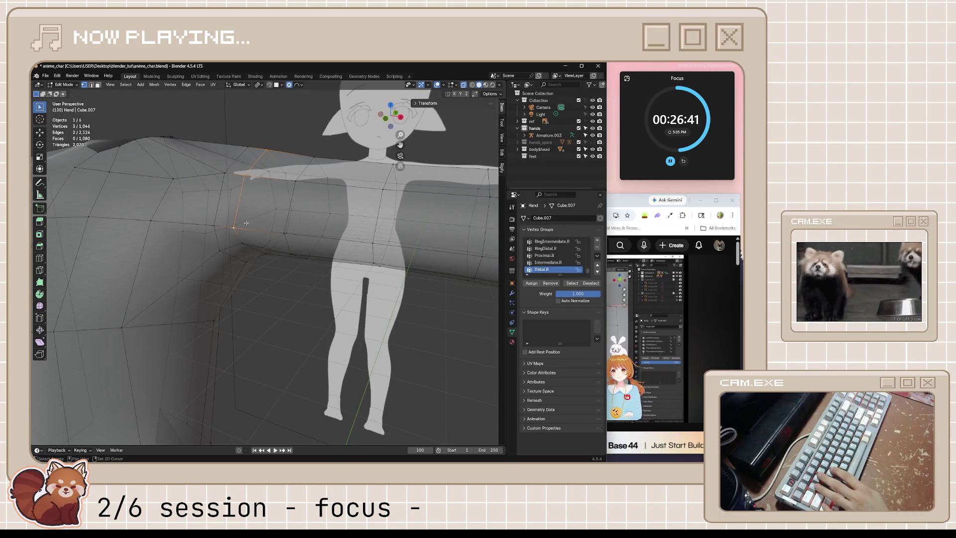
pyautogui.moveTo(292, 211); pyautogui.dragTo(322, 231, button='middle')
pyautogui.hotkey('alt', 's')
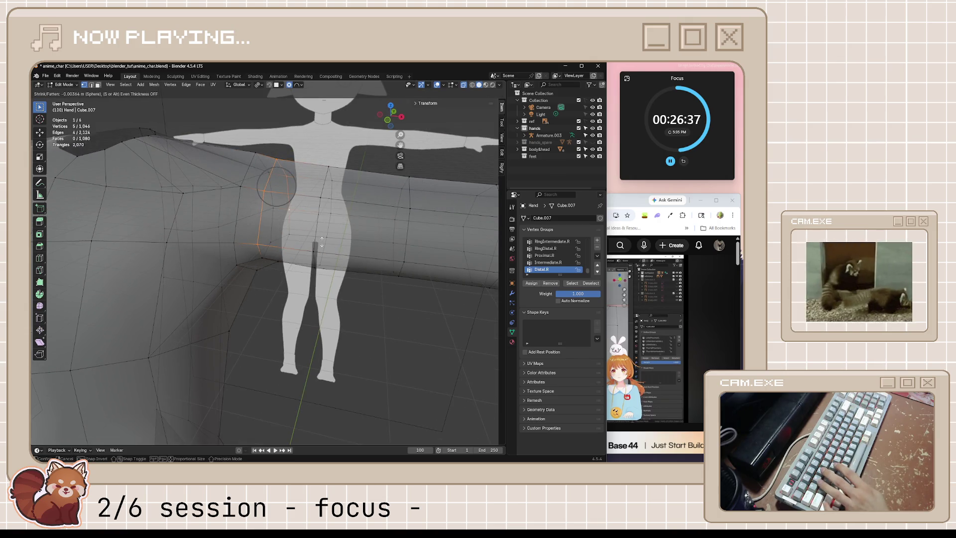
pyautogui.click(321, 240)
pyautogui.moveTo(322, 242)
pyautogui.mouseDown(button='middle')
pyautogui.moveTo(322, 316)
pyautogui.moveTo(332, 311)
pyautogui.mouseUp(button='middle')
pyautogui.press('Tab')
pyautogui.scroll(-2, 329, 305)
pyautogui.scroll(2, 328, 300)
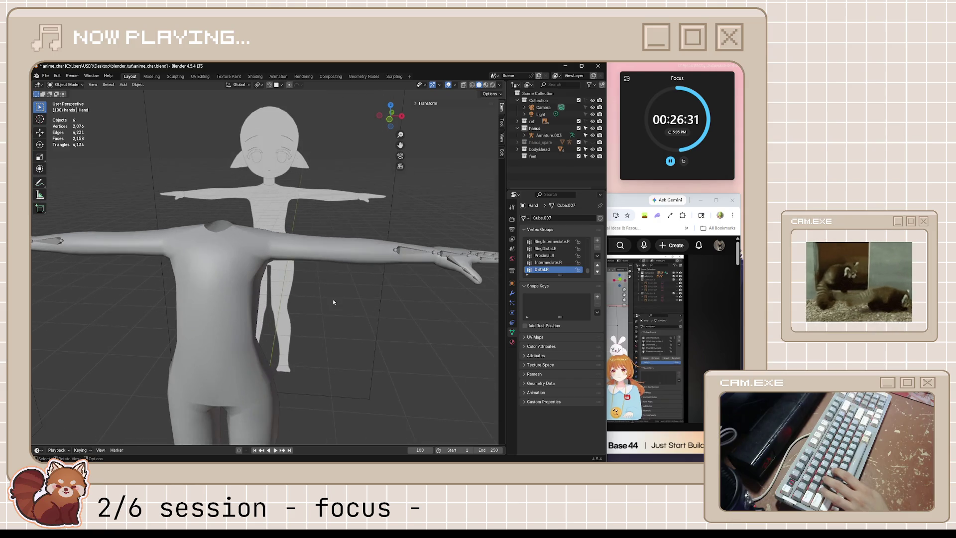
pyautogui.scroll(2, 336, 298)
# Edge-slide a shoulder vertex to match the front reference and save the file.
pyautogui.click(658, 295)
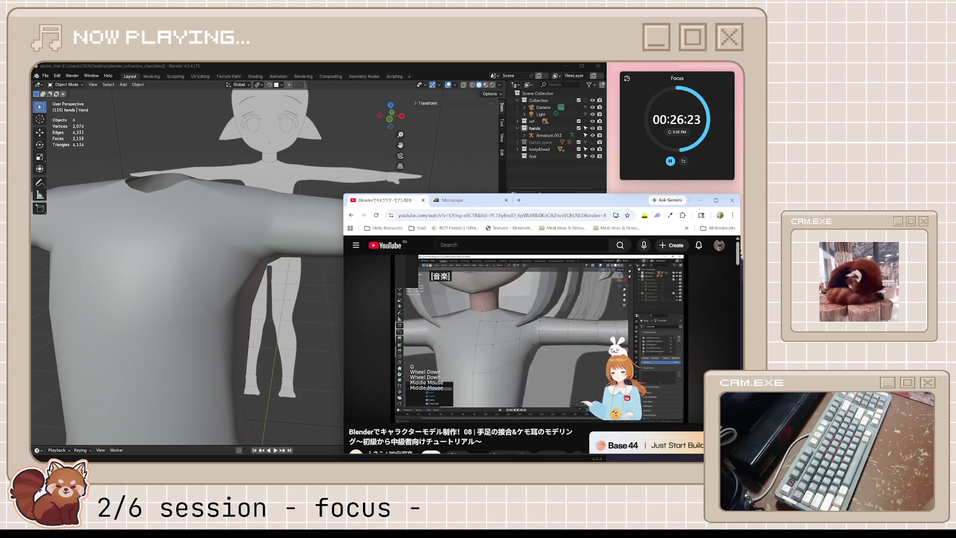
pyautogui.click(474, 288)
pyautogui.click(269, 298)
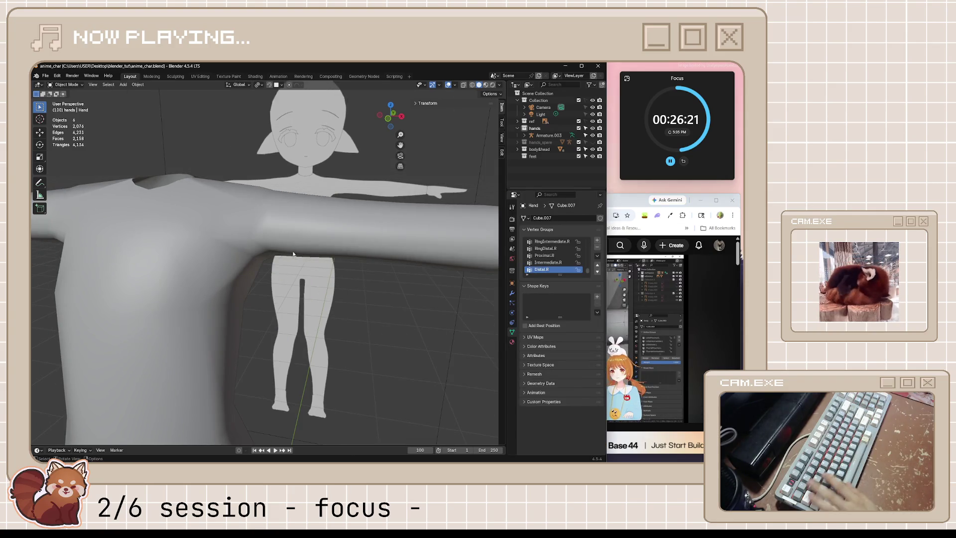
pyautogui.press('Tab')
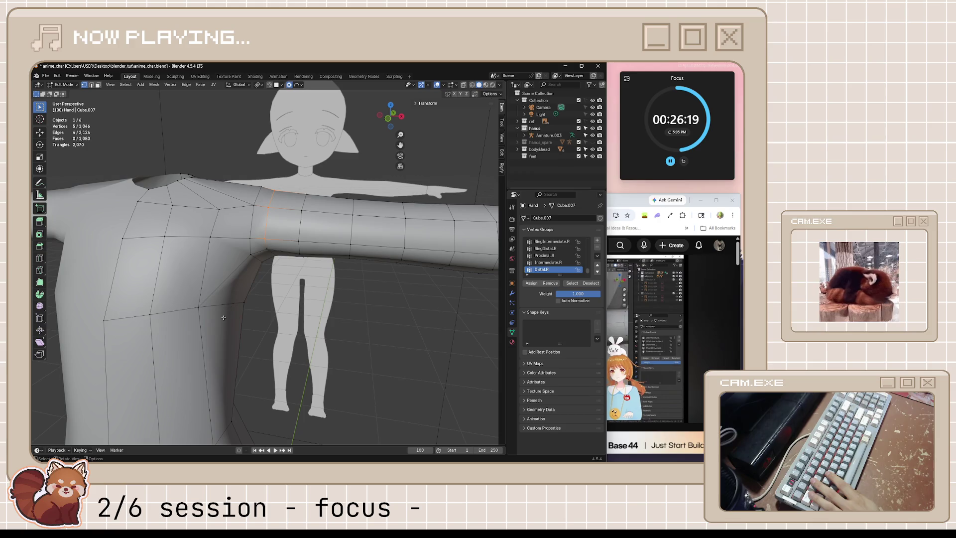
pyautogui.moveTo(251, 264); pyautogui.dragTo(252, 244, button='middle')
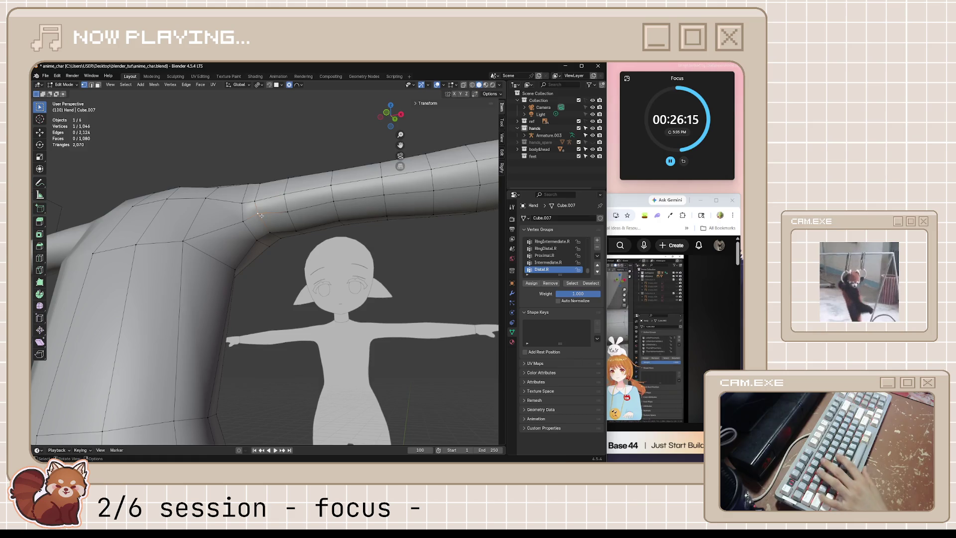
pyautogui.press('g')
pyautogui.press('g')
pyautogui.click(261, 216)
pyautogui.moveTo(260, 215)
pyautogui.mouseDown(button='middle')
pyautogui.moveTo(316, 345)
pyautogui.moveTo(316, 299)
pyautogui.mouseUp(button='middle')
pyautogui.hotkey('ctrl', 's')
# Watch the tutorial, then start a loop cut on the upper arm near the shoulder.
pyautogui.hotkey('alt', 'Tab')
pyautogui.click(524, 331)
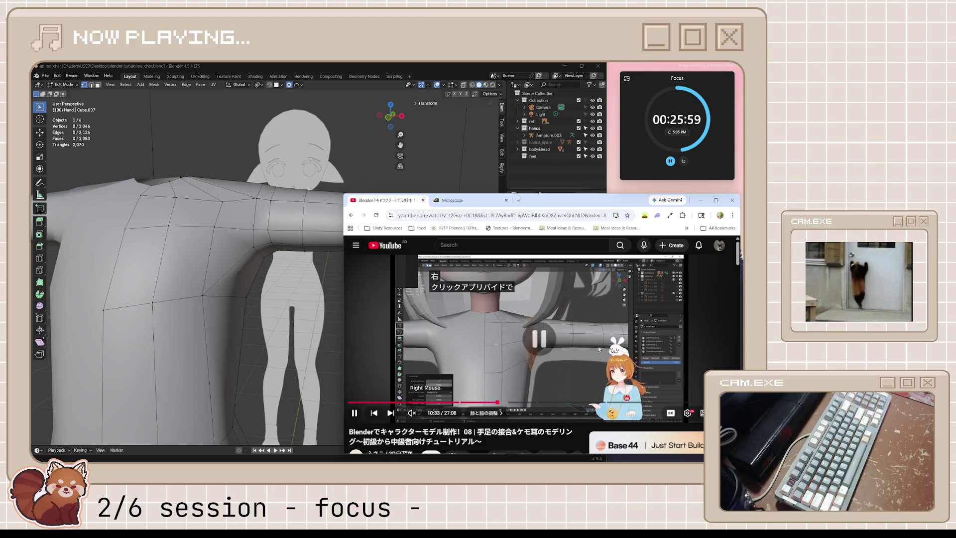
pyautogui.click(241, 263)
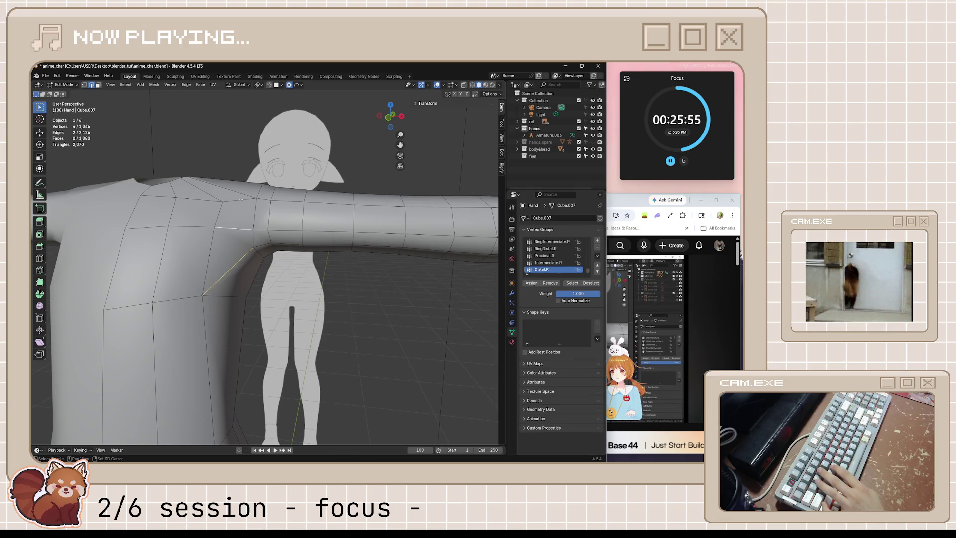
pyautogui.moveTo(245, 200)
pyautogui.mouseDown(button='middle')
pyautogui.moveTo(238, 253)
pyautogui.moveTo(241, 230)
pyautogui.mouseUp(button='middle')
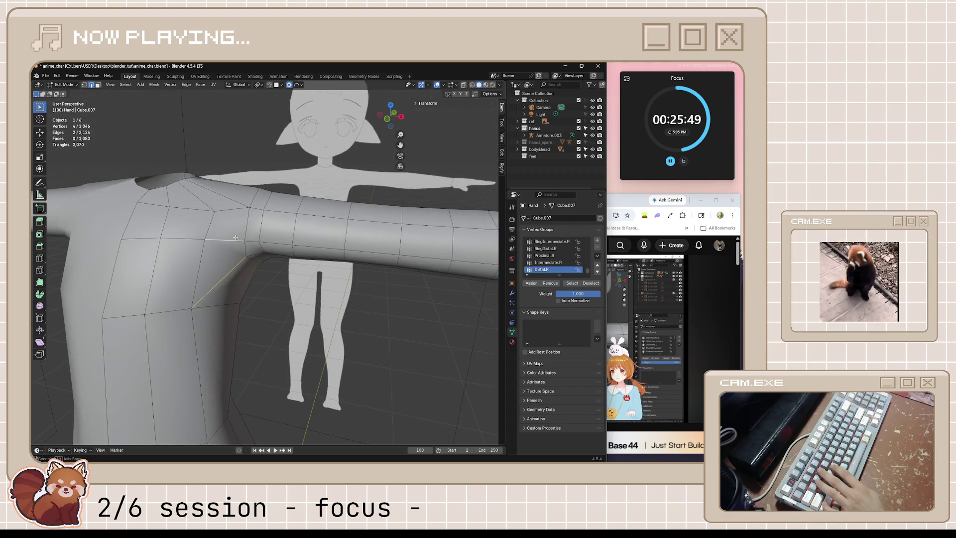
pyautogui.hotkey('ctrl', 'r')
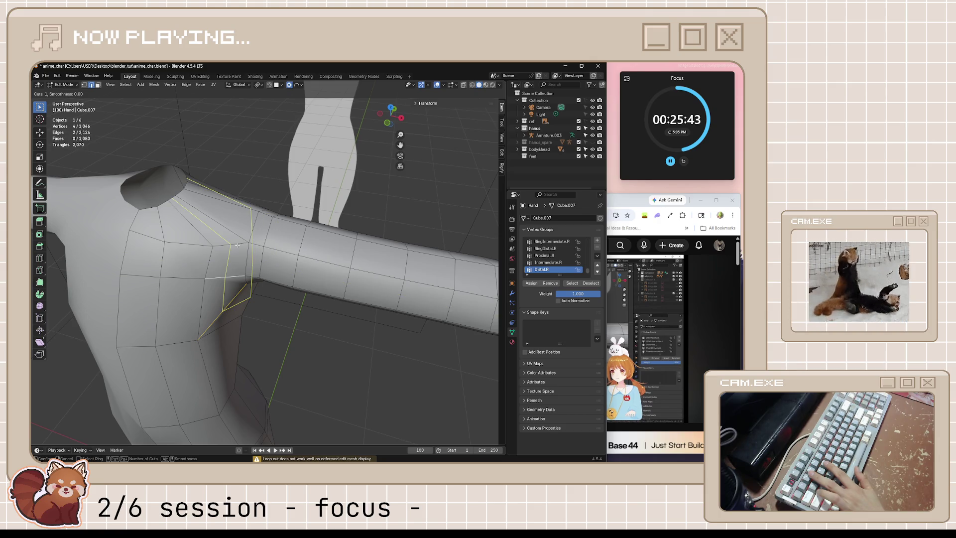
# Cancel the loop cut and knife a new edge under the arm instead.
pyautogui.press('Escape')
pyautogui.moveTo(293, 278)
pyautogui.mouseDown(button='middle')
pyautogui.moveTo(232, 281)
pyautogui.moveTo(283, 270)
pyautogui.moveTo(298, 320)
pyautogui.mouseUp(button='middle')
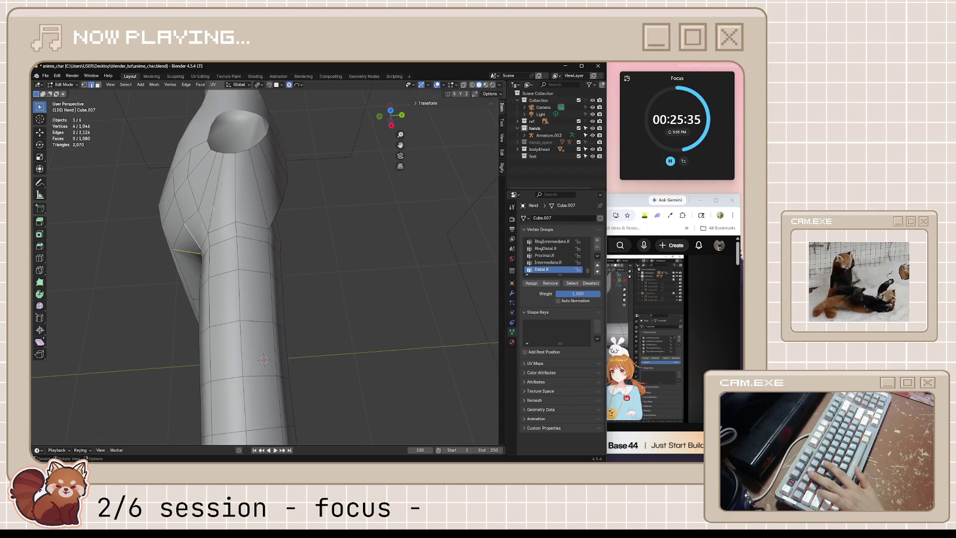
pyautogui.moveTo(246, 209); pyautogui.dragTo(298, 222, button='middle')
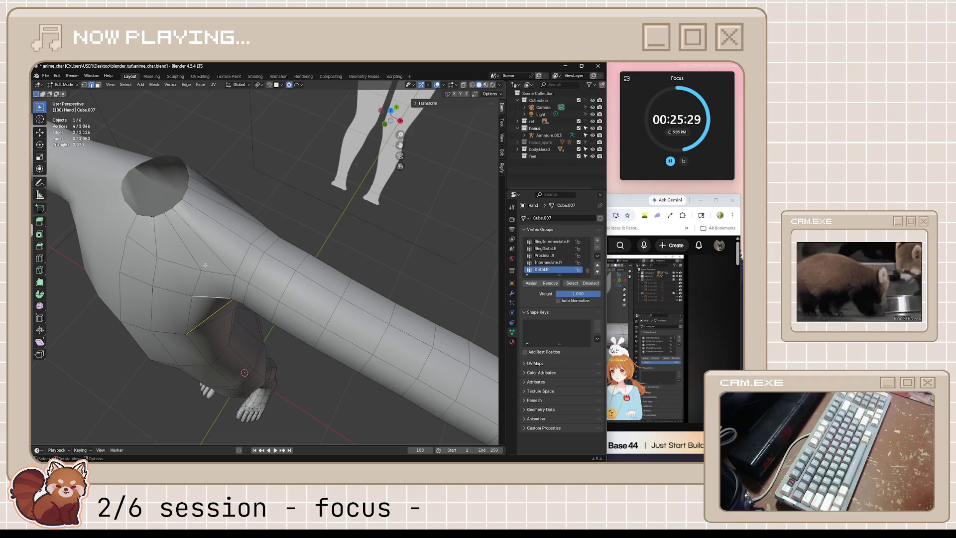
pyautogui.press('k')
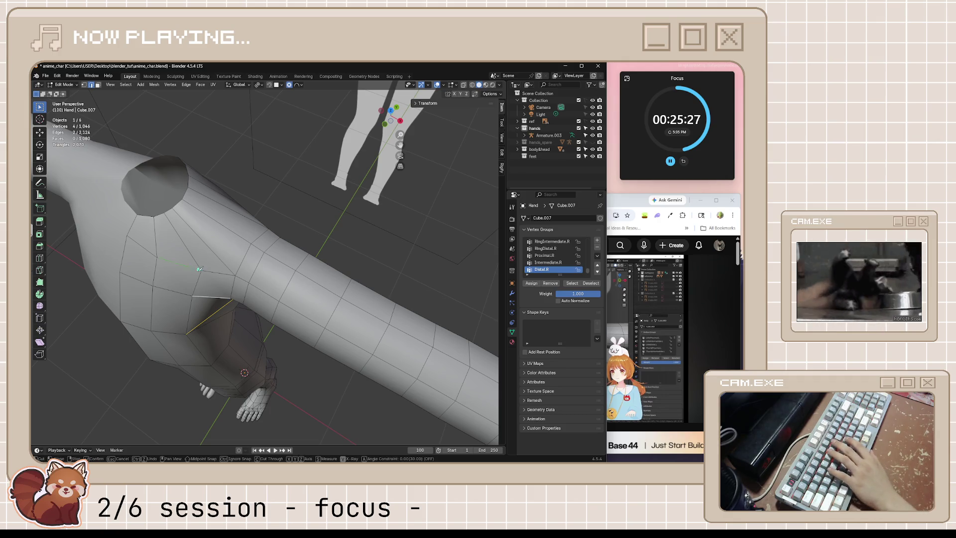
pyautogui.moveTo(225, 236); pyautogui.dragTo(231, 221, button='middle')
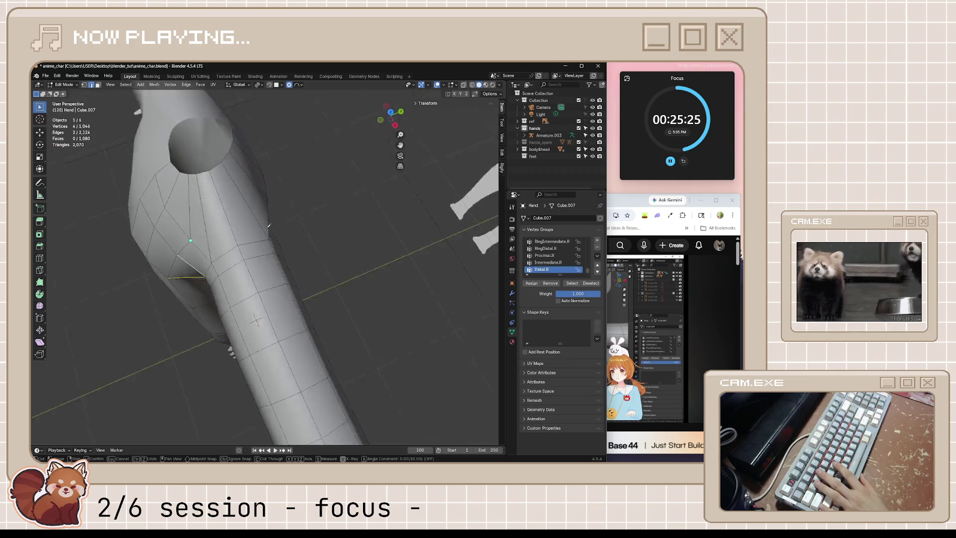
pyautogui.click(217, 192)
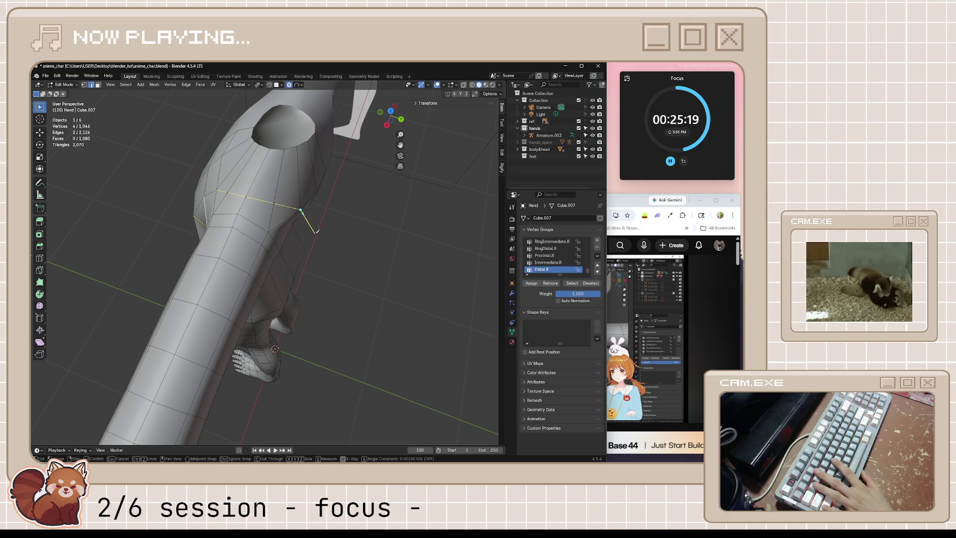
pyautogui.press('Return')
# Slide two shoulder vertices and an edge along the mesh to reroute the shoulder flow.
pyautogui.moveTo(277, 195); pyautogui.dragTo(268, 225, button='middle')
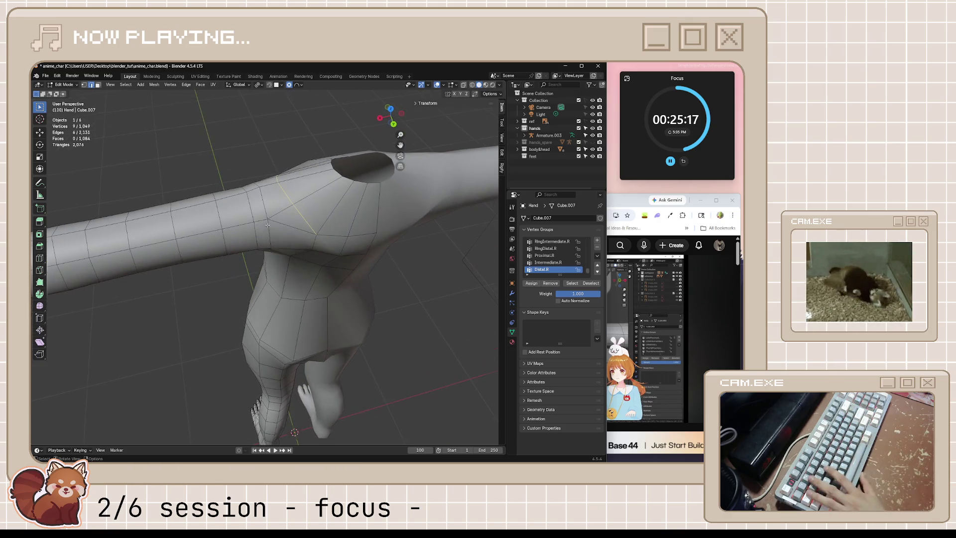
pyautogui.moveTo(178, 317)
pyautogui.mouseDown(button='middle')
pyautogui.moveTo(197, 266)
pyautogui.moveTo(282, 205)
pyautogui.mouseUp(button='middle')
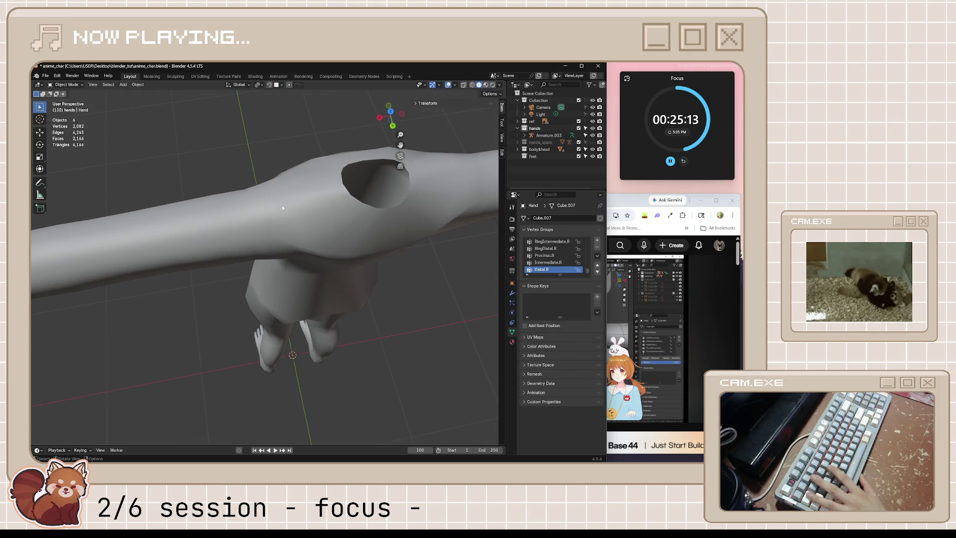
pyautogui.click(281, 195)
pyautogui.hotkey('shift', 'v')
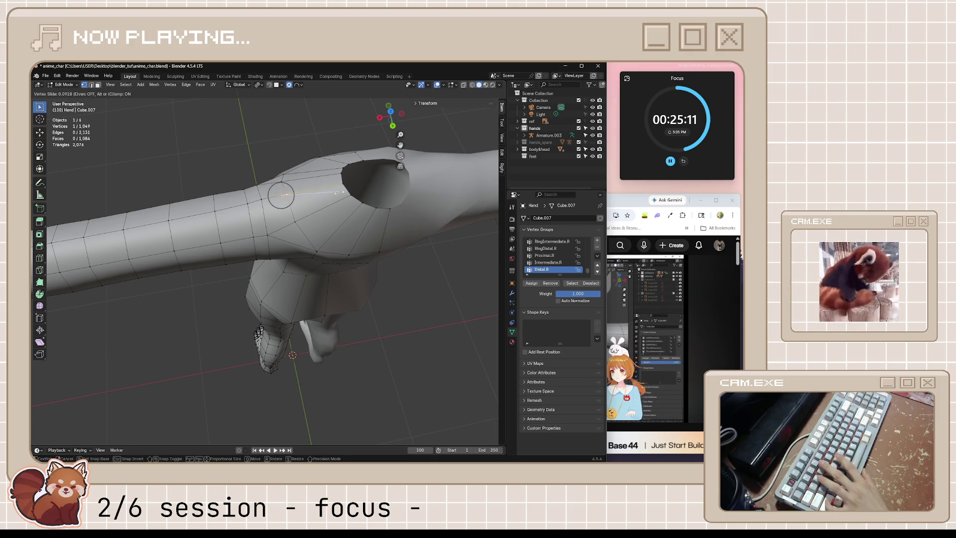
pyautogui.click(370, 191)
pyautogui.click(296, 221)
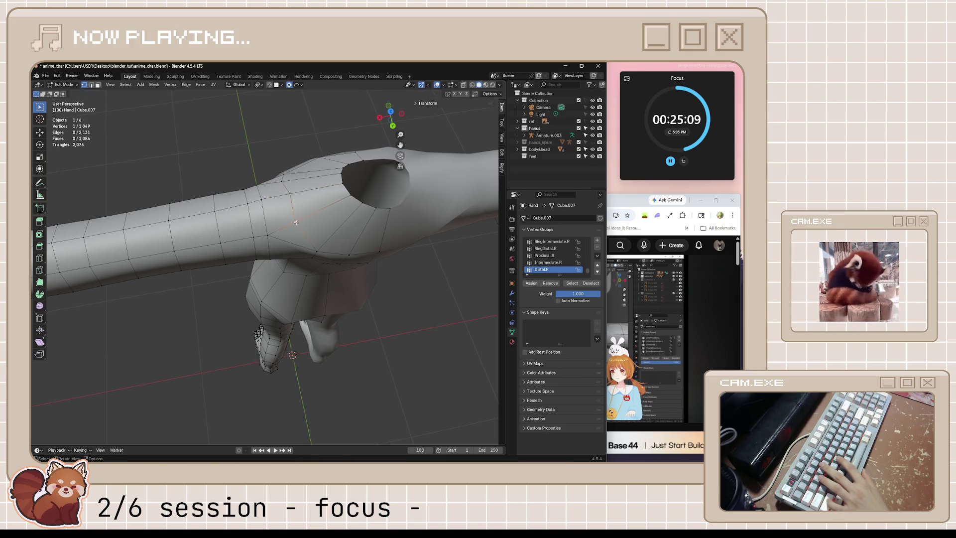
pyautogui.hotkey('shift', 'v')
pyautogui.click(404, 205)
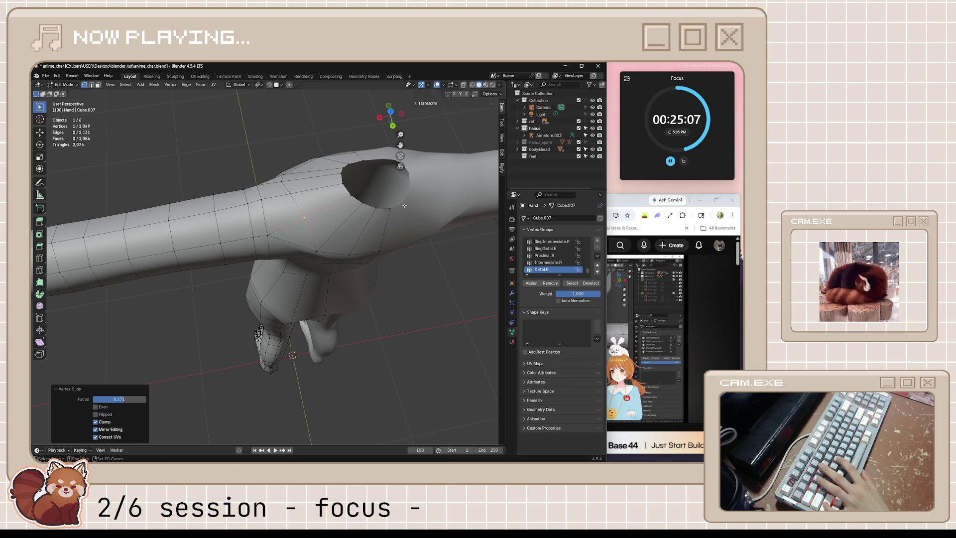
pyautogui.keyDown('shift'); pyautogui.click(275, 180); pyautogui.keyUp('shift')
pyautogui.press('g')
pyautogui.press('g')
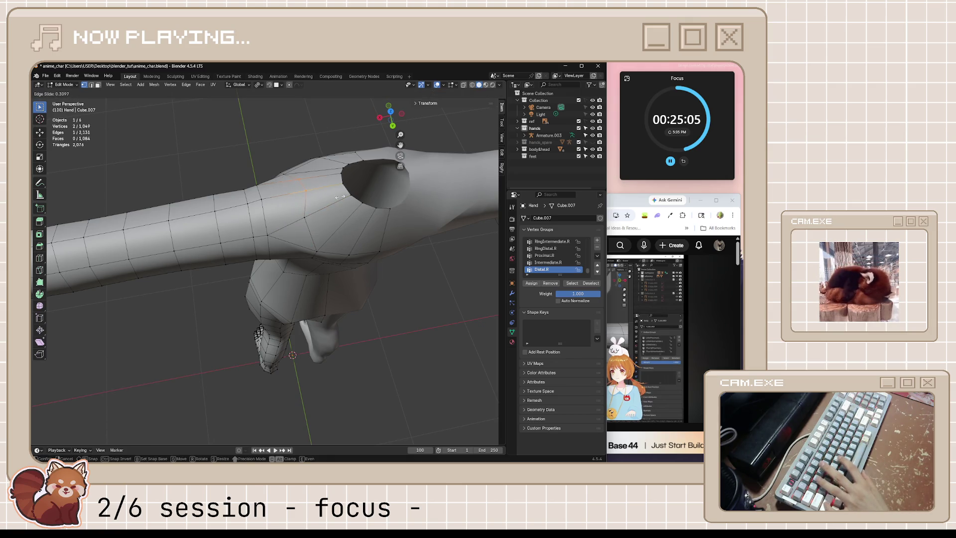
pyautogui.click(282, 216)
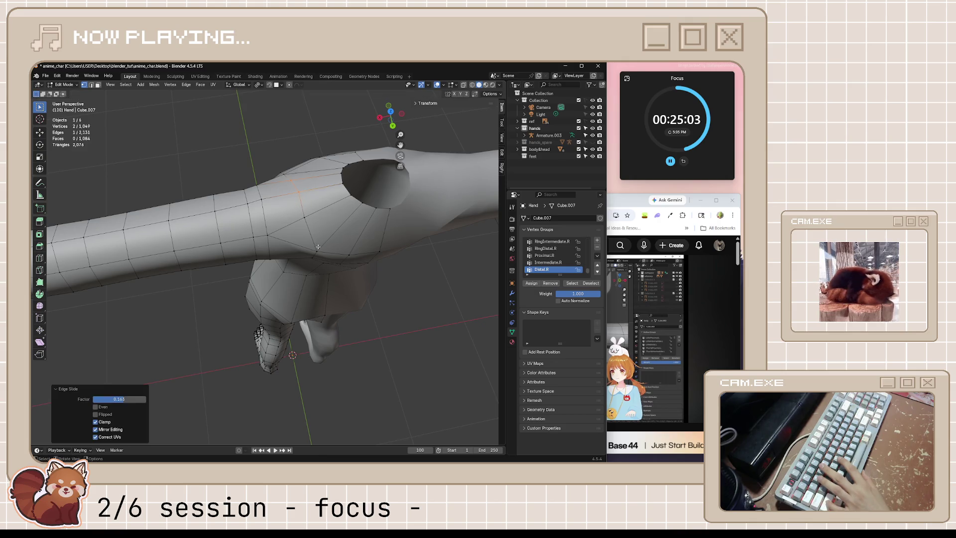
# Slide two more shoulder vertices along their edges toward the armpit.
pyautogui.click(308, 230)
pyautogui.moveTo(317, 246)
pyautogui.mouseDown(button='middle')
pyautogui.moveTo(315, 232)
pyautogui.moveTo(310, 244)
pyautogui.mouseUp(button='middle')
pyautogui.hotkey('shift', 'v')
pyautogui.click(312, 249)
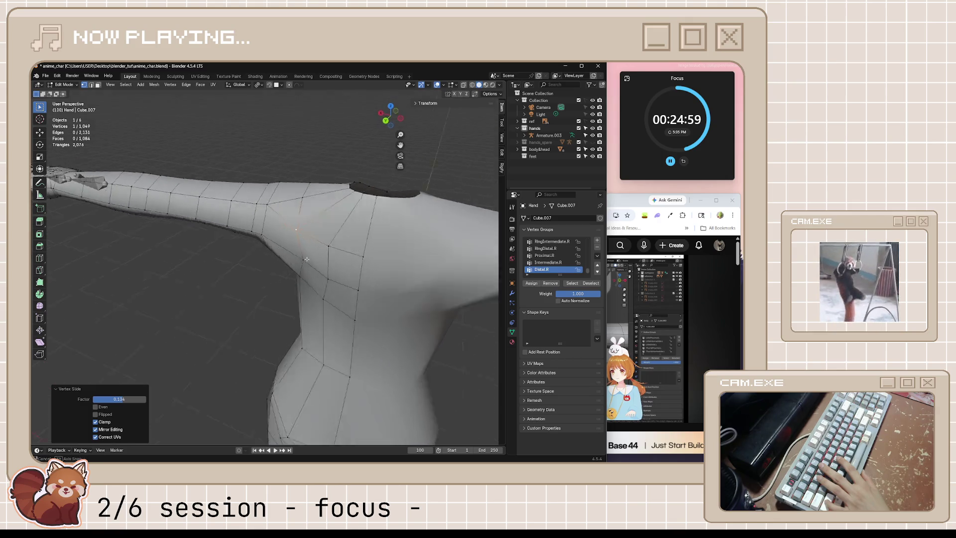
pyautogui.click(310, 245)
pyautogui.hotkey('shift', 'v')
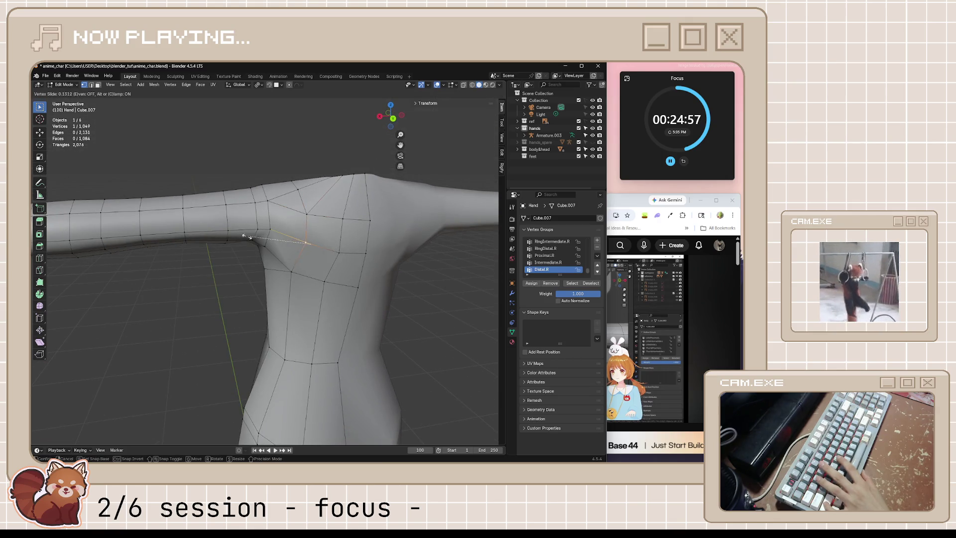
pyautogui.click(245, 235)
# Check the shoulder shape in Object Mode, undo the edits and start a knife cut across the top.
pyautogui.moveTo(245, 235)
pyautogui.mouseDown(button='middle')
pyautogui.moveTo(373, 282)
pyautogui.moveTo(338, 292)
pyautogui.moveTo(294, 287)
pyautogui.moveTo(373, 284)
pyautogui.mouseUp(button='middle')
pyautogui.press('Tab')
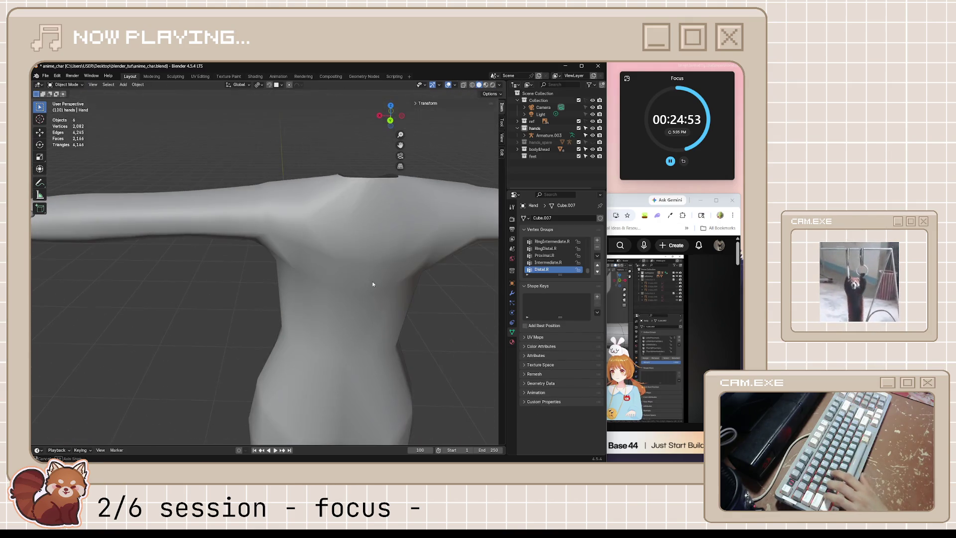
pyautogui.press('Tab')
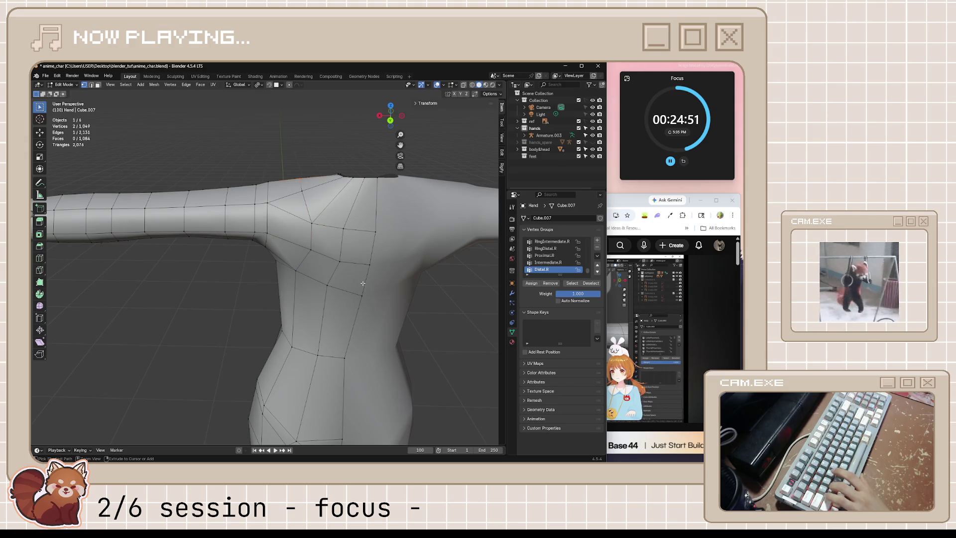
pyautogui.click(293, 194)
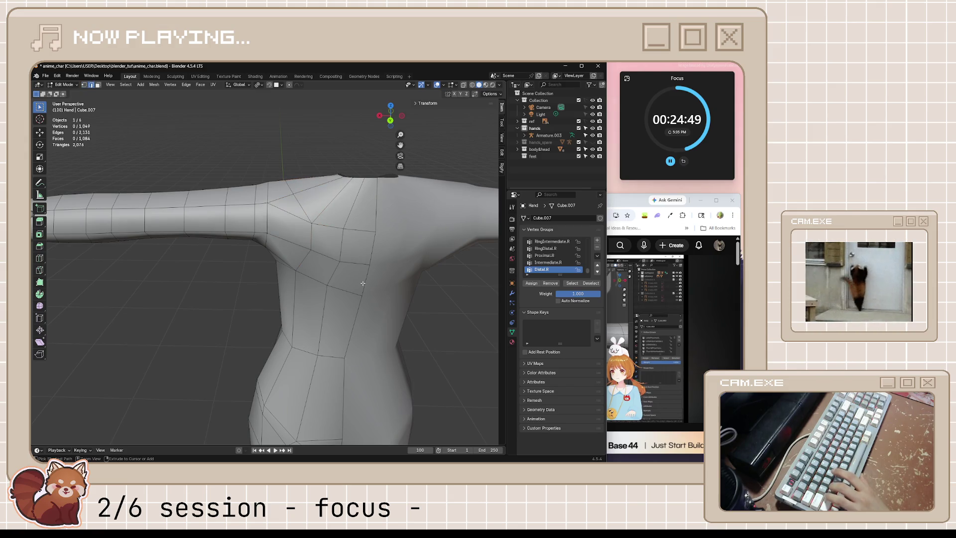
pyautogui.press('Tab')
pyautogui.press('Tab')
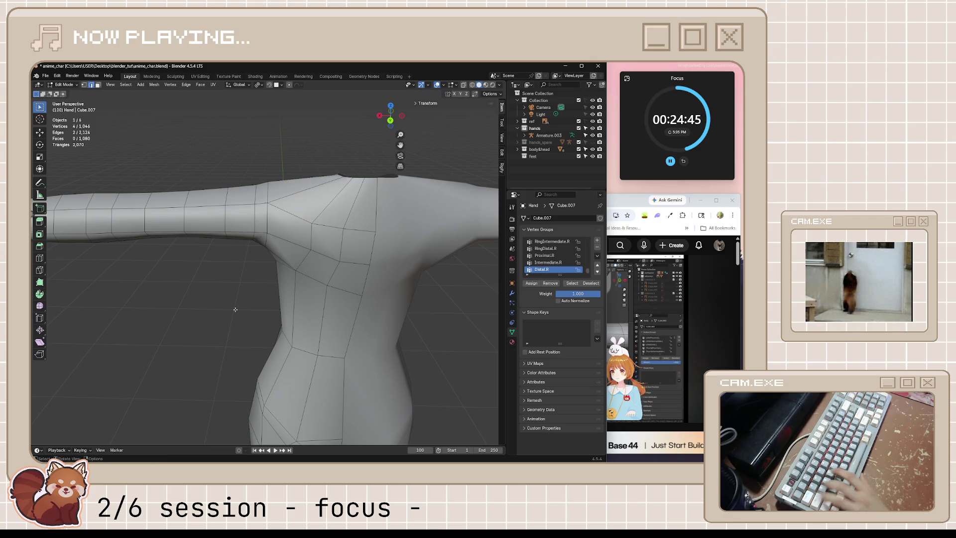
pyautogui.press('Tab')
pyautogui.press('Tab')
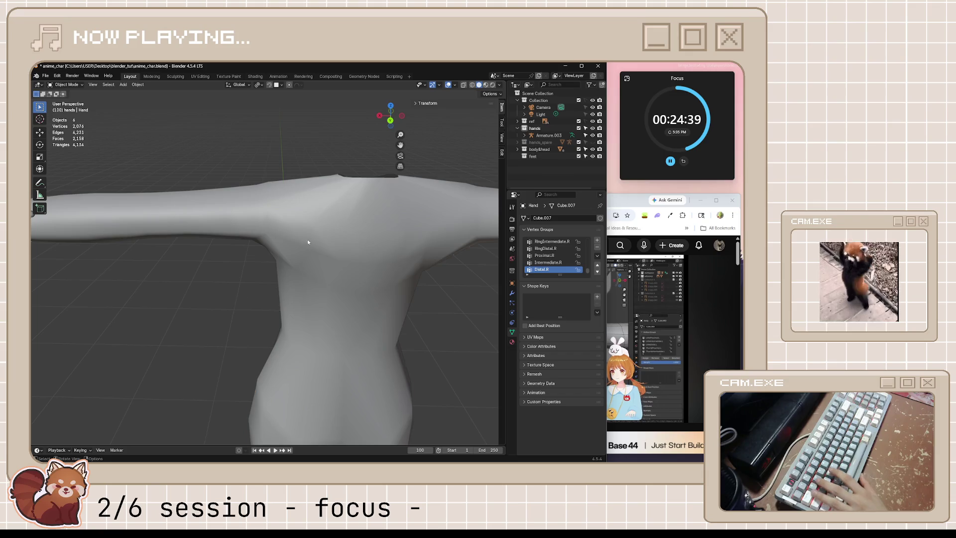
pyautogui.moveTo(309, 240)
pyautogui.mouseDown(button='middle')
pyautogui.moveTo(317, 269)
pyautogui.moveTo(311, 259)
pyautogui.mouseUp(button='middle')
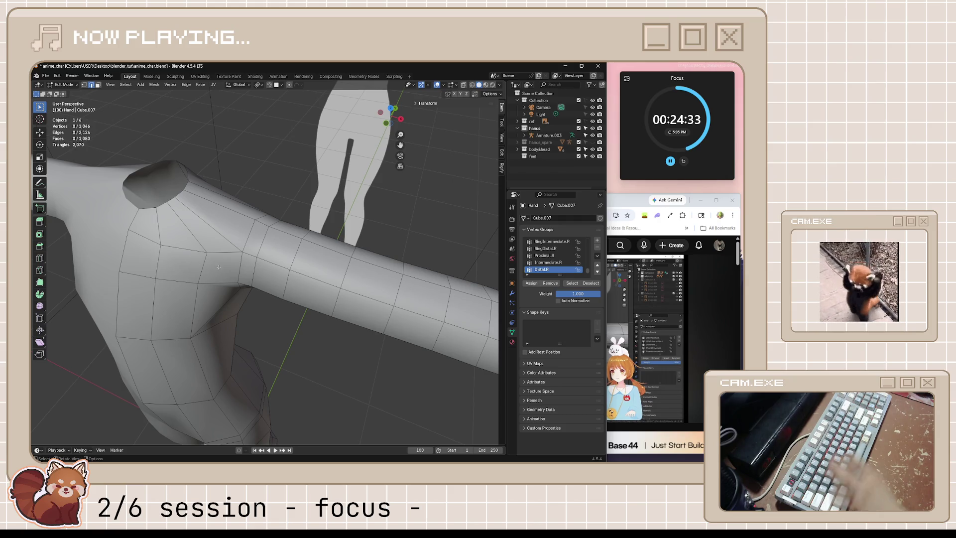
pyautogui.press('k')
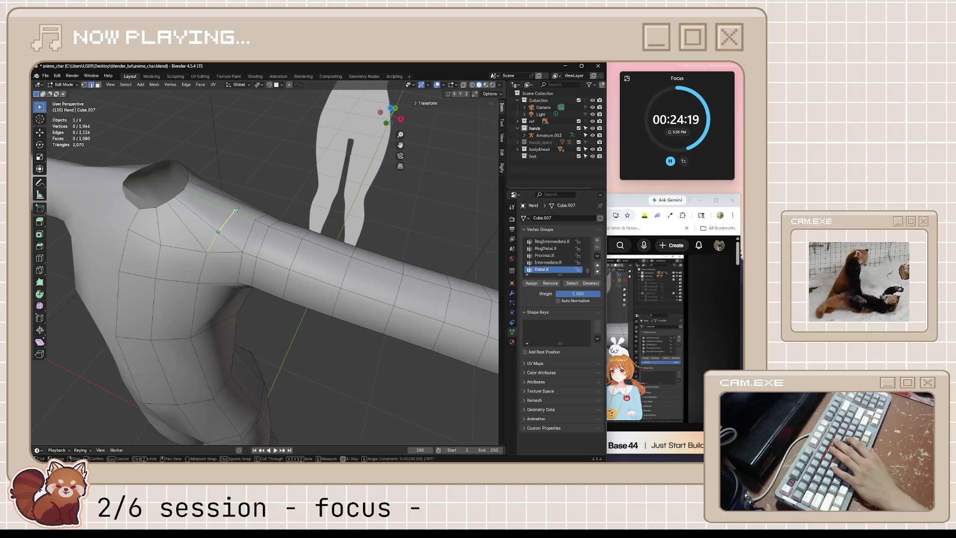
# Confirm the shoulder cut and dissolve the stray edges it left.
pyautogui.press('Return')
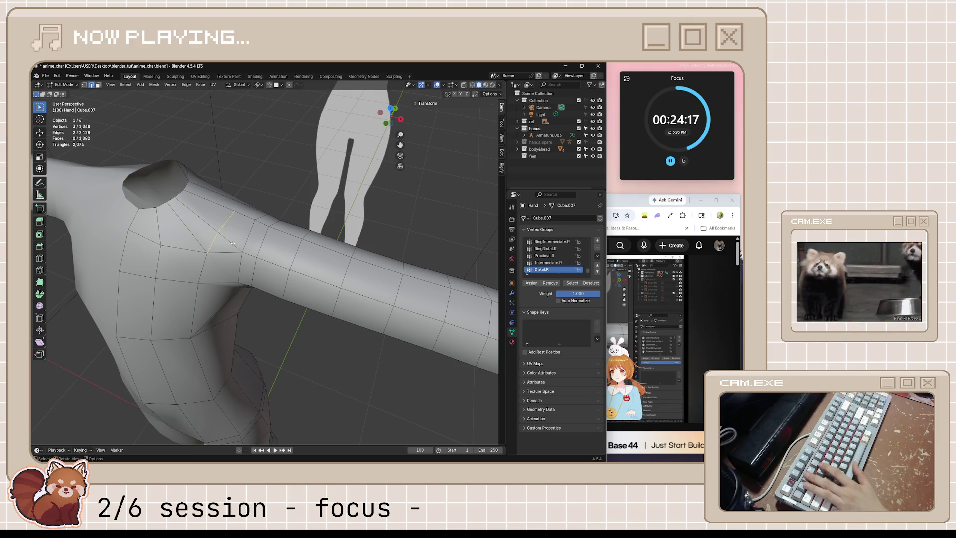
pyautogui.rightClick(234, 243)
pyautogui.press('Escape')
pyautogui.press('x')
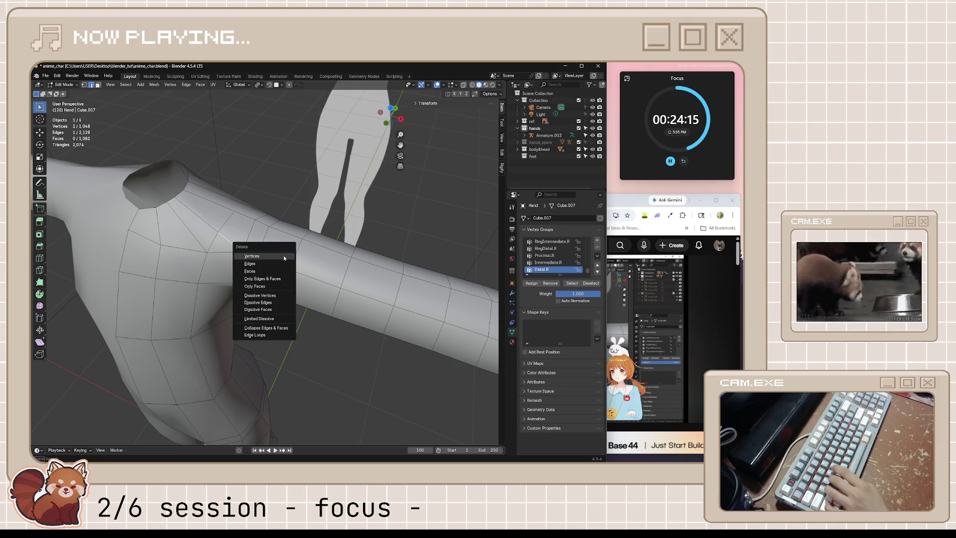
pyautogui.click(270, 303)
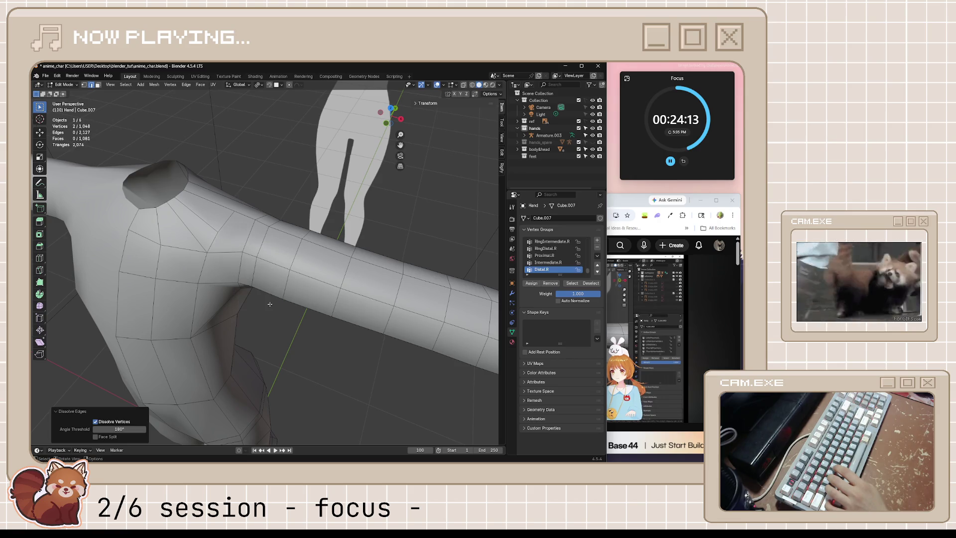
pyautogui.moveTo(273, 321); pyautogui.dragTo(182, 300, button='middle')
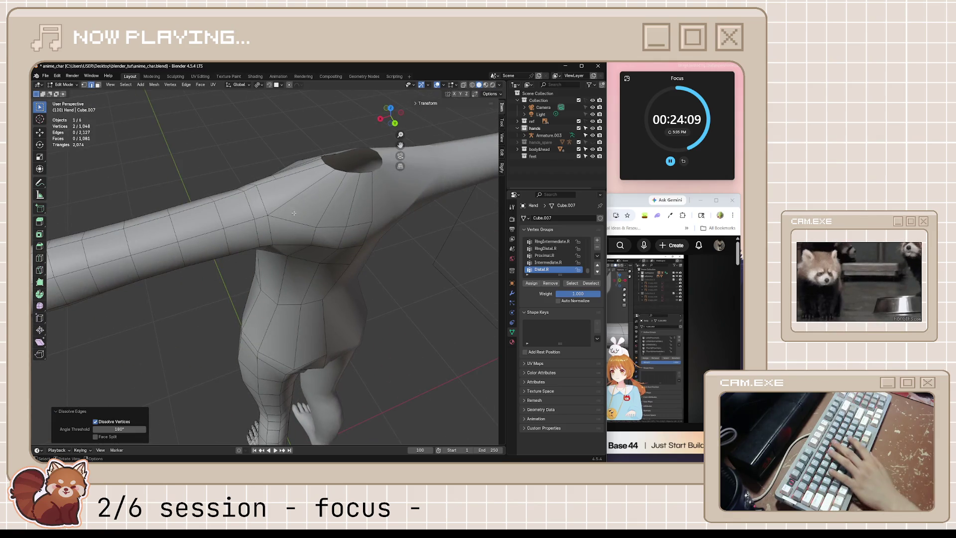
# Knife a new edge across the front of the shoulder.
pyautogui.press('k')
pyautogui.click(276, 180)
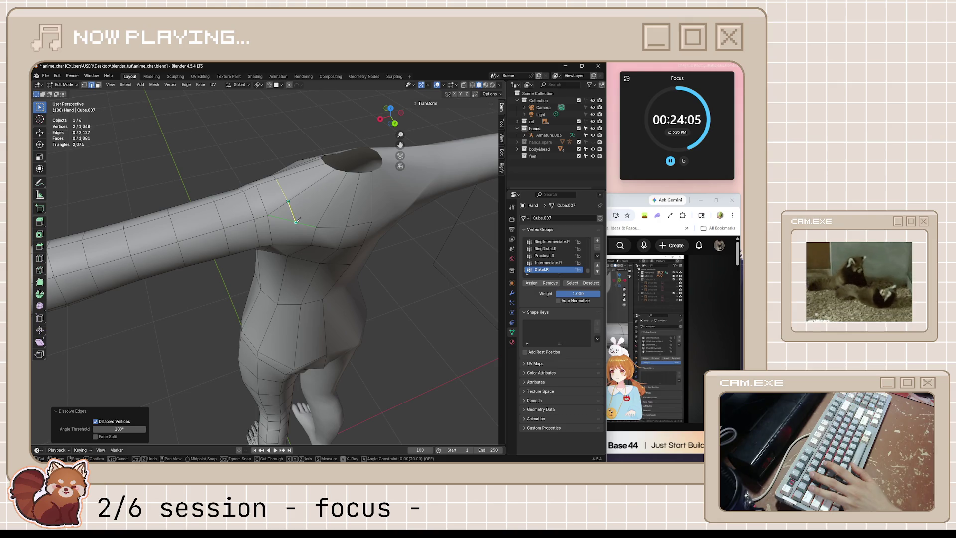
pyautogui.click(318, 227)
pyautogui.press('Return')
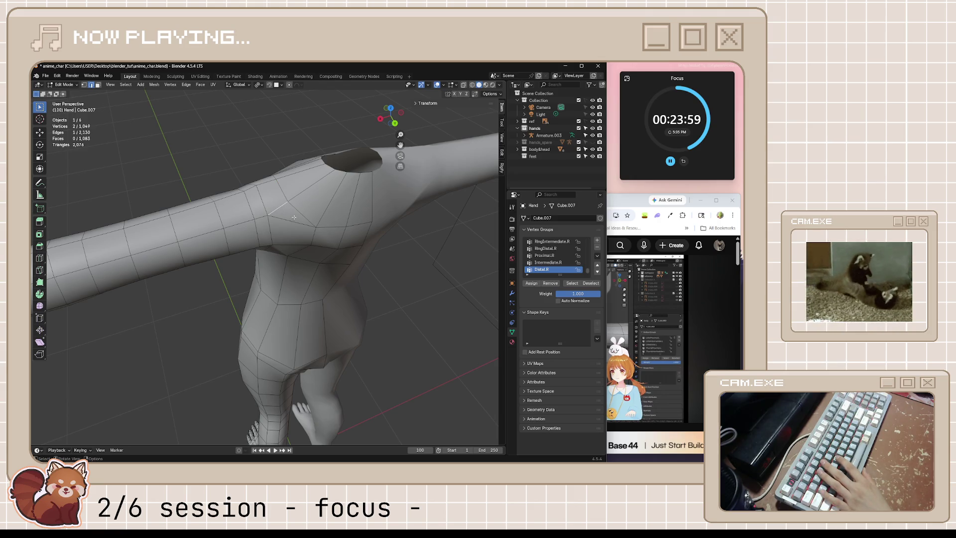
# Undo the unwanted extra geometry and start edge-sliding a vertex atop the shoulder.
pyautogui.moveTo(318, 225)
pyautogui.mouseDown(button='middle')
pyautogui.moveTo(317, 189)
pyautogui.moveTo(279, 206)
pyautogui.mouseUp(button='middle')
pyautogui.scroll(1, 317, 188)
pyautogui.scroll(1, 316, 189)
pyautogui.scroll(1, 317, 188)
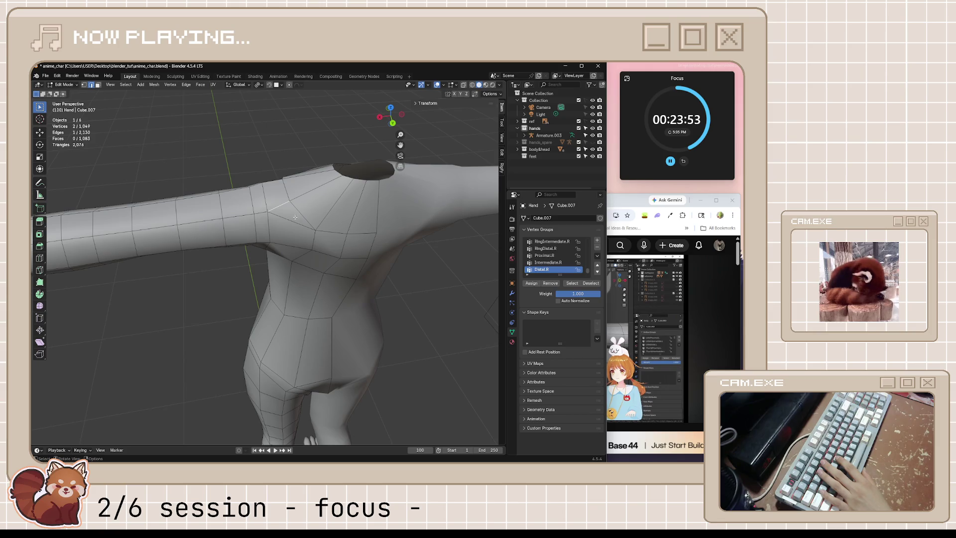
pyautogui.moveTo(295, 217); pyautogui.dragTo(296, 214, button='middle')
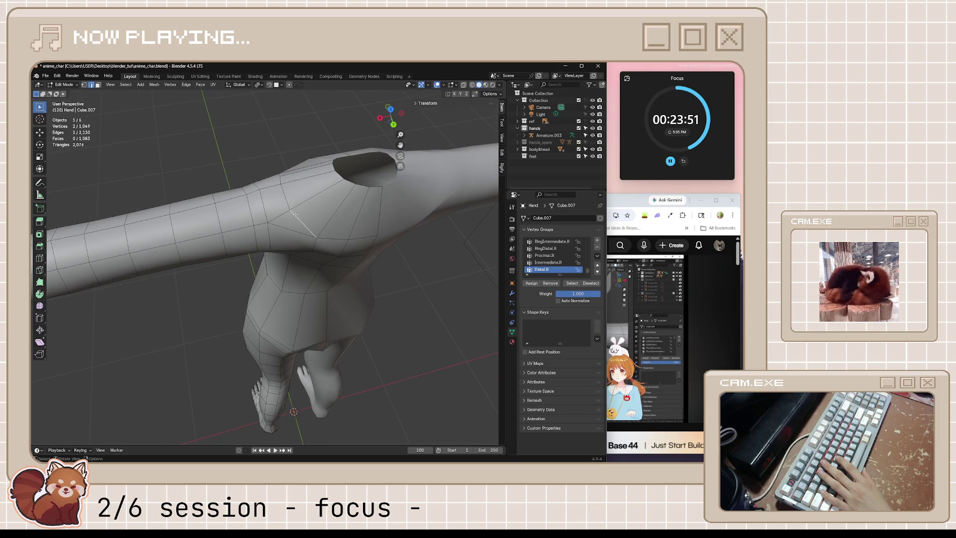
pyautogui.click(288, 213)
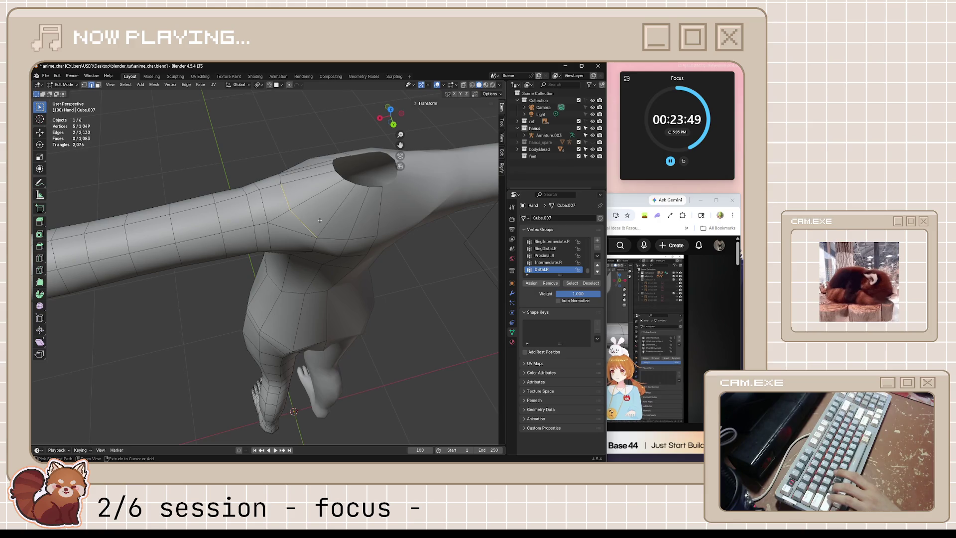
pyautogui.hotkey('ctrl', 'z')
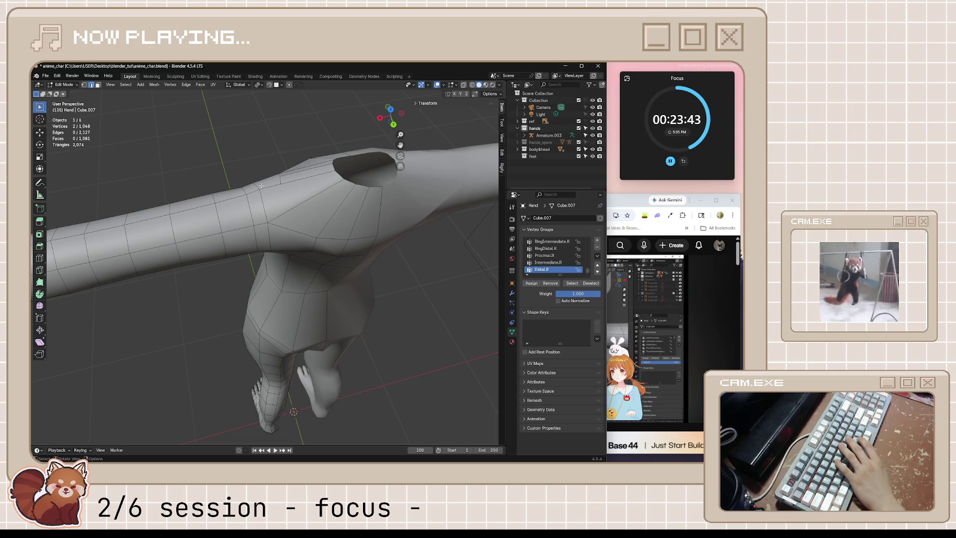
pyautogui.moveTo(275, 202); pyautogui.dragTo(410, 189, button='middle')
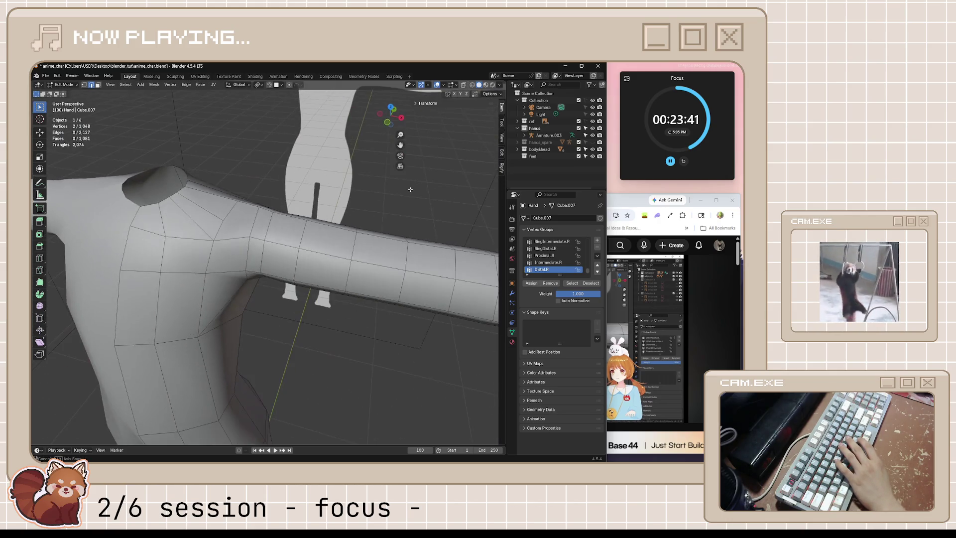
pyautogui.moveTo(410, 189); pyautogui.dragTo(256, 242, button='middle')
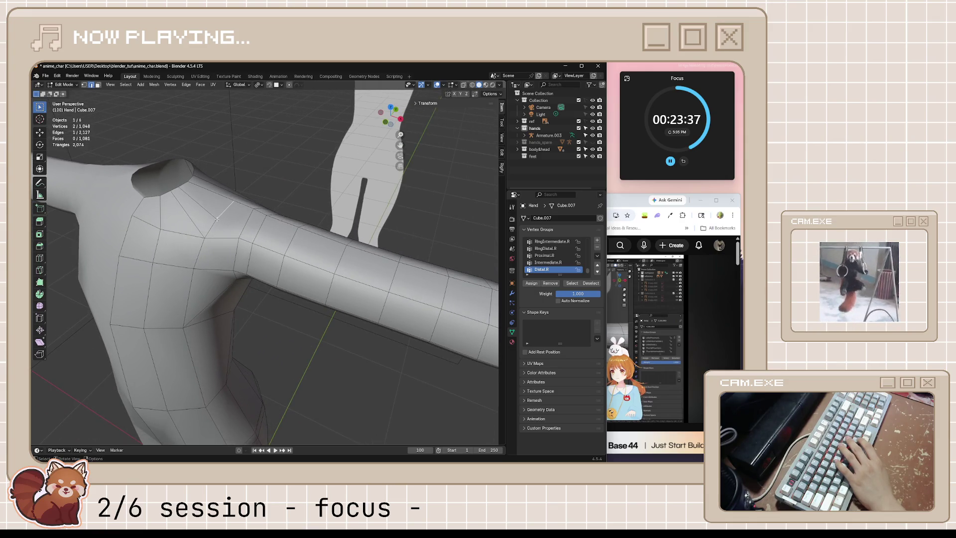
pyautogui.press('g')
pyautogui.press('g')
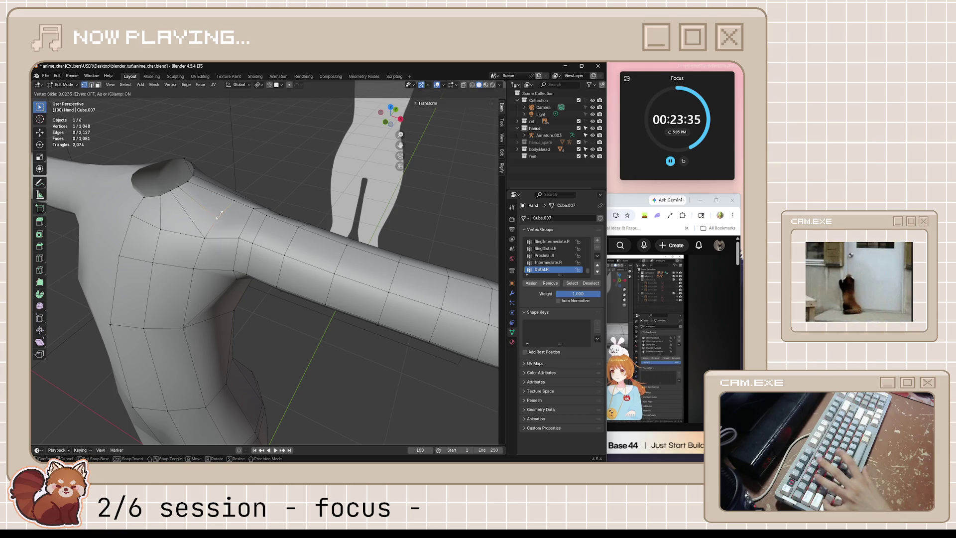
# Confirm the shoulder vertex slide and view the shoulder from above.
pyautogui.click(220, 216)
pyautogui.press('k')
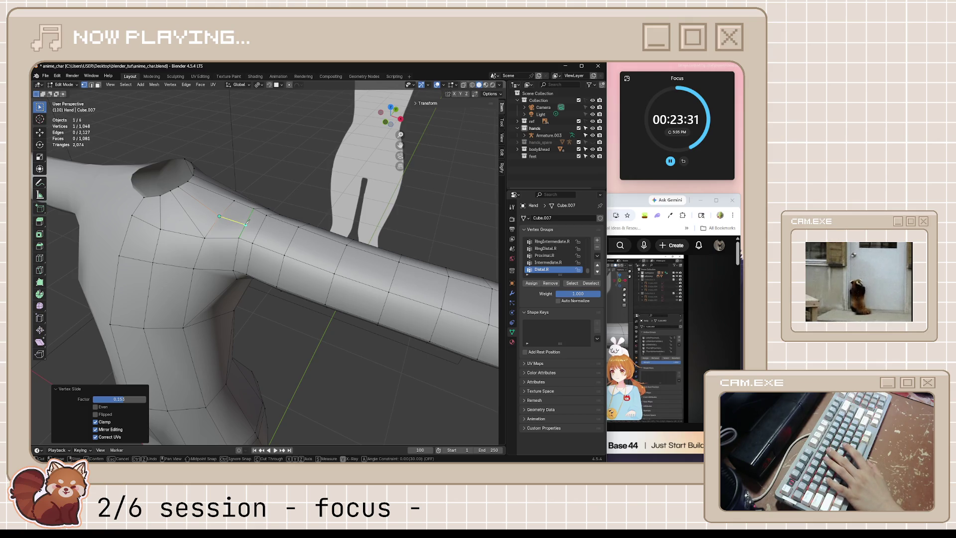
pyautogui.moveTo(263, 203)
pyautogui.mouseDown(button='middle')
pyautogui.moveTo(228, 220)
pyautogui.moveTo(239, 226)
pyautogui.mouseUp(button='middle')
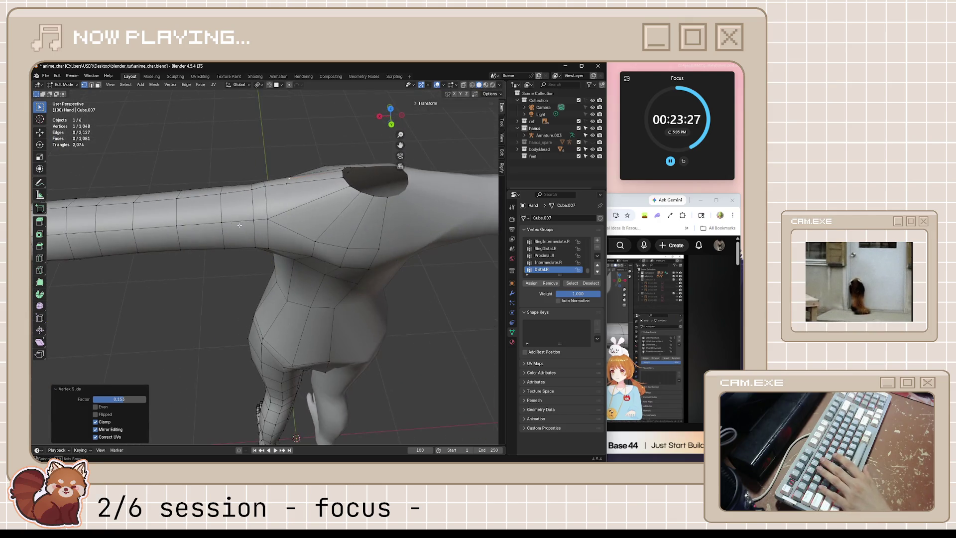
# Knife a new edge across the front shoulder and line up its vertex for merging.
pyautogui.click(268, 218)
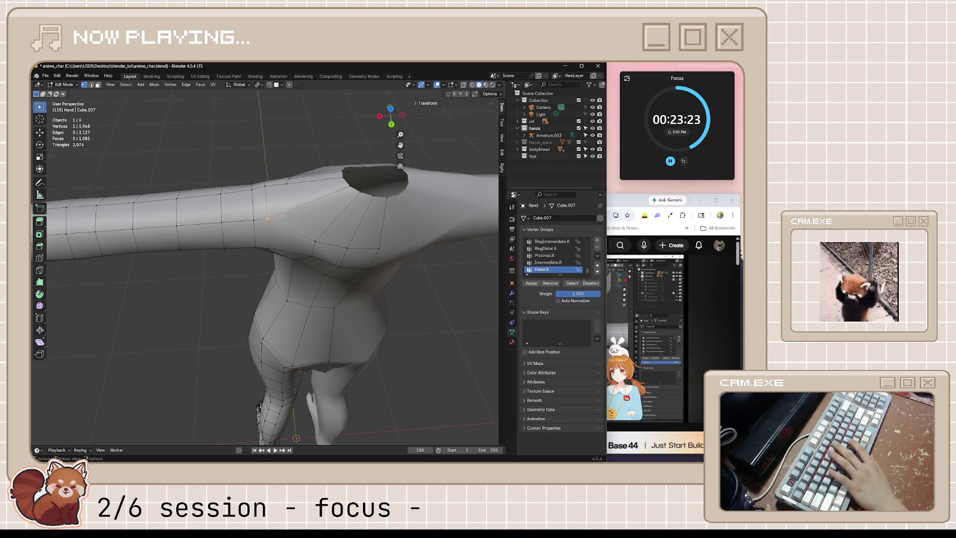
pyautogui.press('k')
pyautogui.click(287, 182)
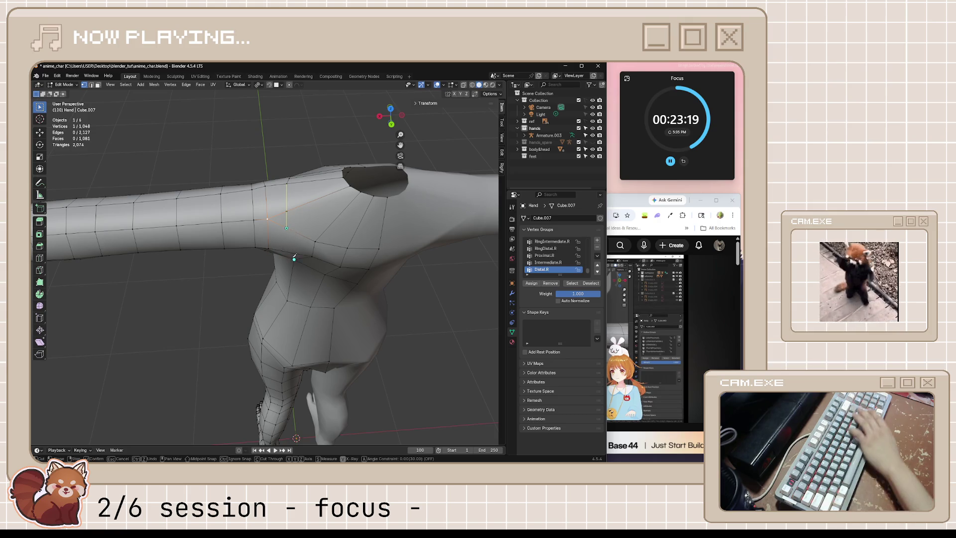
pyautogui.press('Return')
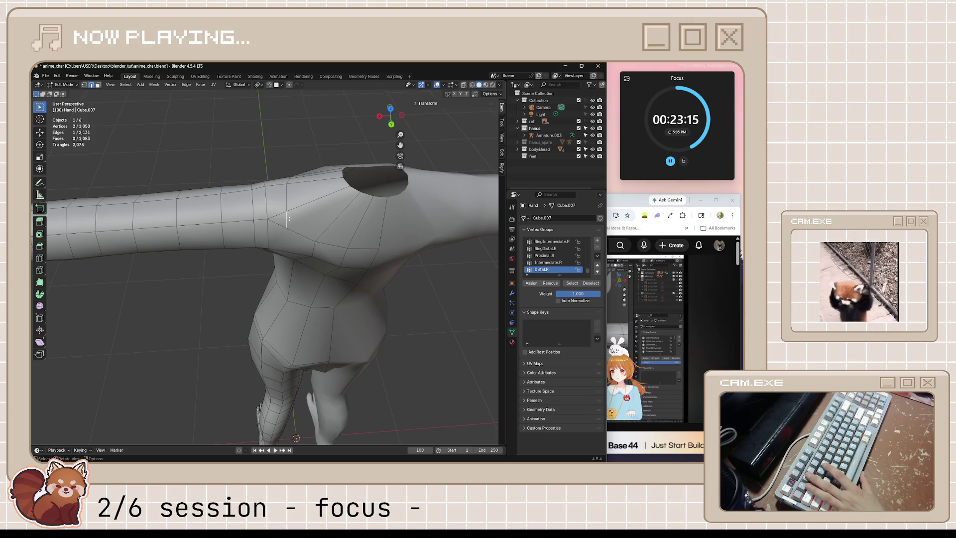
pyautogui.click(286, 224)
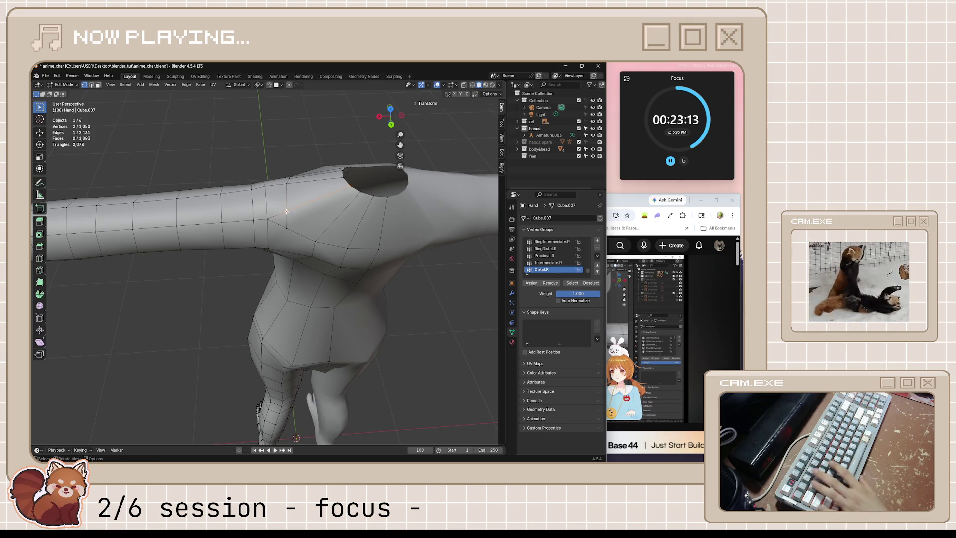
pyautogui.press('m')
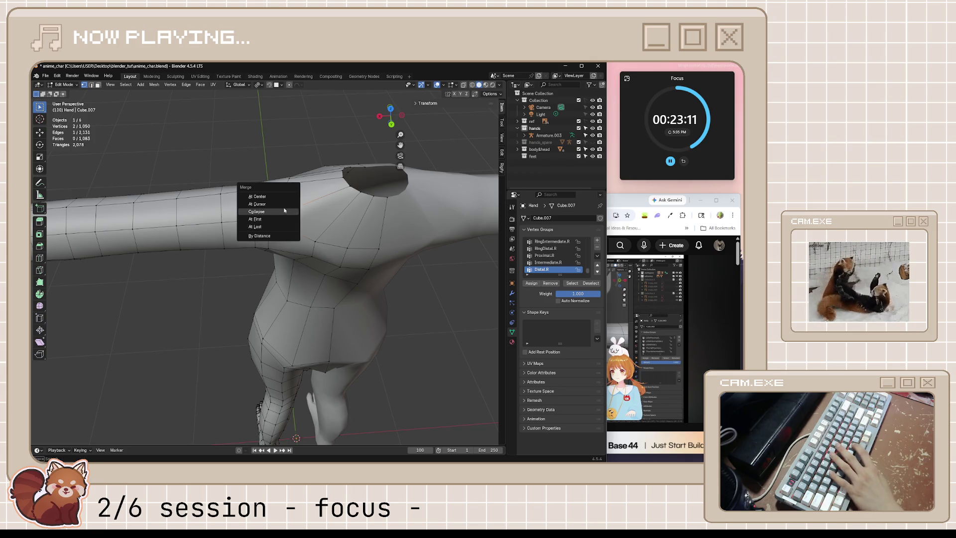
# Merge the doubled shoulder vertices at their center.
pyautogui.click(284, 193)
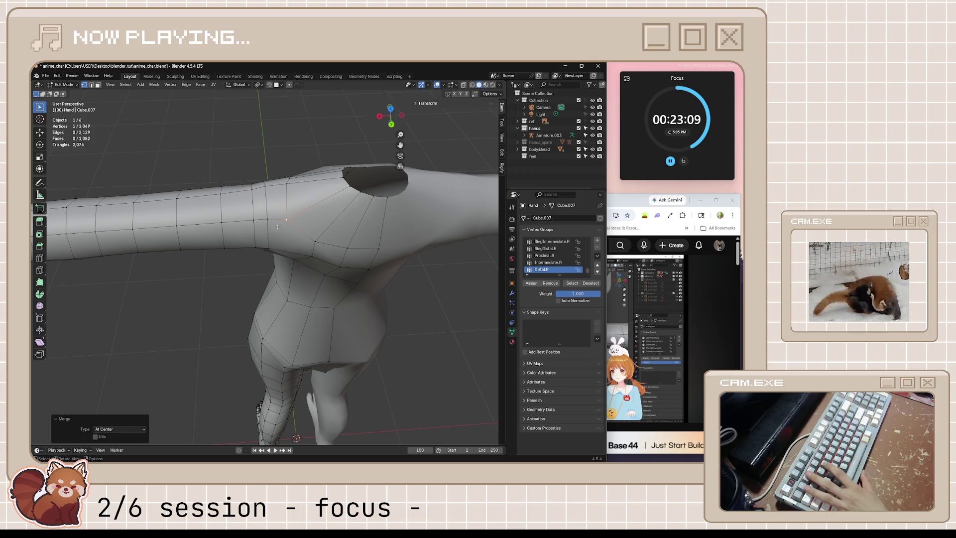
pyautogui.moveTo(409, 291); pyautogui.dragTo(327, 245, button='middle')
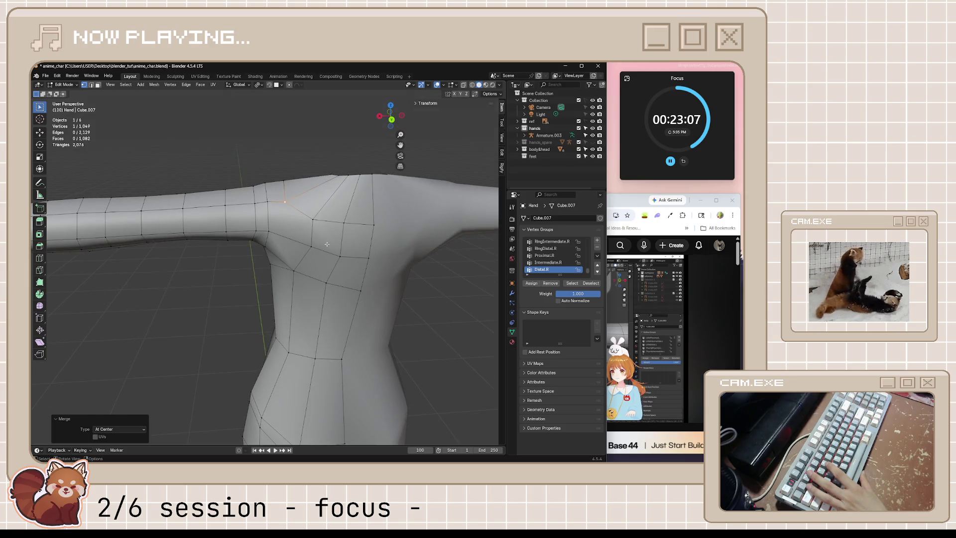
pyautogui.click(289, 218)
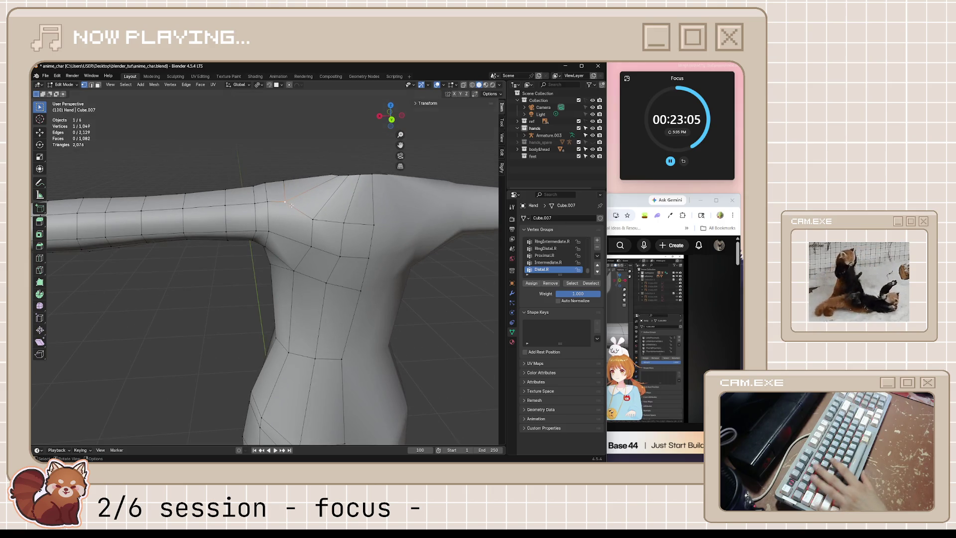
# Knife another edge from the shoulder vertex and slide the new vertex along its edge.
pyautogui.press('k')
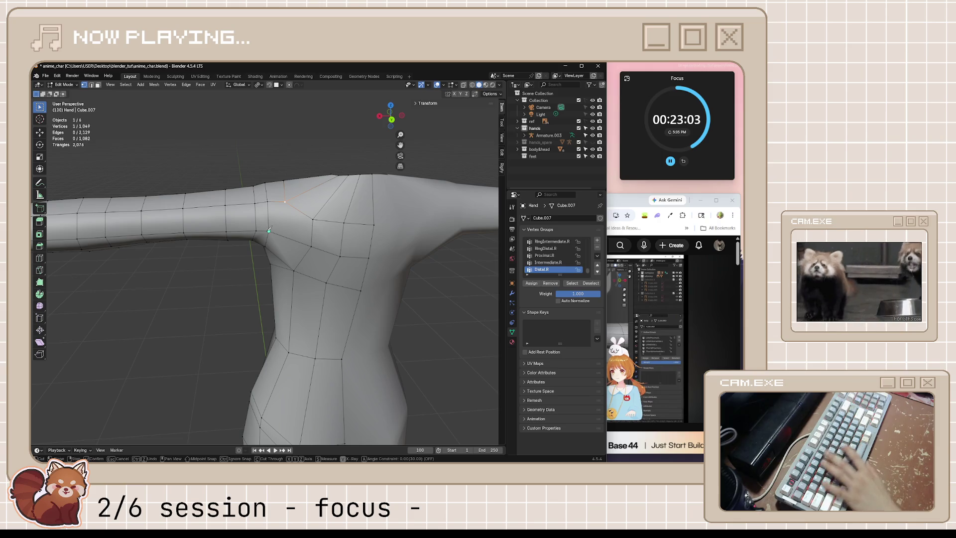
pyautogui.click(269, 231)
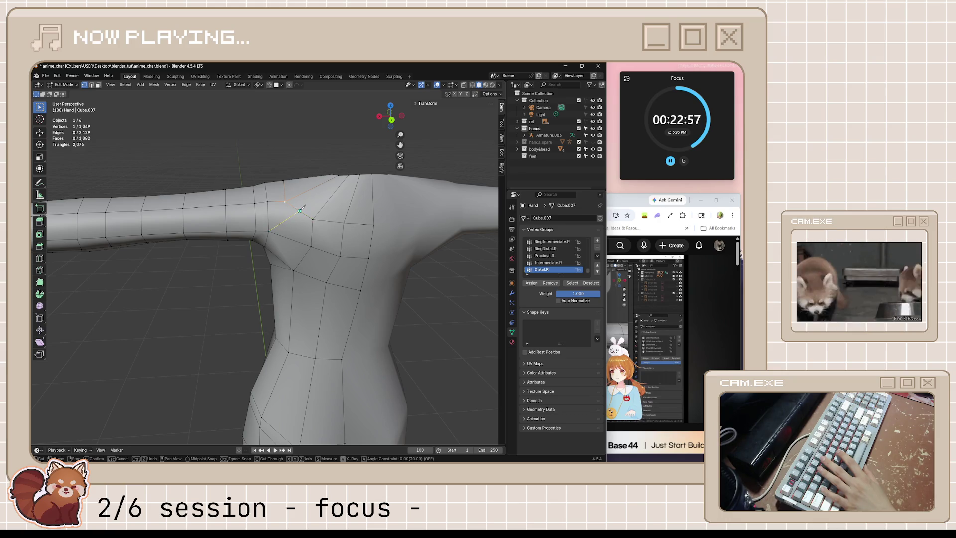
pyautogui.press('Return')
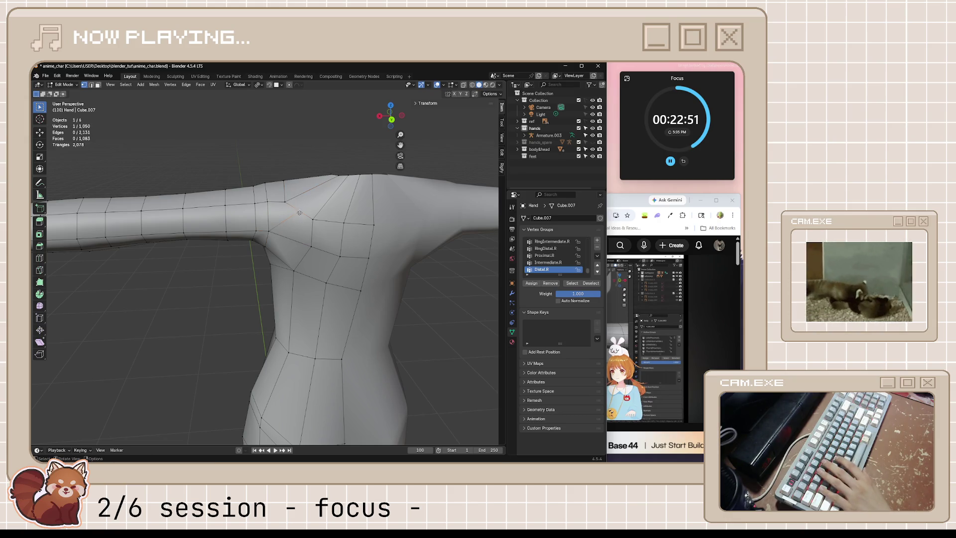
pyautogui.hotkey('shift', 'v')
pyautogui.click(297, 234)
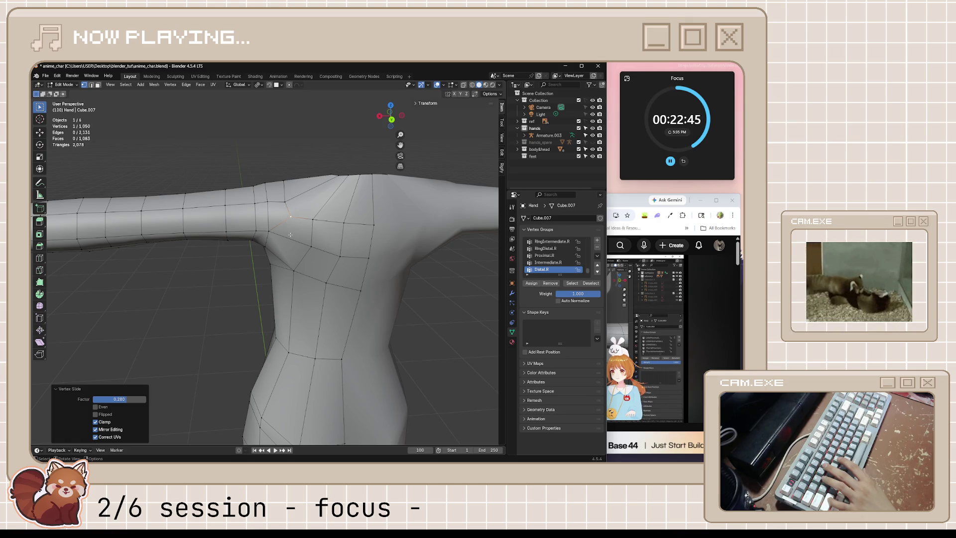
pyautogui.scroll(-4, 290, 235)
pyautogui.moveTo(290, 235)
pyautogui.mouseDown(button='middle')
pyautogui.moveTo(386, 198)
pyautogui.moveTo(301, 234)
pyautogui.moveTo(352, 216)
pyautogui.mouseUp(button='middle')
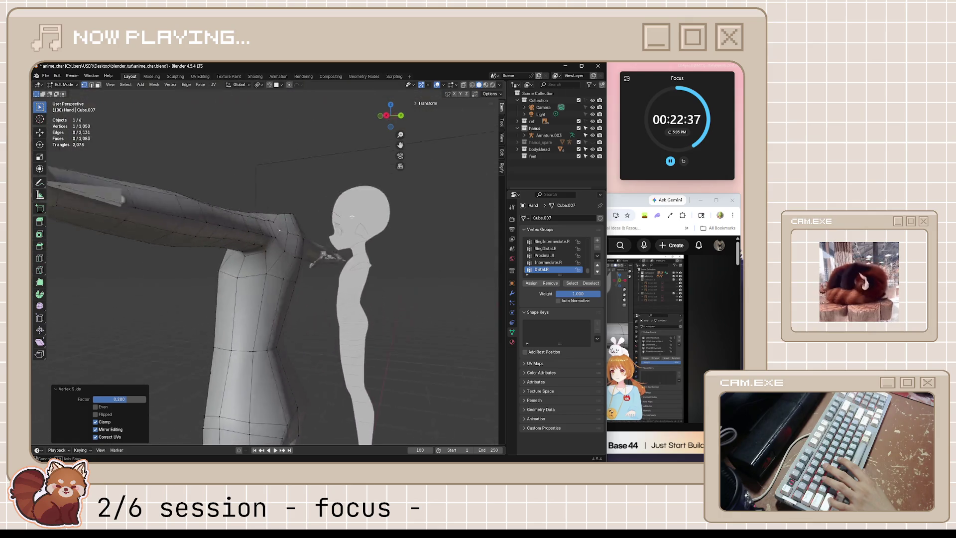
# Compare with the reference and edge-slide the vertex on top of the shoulder slightly.
pyautogui.moveTo(280, 230); pyautogui.dragTo(283, 228, button='middle')
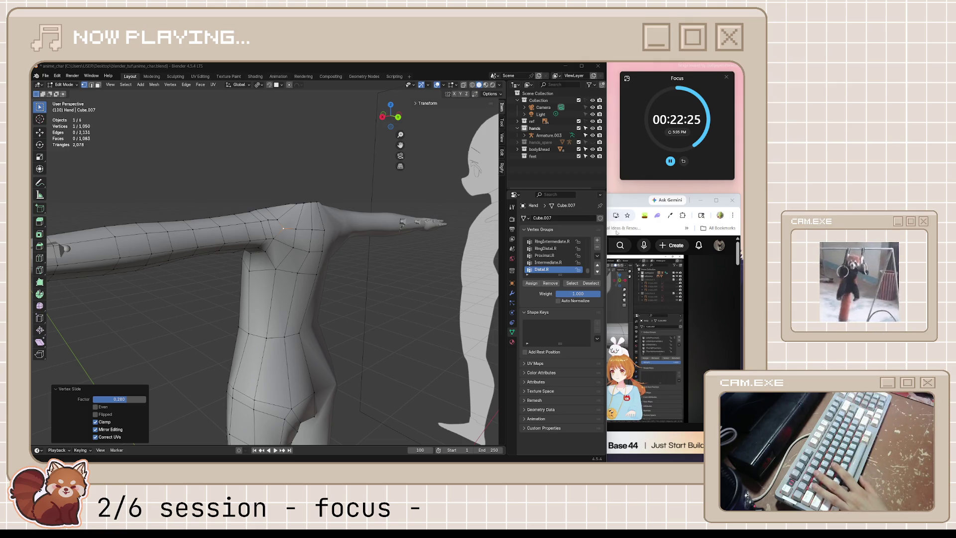
pyautogui.moveTo(283, 228); pyautogui.dragTo(280, 232, button='middle')
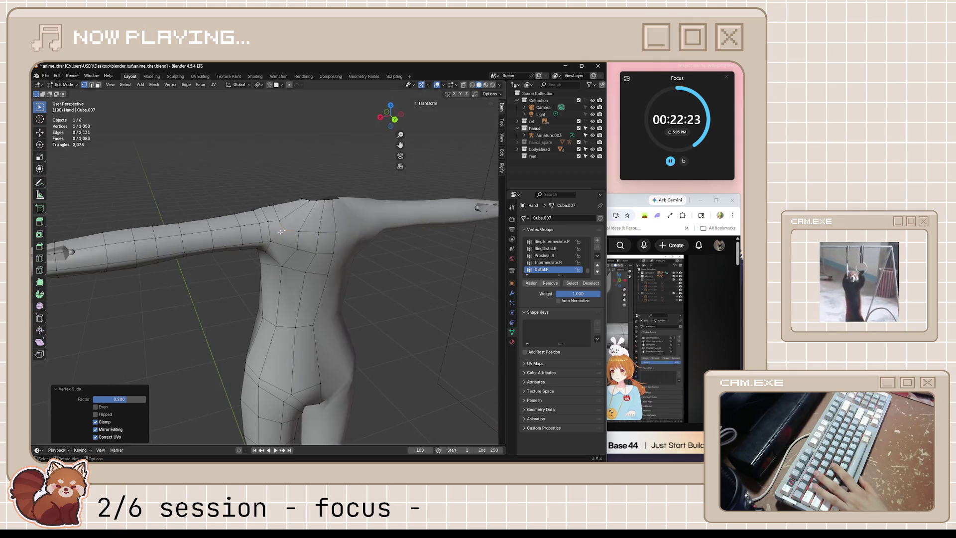
pyautogui.scroll(3, 282, 231)
pyautogui.click(290, 187)
pyautogui.press('g')
pyautogui.press('g')
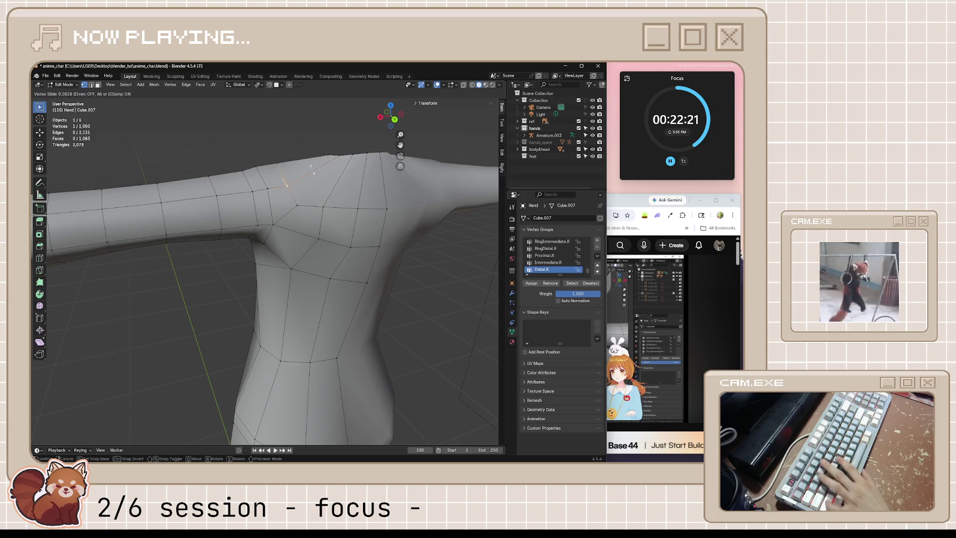
pyautogui.click(320, 186)
pyautogui.moveTo(320, 186)
pyautogui.mouseDown(button='middle')
pyautogui.moveTo(296, 208)
pyautogui.moveTo(297, 234)
pyautogui.mouseUp(button='middle')
pyautogui.click(296, 238)
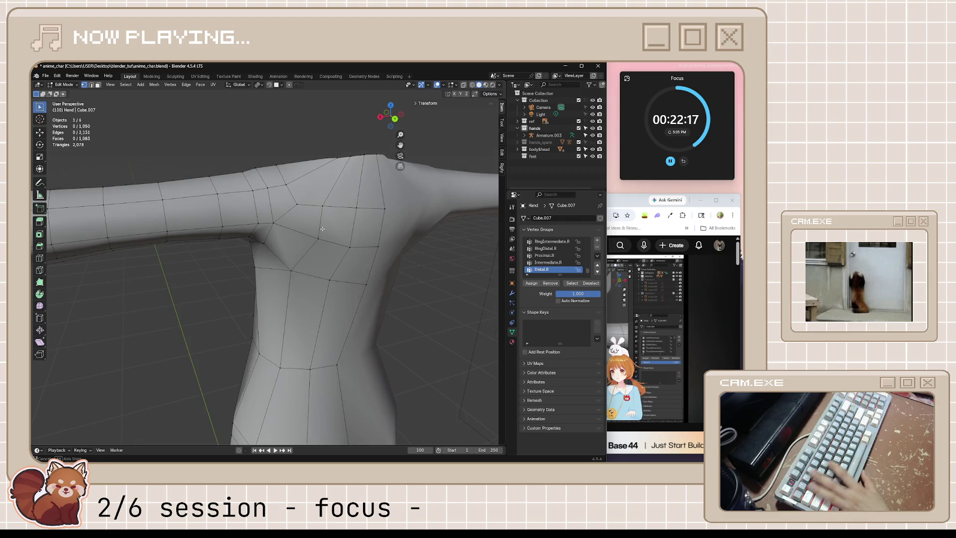
# Start a knife cut from a shoulder edge, then abandon it and view from below.
pyautogui.click(296, 232)
pyautogui.moveTo(302, 238); pyautogui.dragTo(298, 217, button='middle')
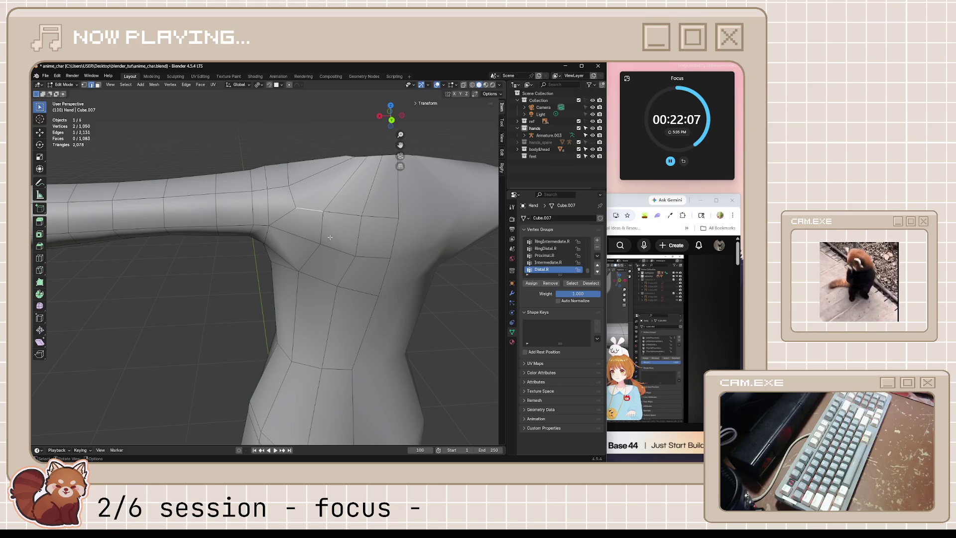
pyautogui.press('k')
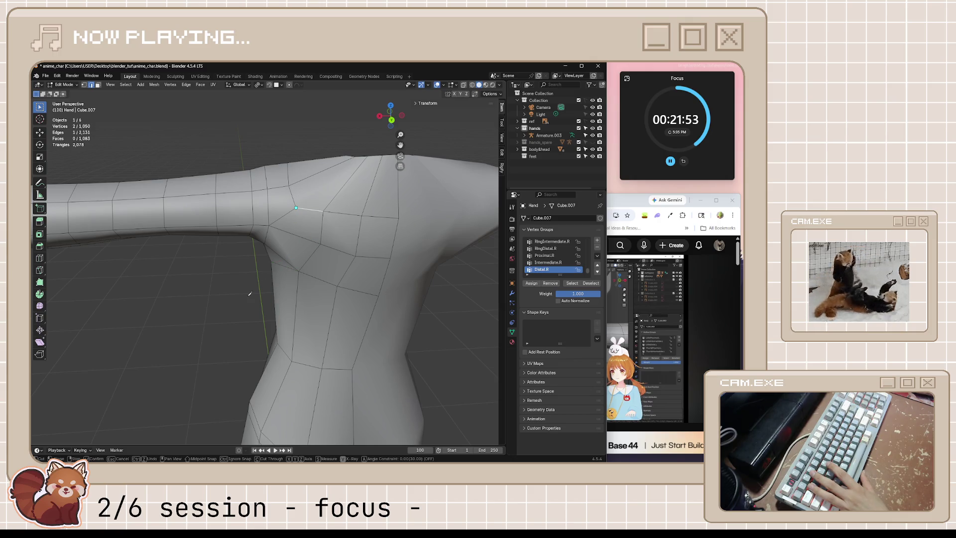
pyautogui.press('Escape')
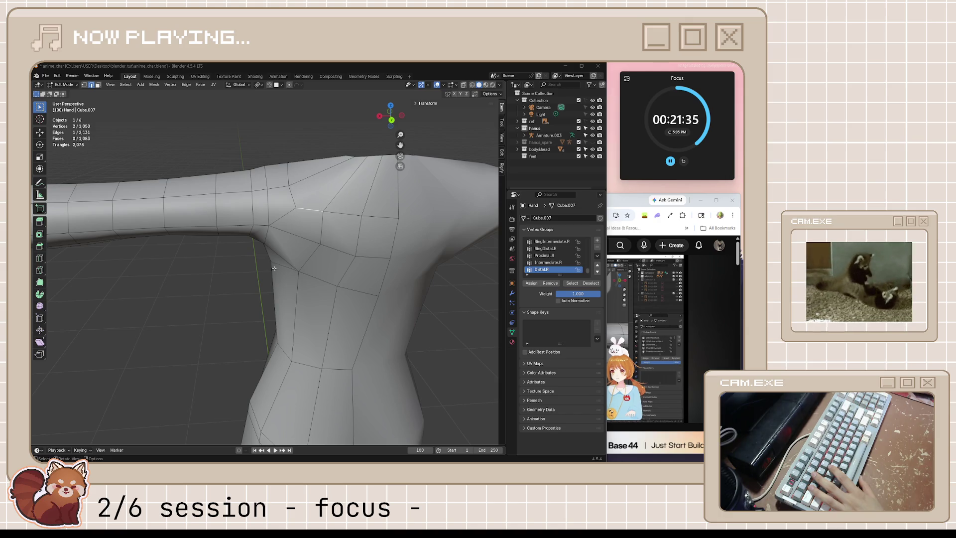
pyautogui.moveTo(279, 268)
pyautogui.mouseDown(button='middle')
pyautogui.moveTo(302, 240)
pyautogui.moveTo(294, 192)
pyautogui.moveTo(400, 282)
pyautogui.moveTo(223, 243)
pyautogui.mouseUp(button='middle')
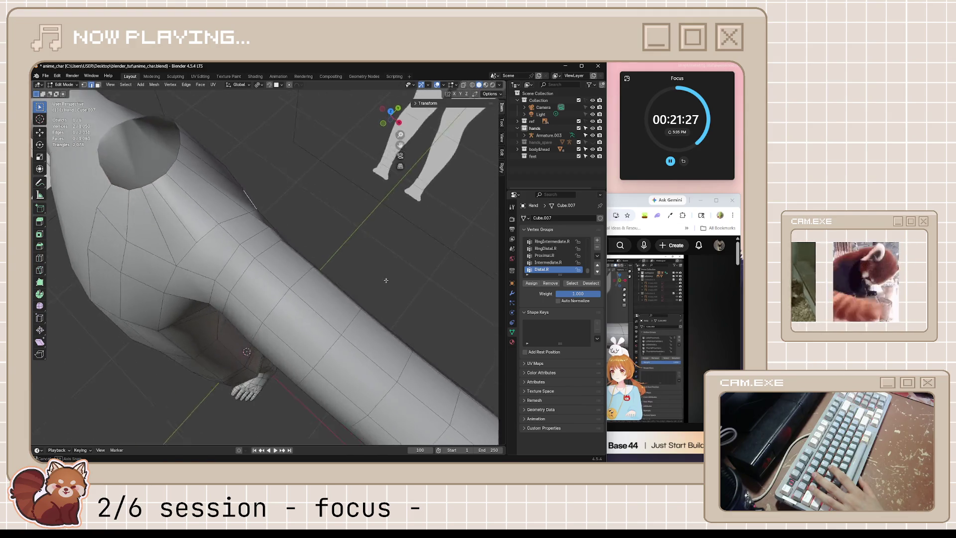
pyautogui.hotkey('ctrl', 'r')
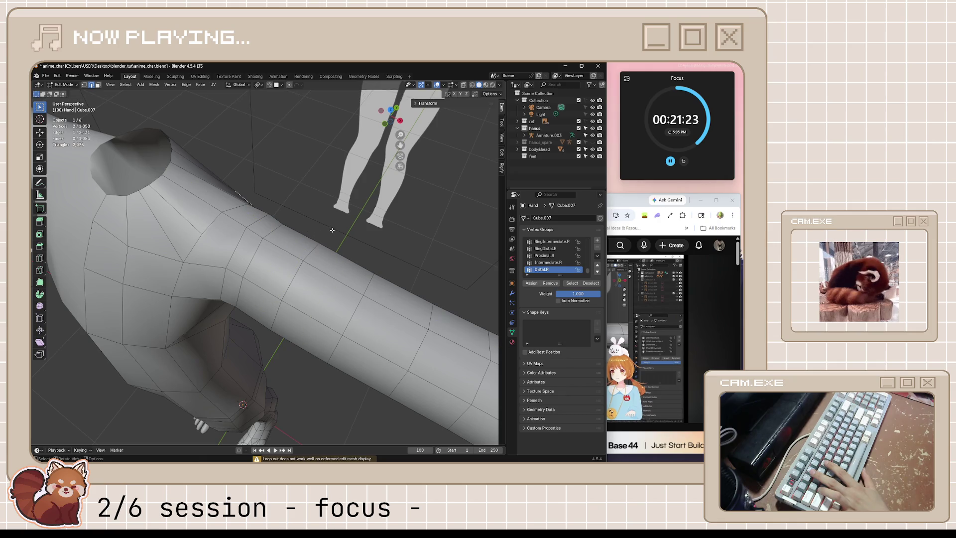
pyautogui.moveTo(244, 245); pyautogui.dragTo(285, 195, button='middle')
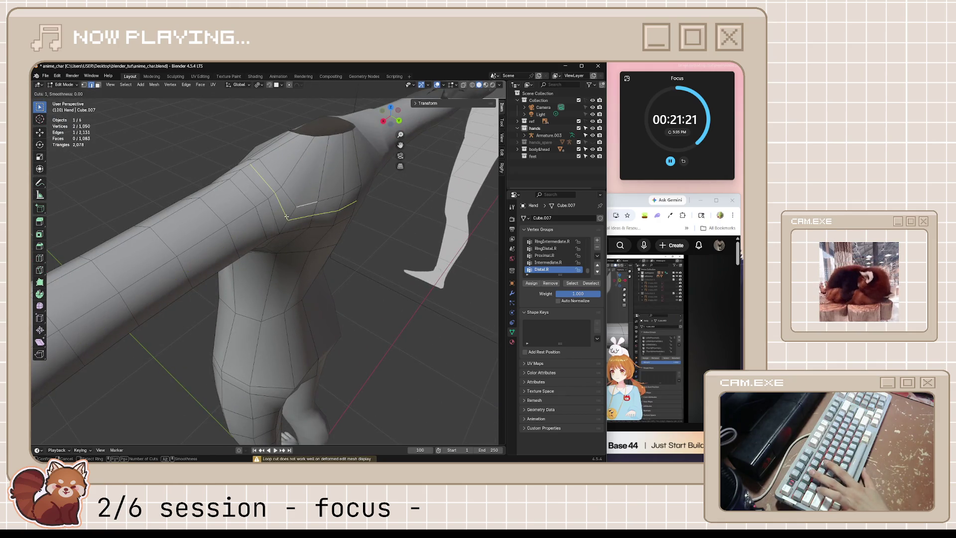
pyautogui.press('Escape')
pyautogui.moveTo(337, 252); pyautogui.dragTo(337, 253, button='middle')
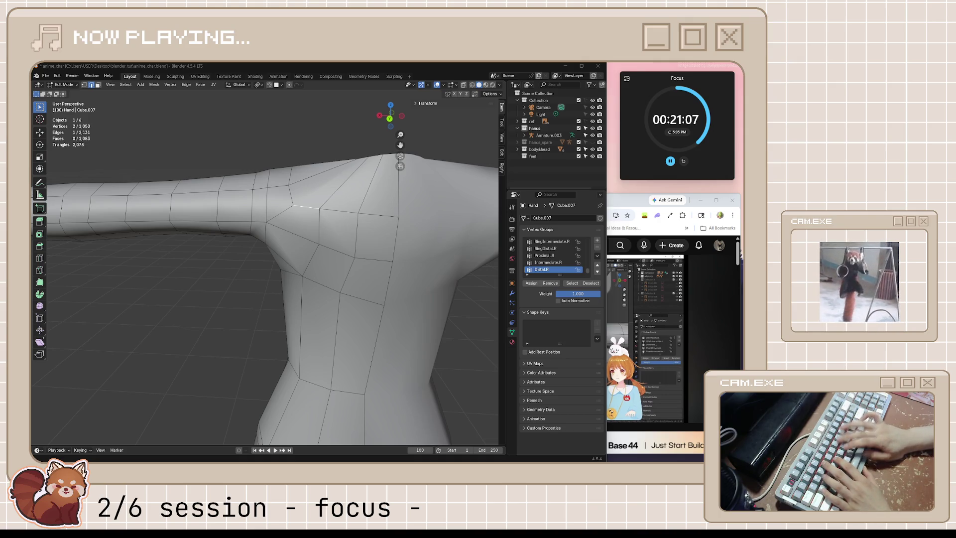
pyautogui.moveTo(381, 250)
pyautogui.mouseDown(button='middle')
pyautogui.moveTo(291, 239)
pyautogui.moveTo(298, 211)
pyautogui.moveTo(313, 230)
pyautogui.mouseUp(button='middle')
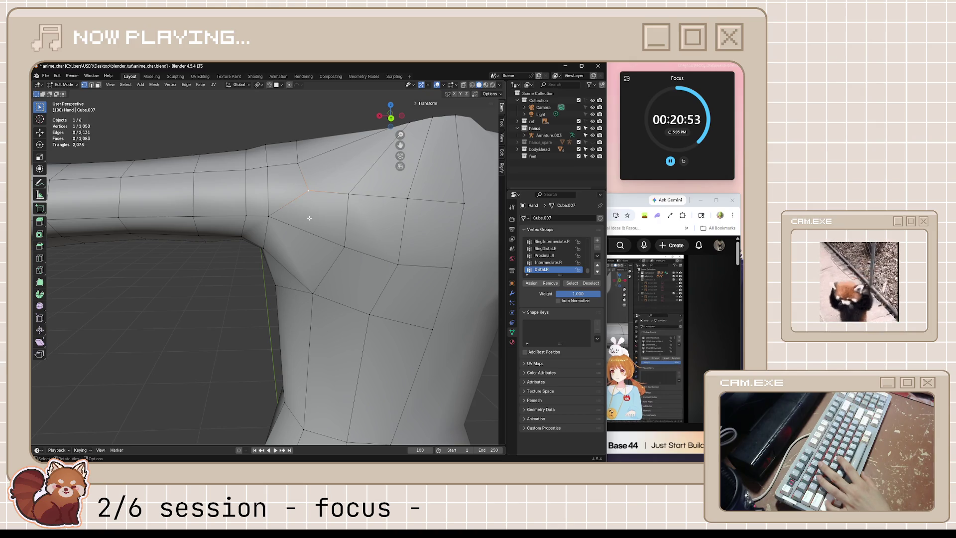
pyautogui.moveTo(309, 218); pyautogui.dragTo(548, 202, button='middle')
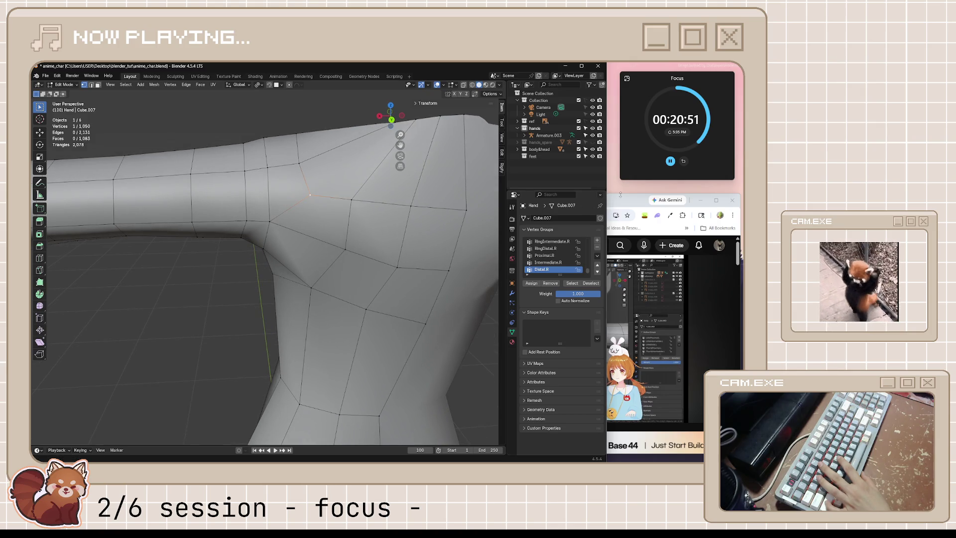
pyautogui.click(620, 195)
pyautogui.click(596, 360)
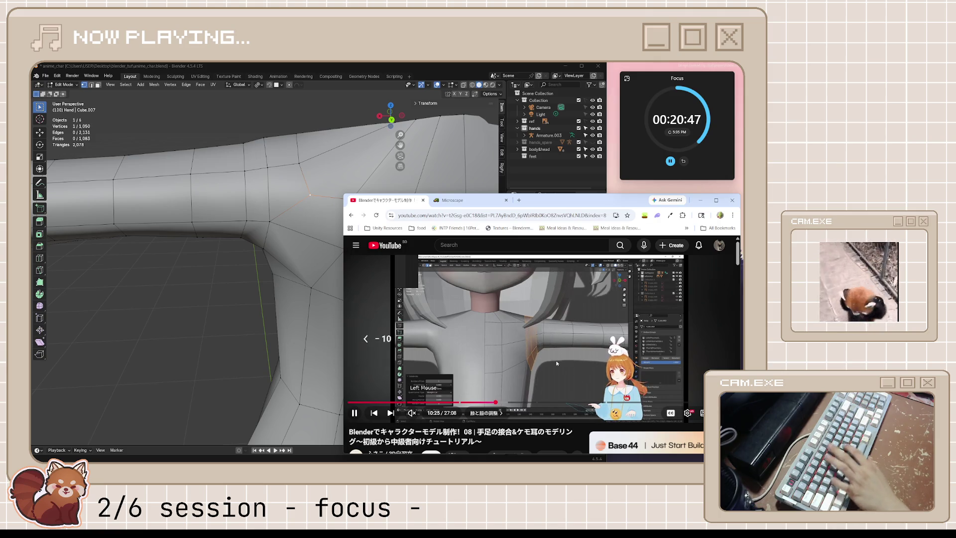
pyautogui.press('j')
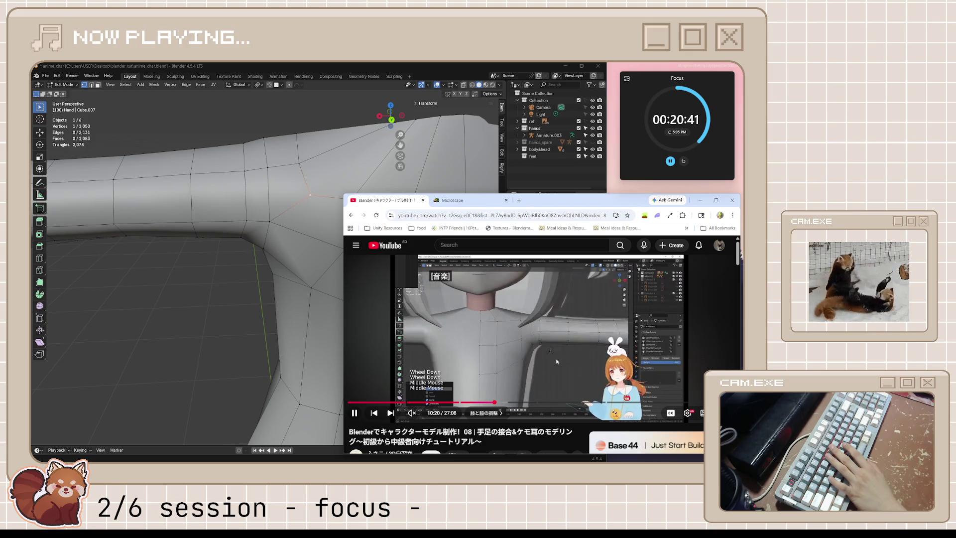
pyautogui.click(557, 362)
pyautogui.moveTo(322, 247)
pyautogui.mouseDown(button='middle')
pyautogui.moveTo(307, 226)
pyautogui.moveTo(309, 186)
pyautogui.mouseUp(button='middle')
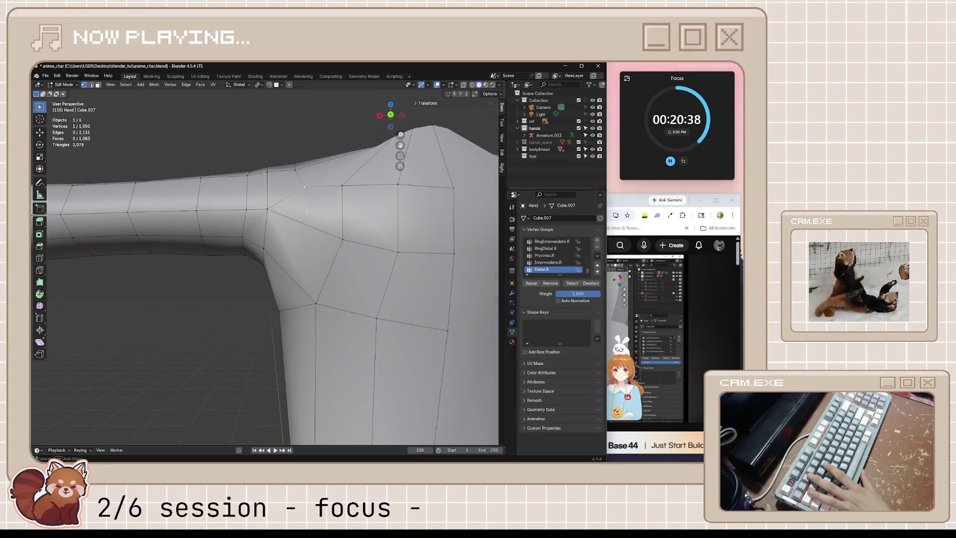
# Knife-cut a new edge from the shoulder vertex down to the lower armpit vertex.
pyautogui.press('k')
pyautogui.click(306, 185)
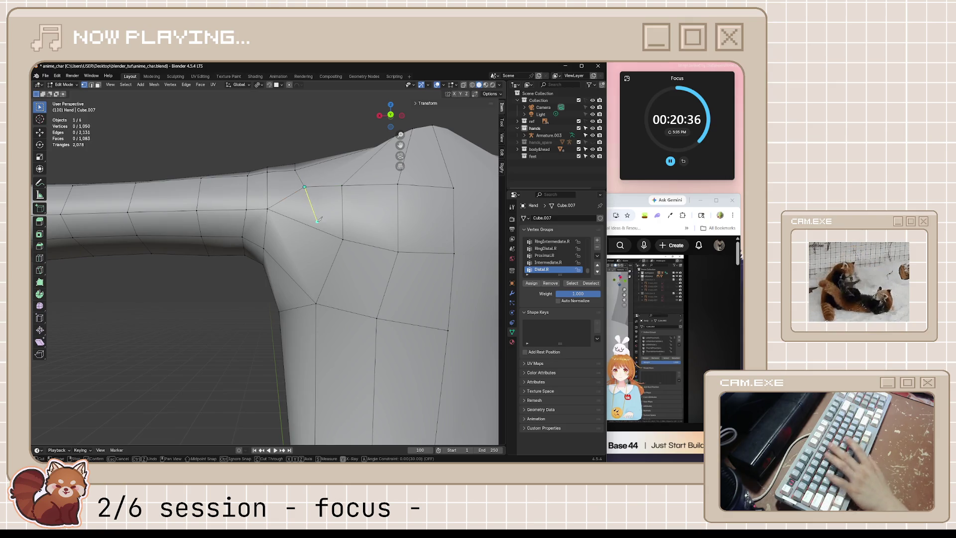
pyautogui.click(316, 303)
pyautogui.press('Return')
pyautogui.moveTo(317, 303); pyautogui.dragTo(360, 273, button='middle')
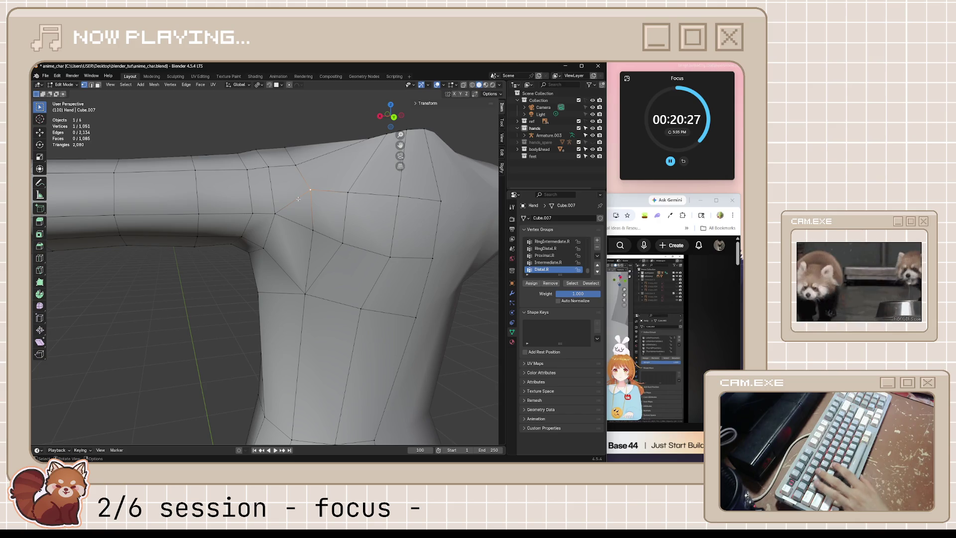
# Dissolve the selected shoulder edge and merge the two crease vertices At Center.
pyautogui.press('x')
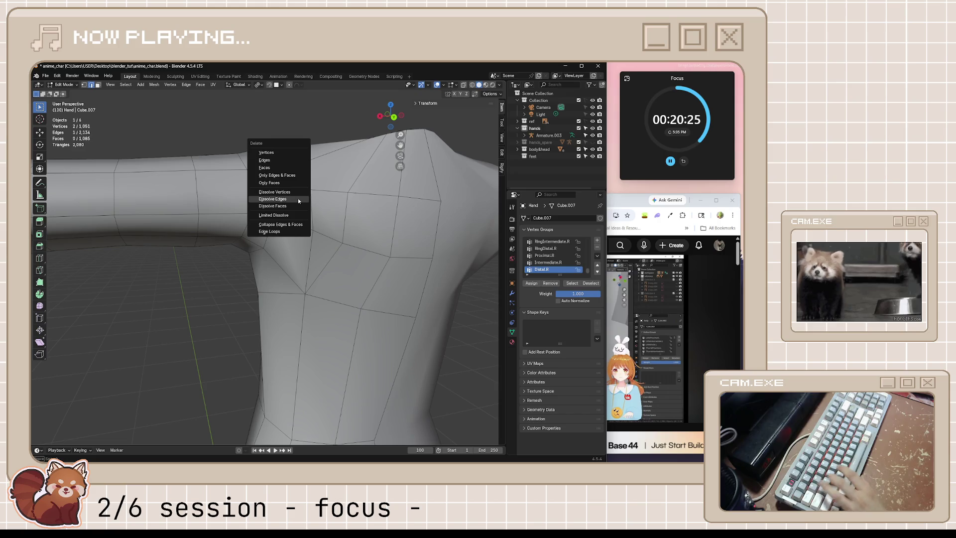
pyautogui.click(297, 198)
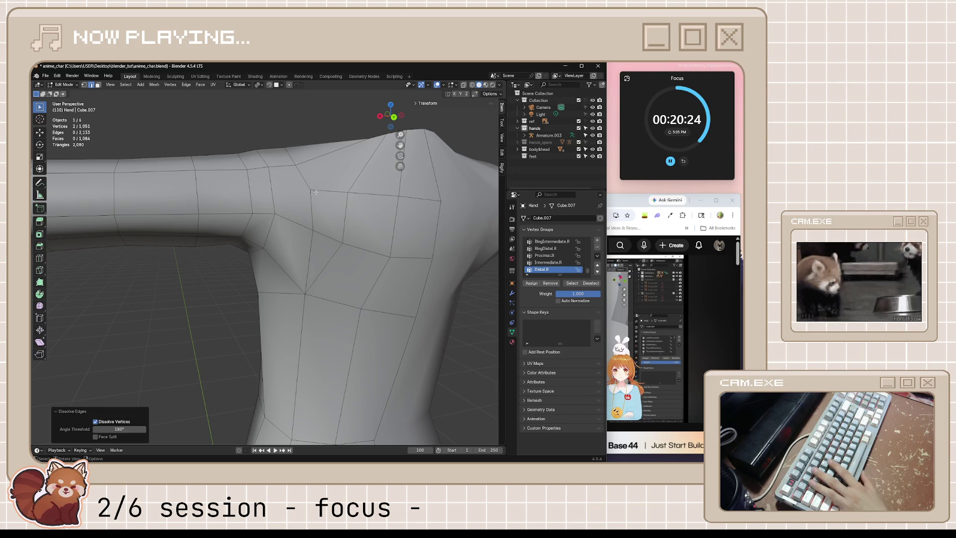
pyautogui.click(307, 188)
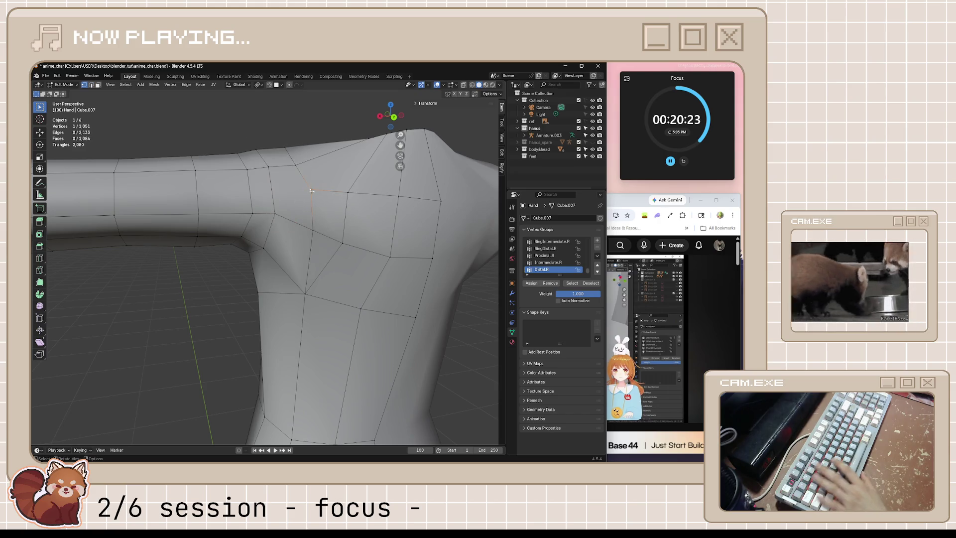
pyautogui.rightClick(315, 231)
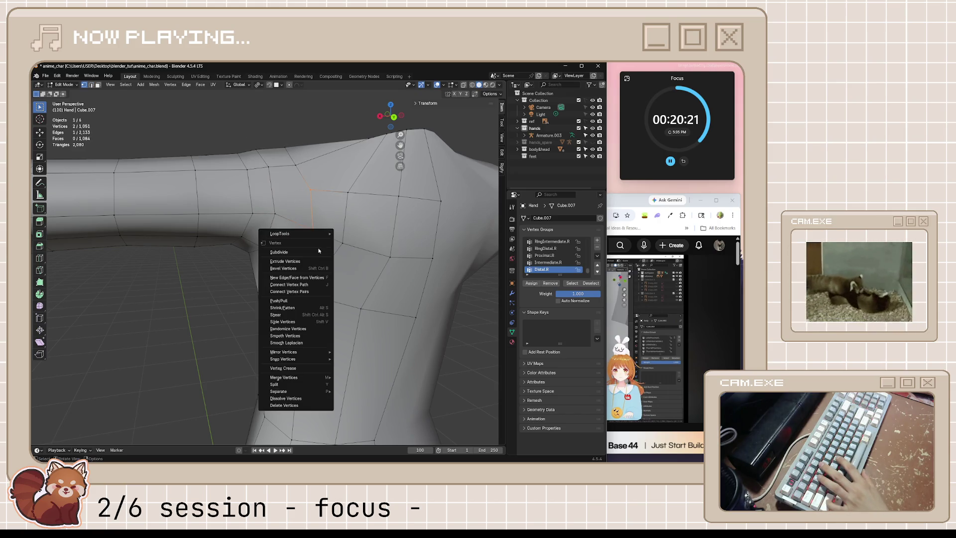
pyautogui.press('Escape')
pyautogui.press('m')
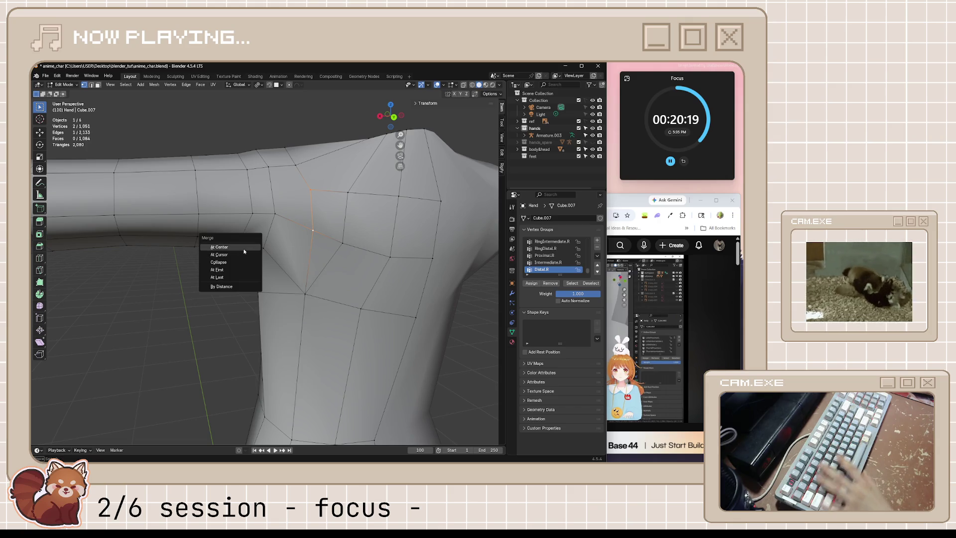
pyautogui.click(245, 249)
pyautogui.moveTo(384, 225); pyautogui.dragTo(382, 260, button='middle')
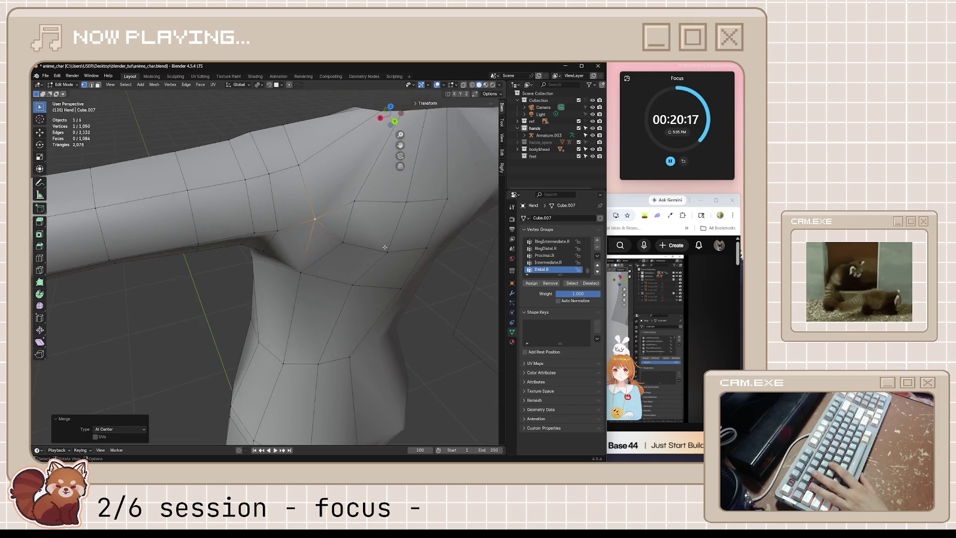
# Push the merged vertex slightly outward along its normals with Shrink/Fatten.
pyautogui.hotkey('alt', 's')
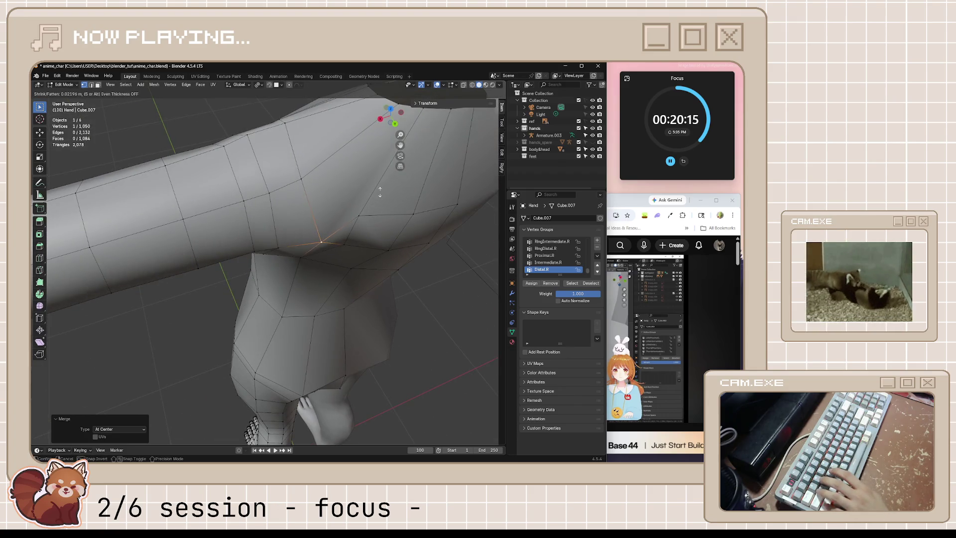
pyautogui.click(371, 249)
pyautogui.scroll(-3, 371, 249)
pyautogui.moveTo(371, 249); pyautogui.dragTo(351, 260, button='middle')
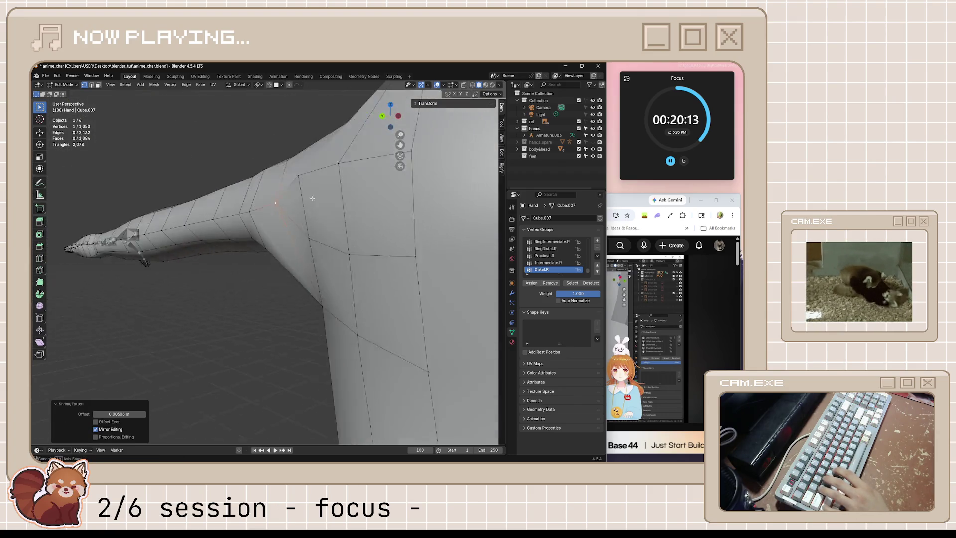
pyautogui.scroll(-3, 351, 260)
pyautogui.scroll(2, 352, 261)
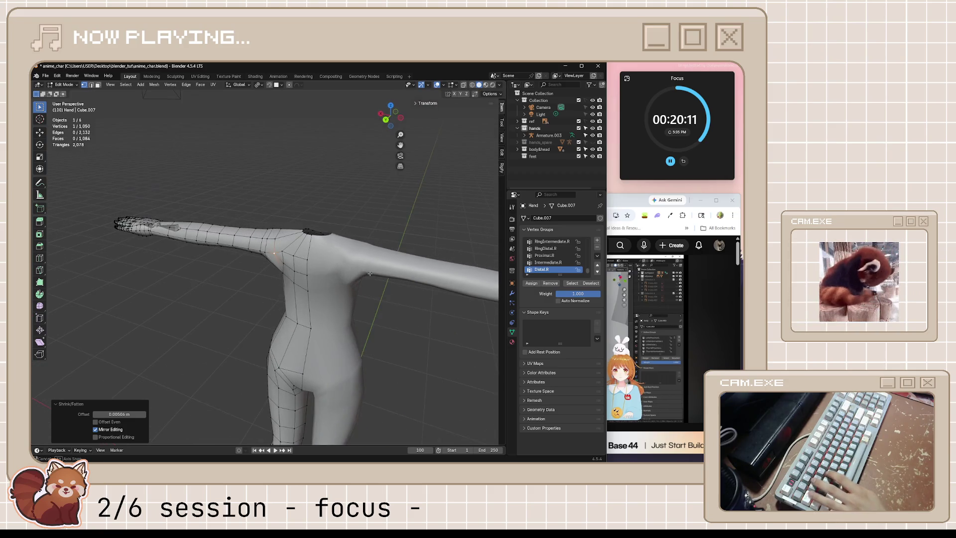
pyautogui.scroll(3, 345, 262)
# Move a chest vertex near the armpit to match the back-view reference outline.
pyautogui.moveTo(345, 263)
pyautogui.mouseDown(button='middle')
pyautogui.moveTo(363, 240)
pyautogui.moveTo(361, 248)
pyautogui.mouseUp(button='middle')
pyautogui.click(301, 289)
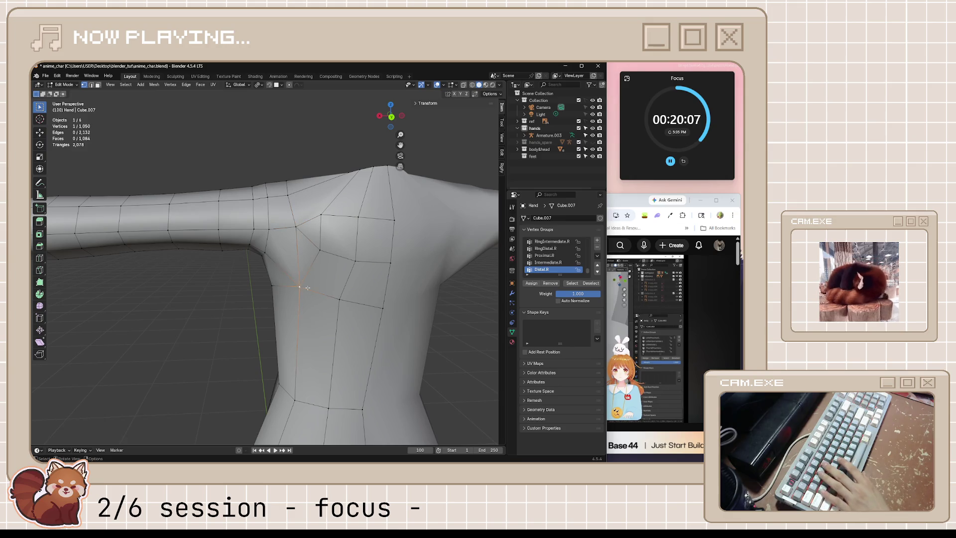
pyautogui.scroll(2, 307, 292)
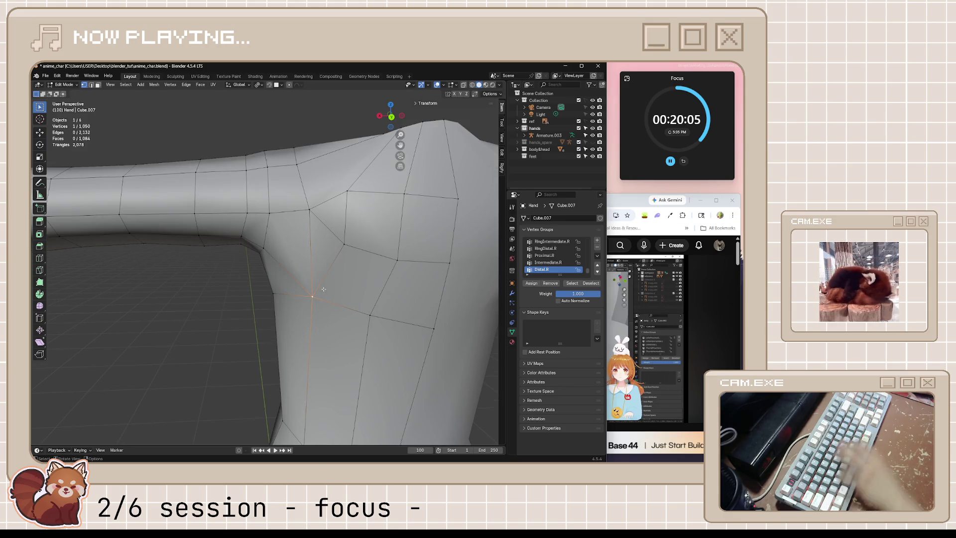
pyautogui.press('ctrl+KP_1')
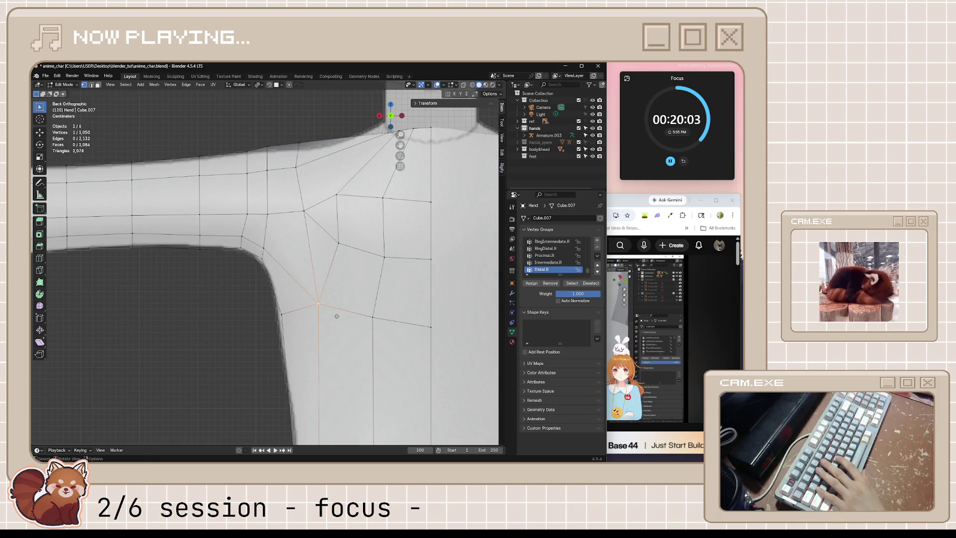
pyautogui.press('g')
pyautogui.click(328, 304)
pyautogui.moveTo(327, 304)
pyautogui.mouseDown(button='middle')
pyautogui.moveTo(394, 338)
pyautogui.moveTo(370, 320)
pyautogui.moveTo(404, 319)
pyautogui.moveTo(325, 306)
pyautogui.mouseUp(button='middle')
# Slide another armpit vertex up along its edge toward the shoulder.
pyautogui.press('Tab')
pyautogui.press('Tab')
pyautogui.scroll(2, 302, 269)
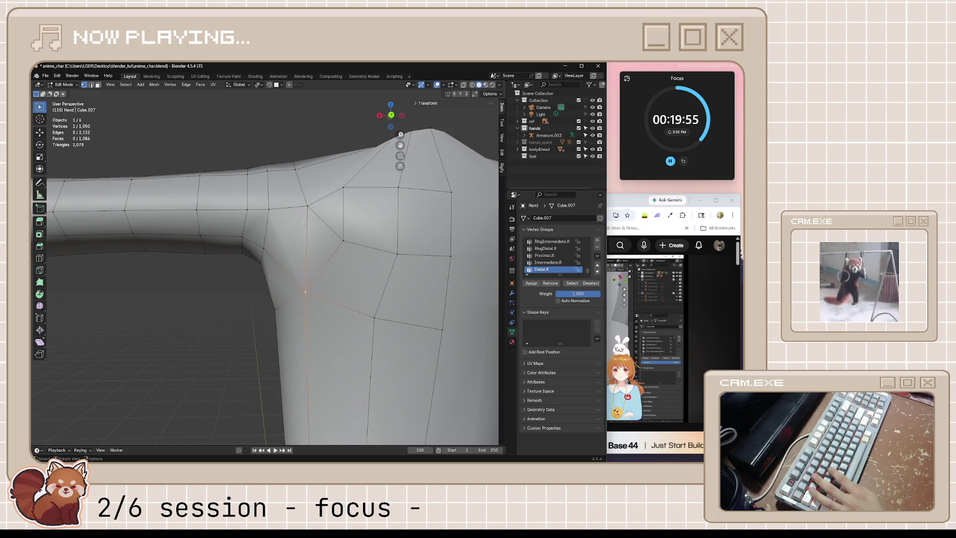
pyautogui.press('g')
pyautogui.press('g')
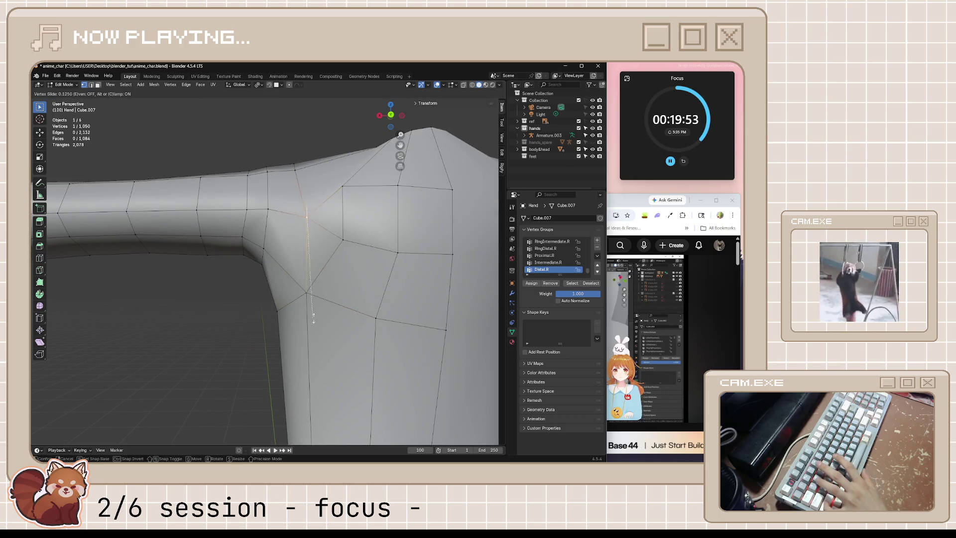
pyautogui.click(317, 423)
pyautogui.moveTo(318, 422)
pyautogui.mouseDown(button='middle')
pyautogui.moveTo(327, 331)
pyautogui.moveTo(343, 334)
pyautogui.moveTo(349, 302)
pyautogui.mouseUp(button='middle')
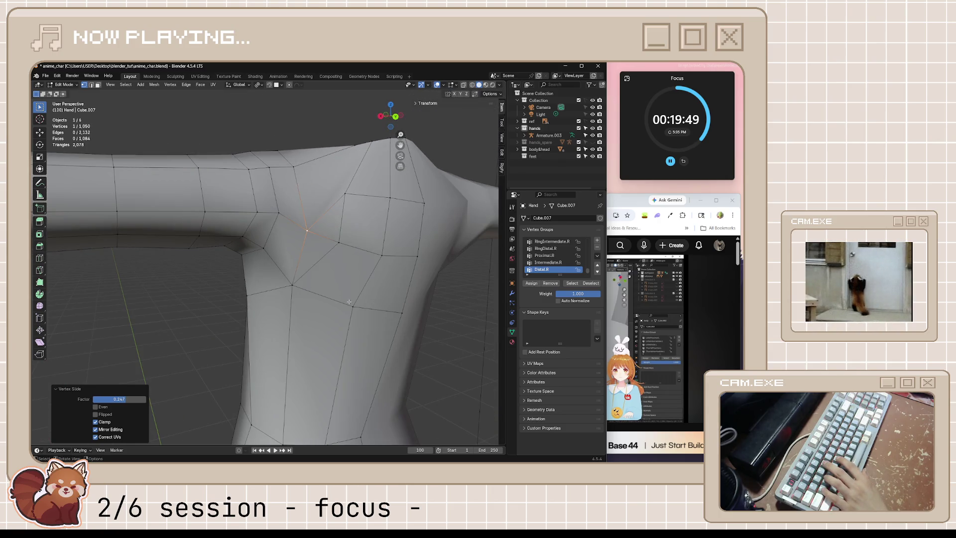
pyautogui.hotkey('ctrl', 'r')
# Insert a loop cut around the upper arm where it meets the shoulder and preview it.
pyautogui.click(288, 227)
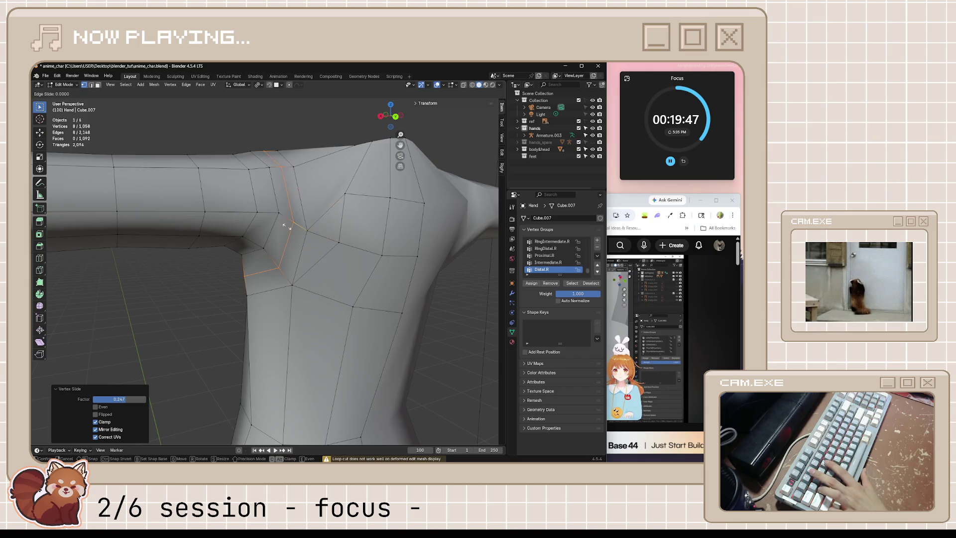
pyautogui.press('Tab')
pyautogui.moveTo(329, 314)
pyautogui.mouseDown(button='middle')
pyautogui.moveTo(371, 370)
pyautogui.moveTo(306, 241)
pyautogui.mouseUp(button='middle')
pyautogui.press('Tab')
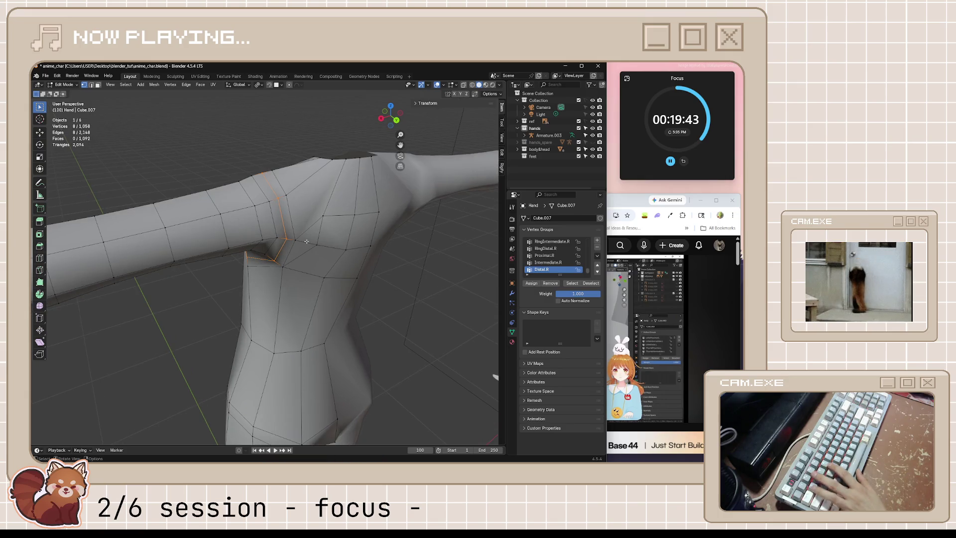
# Try Shrink/Fatten on the new loop twice, abandoning both without changes.
pyautogui.hotkey('alt', 's')
pyautogui.click(305, 242)
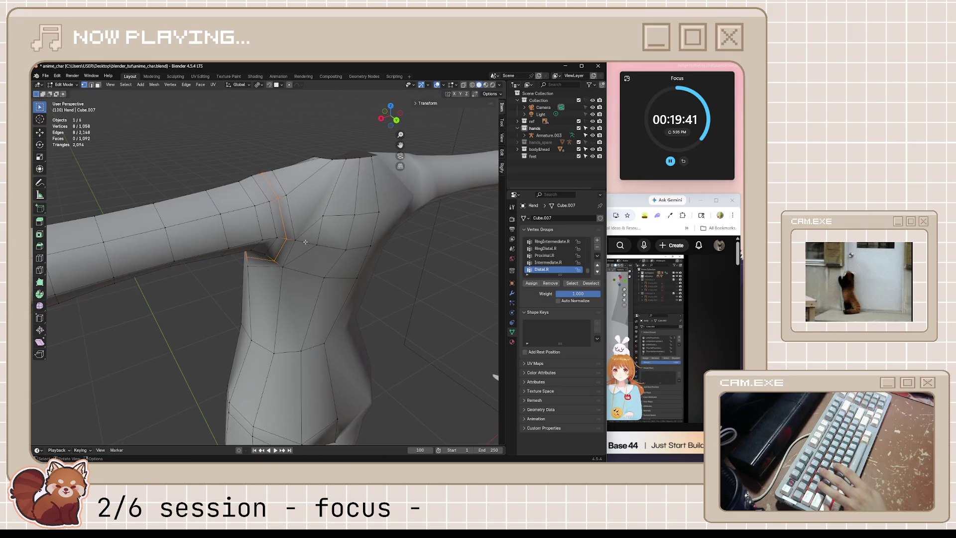
pyautogui.hotkey('alt', 's')
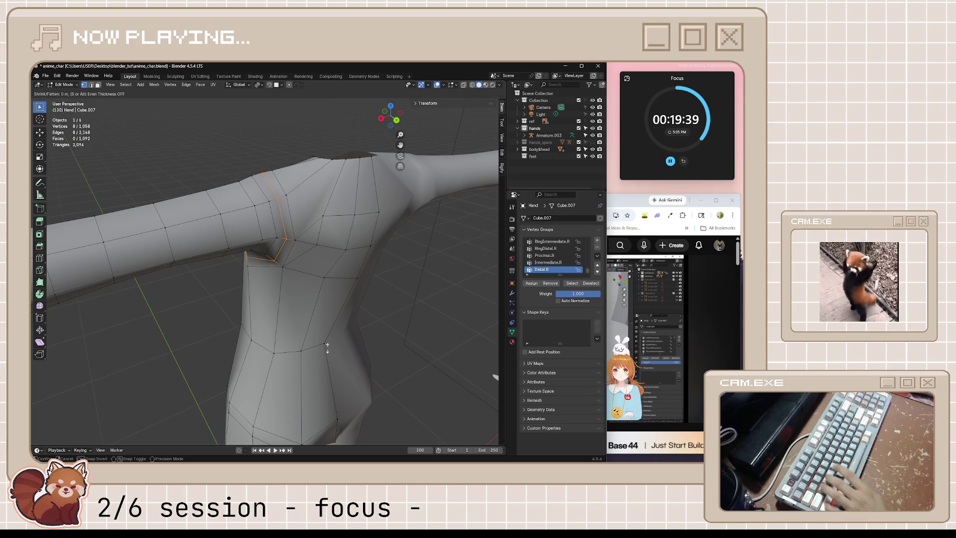
pyautogui.click(327, 345)
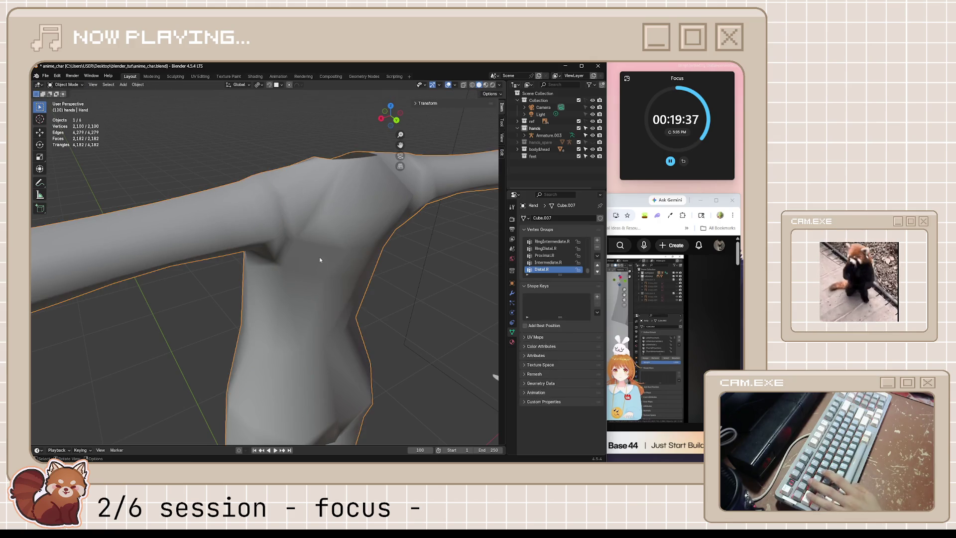
# Vertex-slide the armpit vertex again and compare the shoulder in front view.
pyautogui.hotkey('shift', 'v')
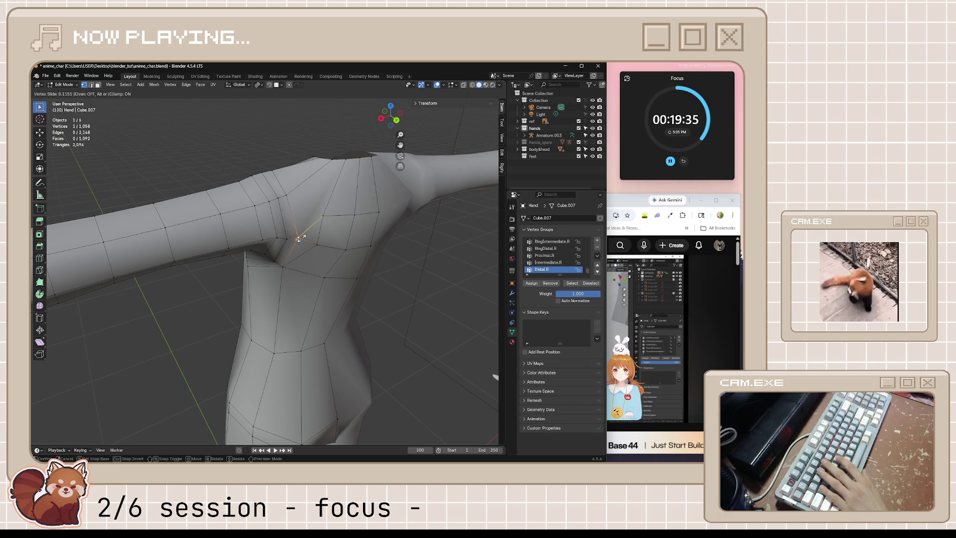
pyautogui.press('Escape')
pyautogui.press('Tab')
pyautogui.moveTo(343, 294)
pyautogui.mouseDown(button='middle')
pyautogui.moveTo(301, 279)
pyautogui.moveTo(359, 267)
pyautogui.moveTo(366, 298)
pyautogui.moveTo(368, 259)
pyautogui.moveTo(365, 279)
pyautogui.moveTo(352, 273)
pyautogui.mouseUp(button='middle')
pyautogui.press('Tab')
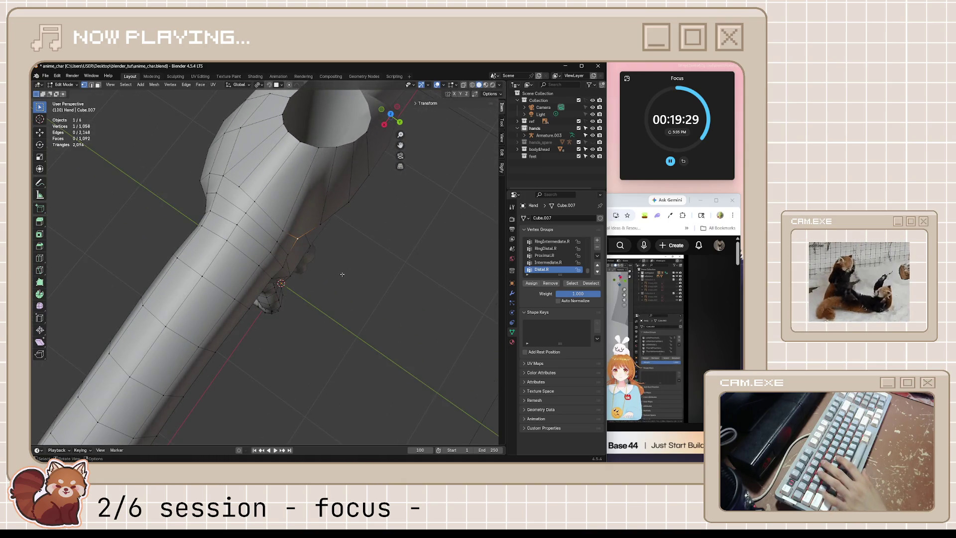
pyautogui.press('KP_1')
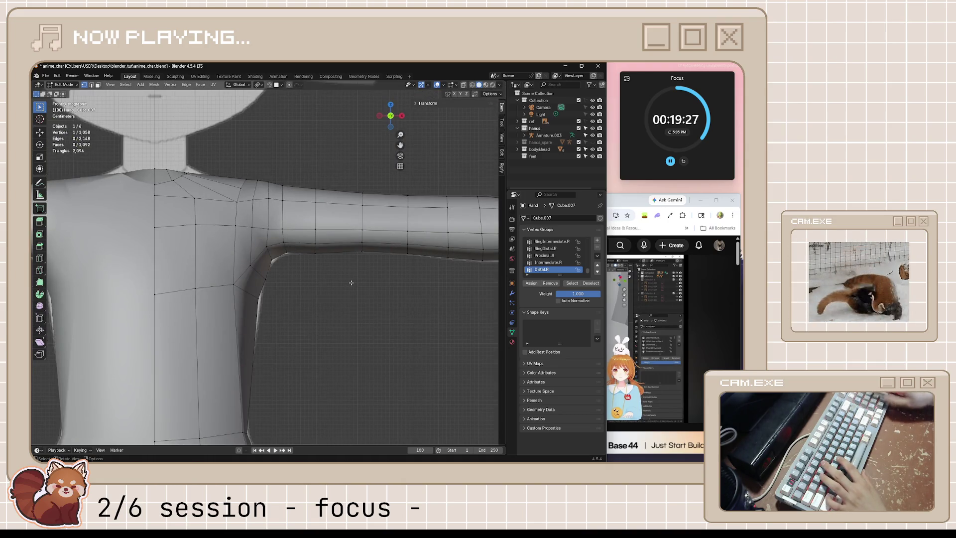
# From top view, move a vertex, then vertex-slide the armpit vertex along its edge.
pyautogui.press('KP_7')
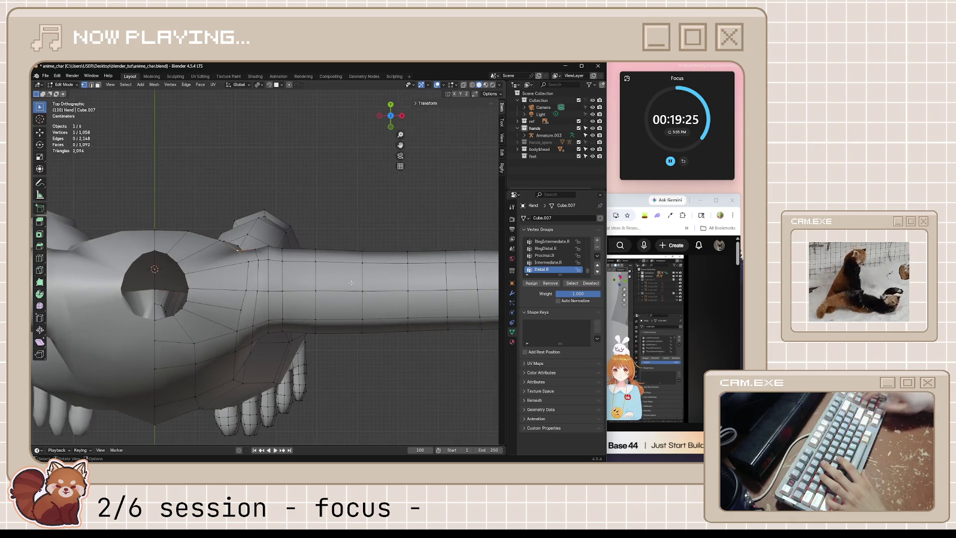
pyautogui.scroll(2, 352, 282)
pyautogui.scroll(2, 224, 247)
pyautogui.press('g')
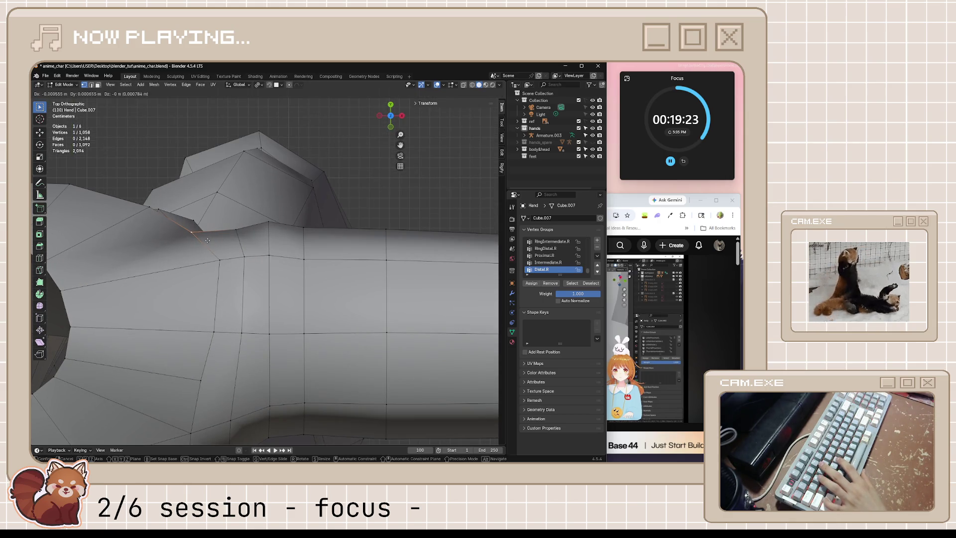
pyautogui.click(214, 230)
pyautogui.moveTo(214, 230)
pyautogui.mouseDown(button='middle')
pyautogui.moveTo(150, 145)
pyautogui.moveTo(288, 187)
pyautogui.mouseUp(button='middle')
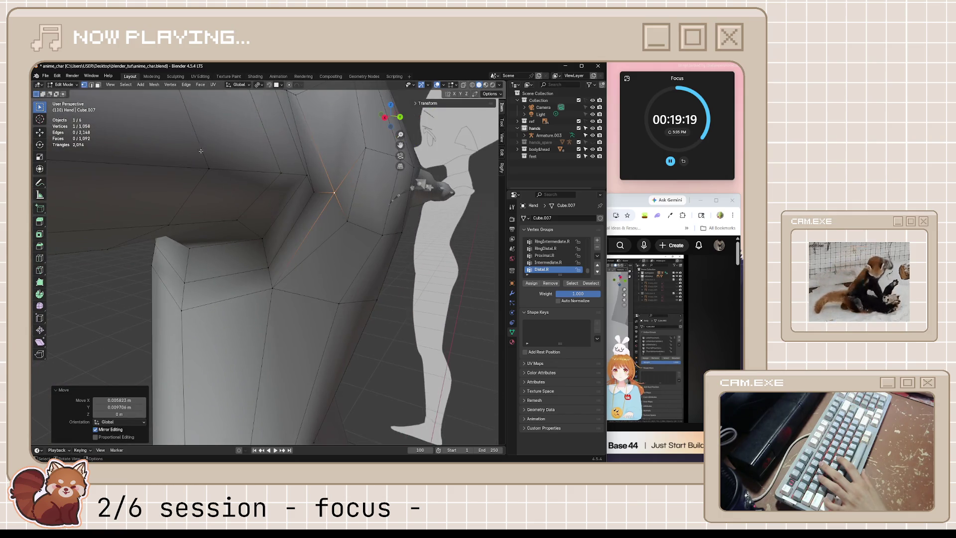
pyautogui.scroll(2, 288, 187)
pyautogui.press('g')
pyautogui.press('g')
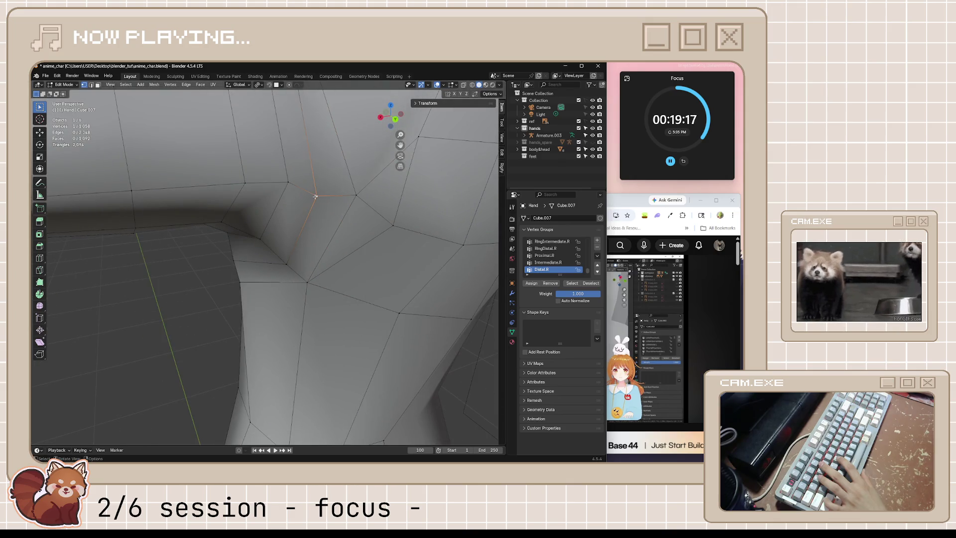
pyautogui.click(316, 181)
# Reposition another armpit vertex from the top-down view and check it around the arm.
pyautogui.moveTo(318, 182); pyautogui.dragTo(325, 219, button='middle')
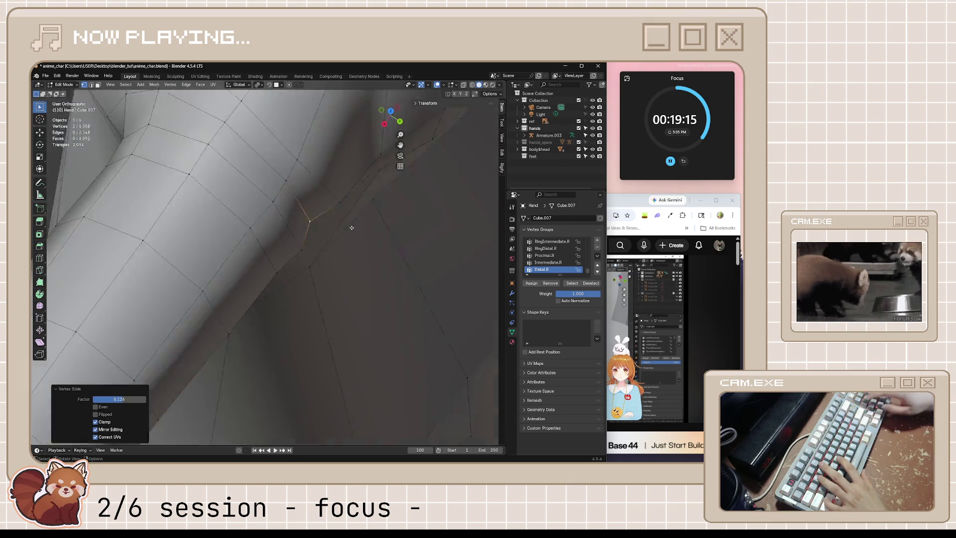
pyautogui.press('KP_7')
pyautogui.press('g')
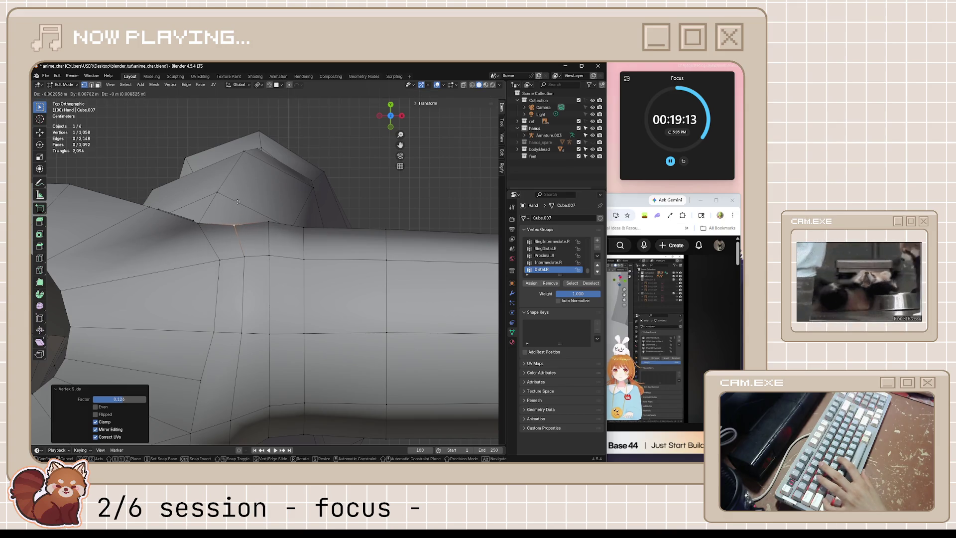
pyautogui.click(241, 139)
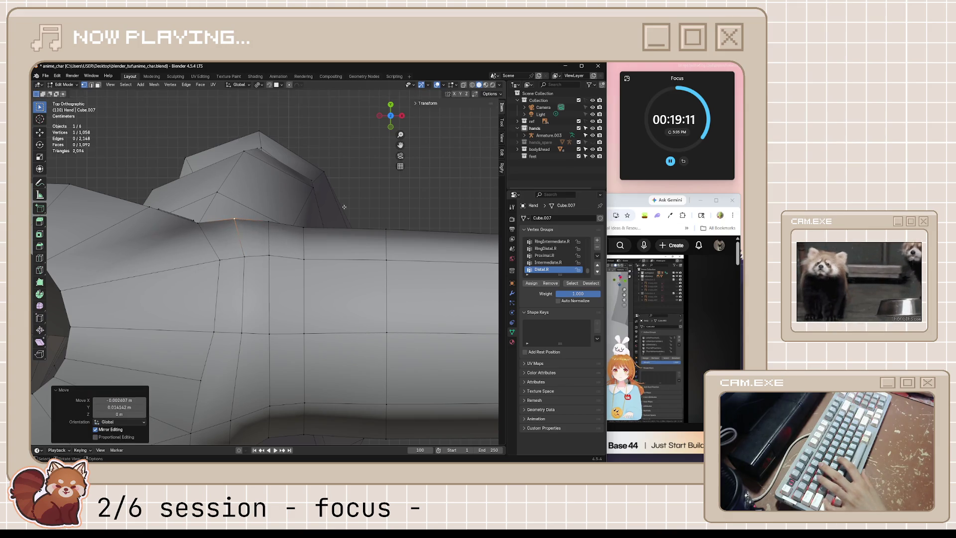
pyautogui.moveTo(241, 140); pyautogui.dragTo(197, 125, button='middle')
pyautogui.scroll(-5, 358, 201)
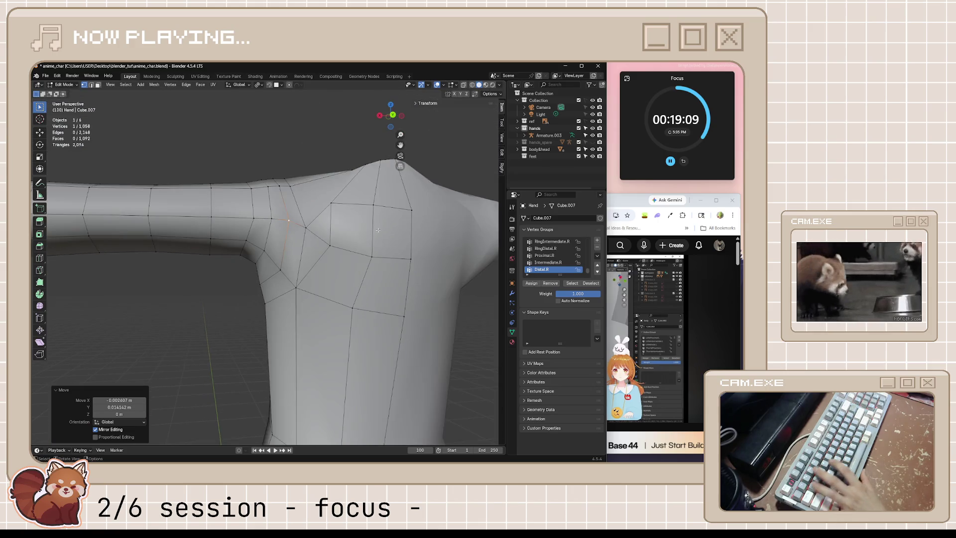
pyautogui.moveTo(359, 200)
pyautogui.mouseDown(button='middle')
pyautogui.moveTo(292, 274)
pyautogui.moveTo(314, 288)
pyautogui.mouseUp(button='middle')
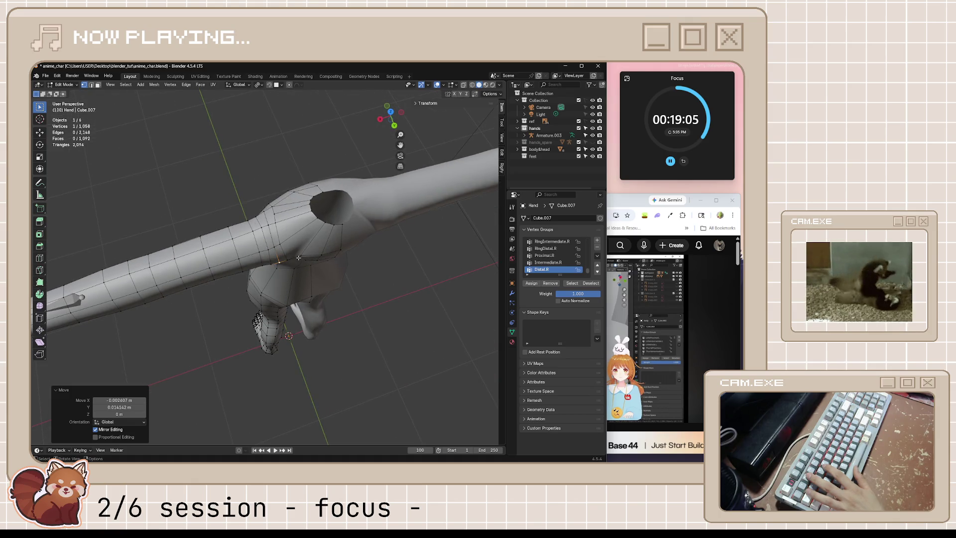
pyautogui.moveTo(298, 257)
pyautogui.mouseDown(button='middle')
pyautogui.moveTo(323, 243)
pyautogui.moveTo(323, 255)
pyautogui.mouseUp(button='middle')
pyautogui.scroll(3, 323, 244)
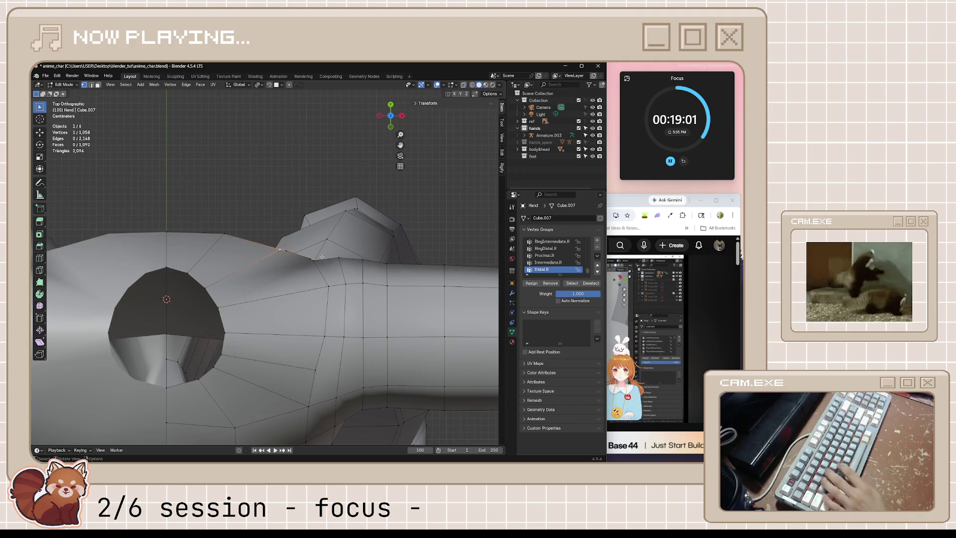
# Nudge a shoulder vertex, then begin sliding the next armpit vertex along its edge.
pyautogui.press('g')
pyautogui.click(339, 255)
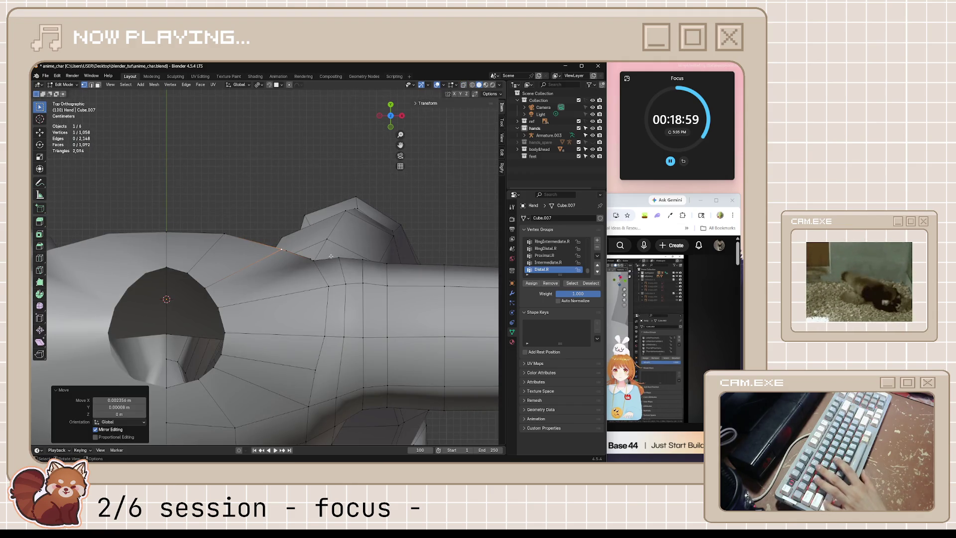
pyautogui.moveTo(331, 256)
pyautogui.mouseDown(button='middle')
pyautogui.moveTo(226, 221)
pyautogui.moveTo(187, 192)
pyautogui.mouseUp(button='middle')
pyautogui.moveTo(228, 193); pyautogui.dragTo(198, 287, button='middle')
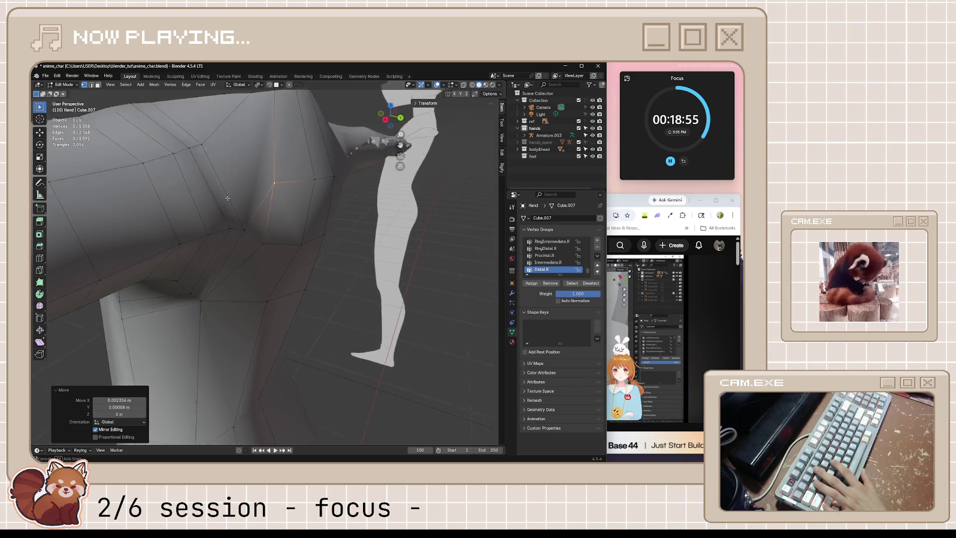
pyautogui.click(201, 298)
pyautogui.hotkey('shift', 'v')
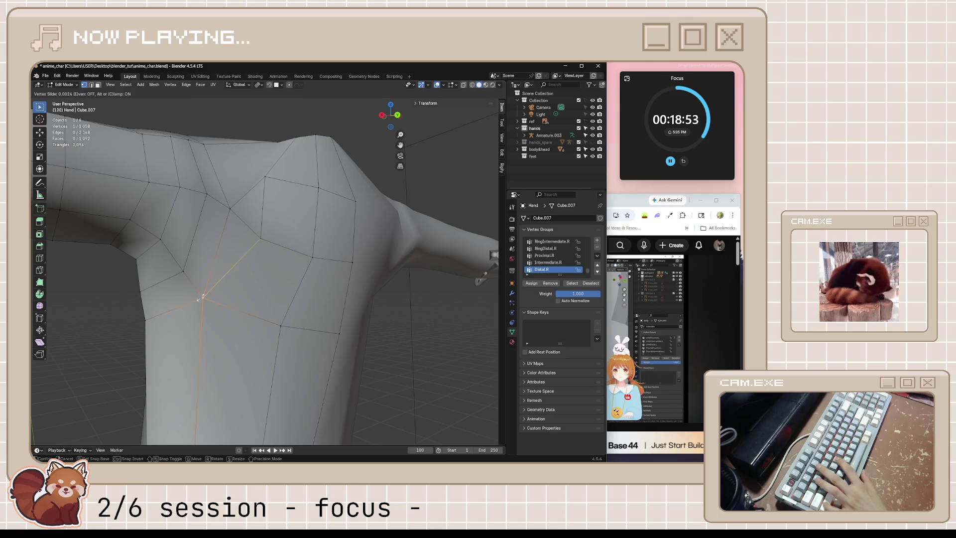
# Confirm the slide, leave Edit Mode, save the file and switch to the YouTube tutorial.
pyautogui.click(271, 292)
pyautogui.moveTo(271, 292)
pyautogui.mouseDown(button='middle')
pyautogui.moveTo(286, 322)
pyautogui.moveTo(357, 319)
pyautogui.moveTo(225, 321)
pyautogui.mouseUp(button='middle')
pyautogui.press('Tab')
pyautogui.scroll(-5, 287, 322)
pyautogui.scroll(3, 356, 319)
pyautogui.hotkey('ctrl', 's')
pyautogui.hotkey('alt', 'Tab')
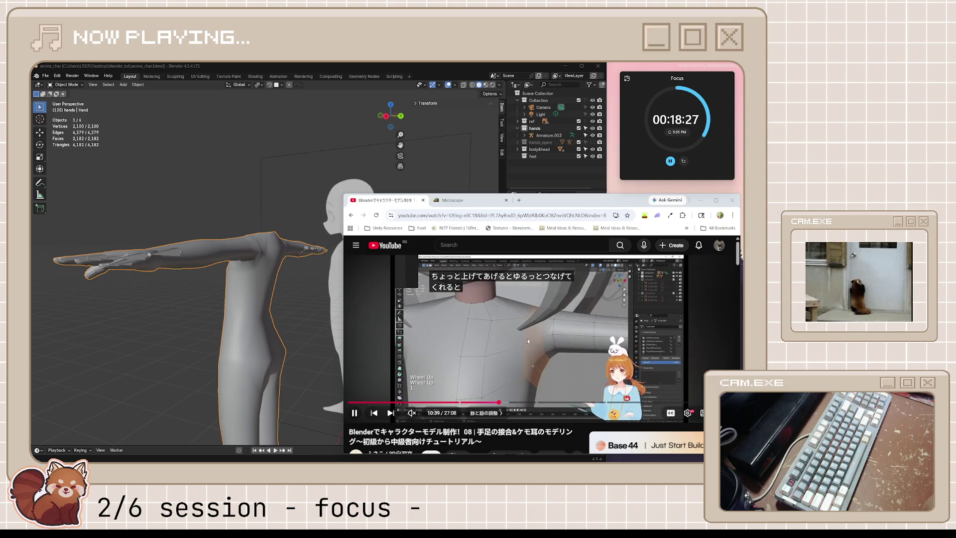
# Return to Blender, enter Edit Mode and orbit down onto the left shoulder.
pyautogui.click(282, 251)
pyautogui.scroll(3, 282, 251)
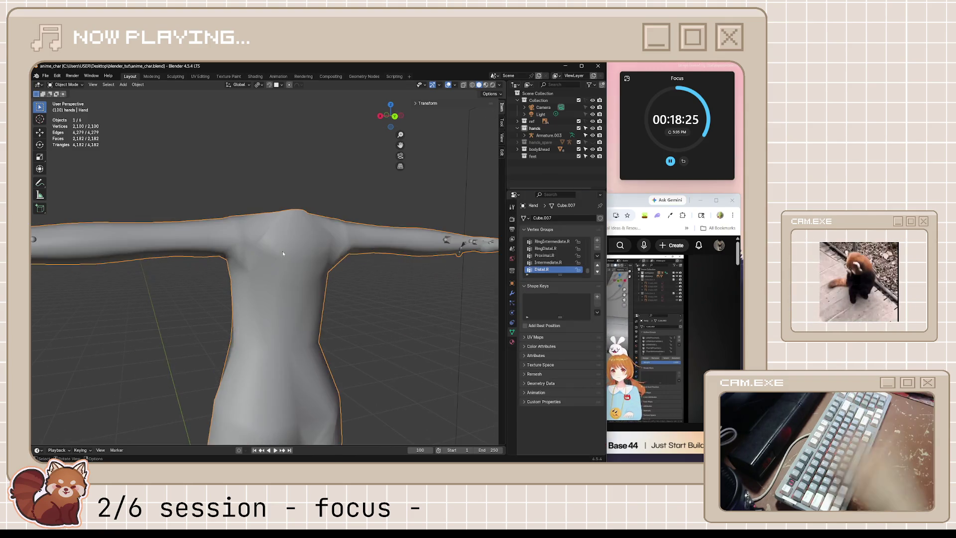
pyautogui.press('Tab')
pyautogui.moveTo(272, 250); pyautogui.dragTo(310, 334, button='middle')
pyautogui.scroll(3, 316, 328)
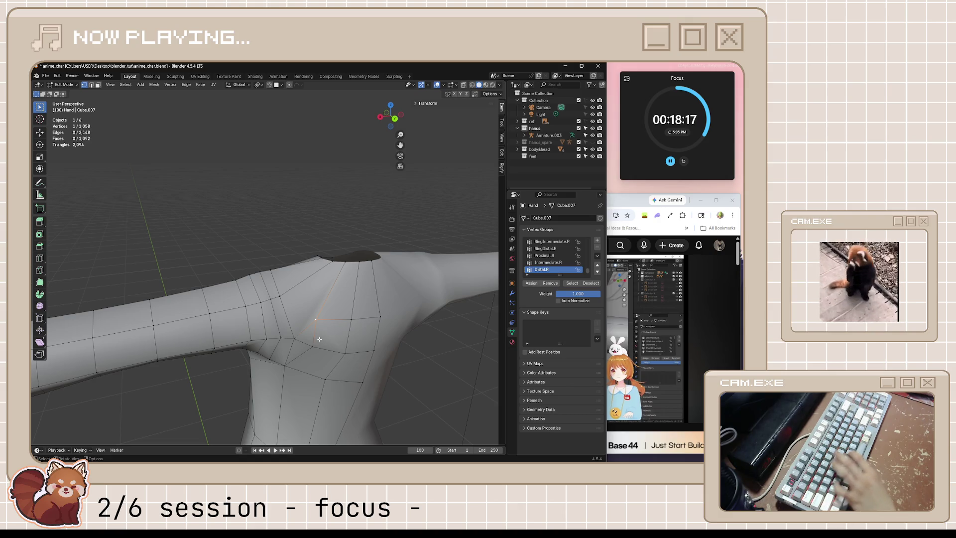
# Dissolve three stray edges around the shoulder and armpit.
pyautogui.press('x')
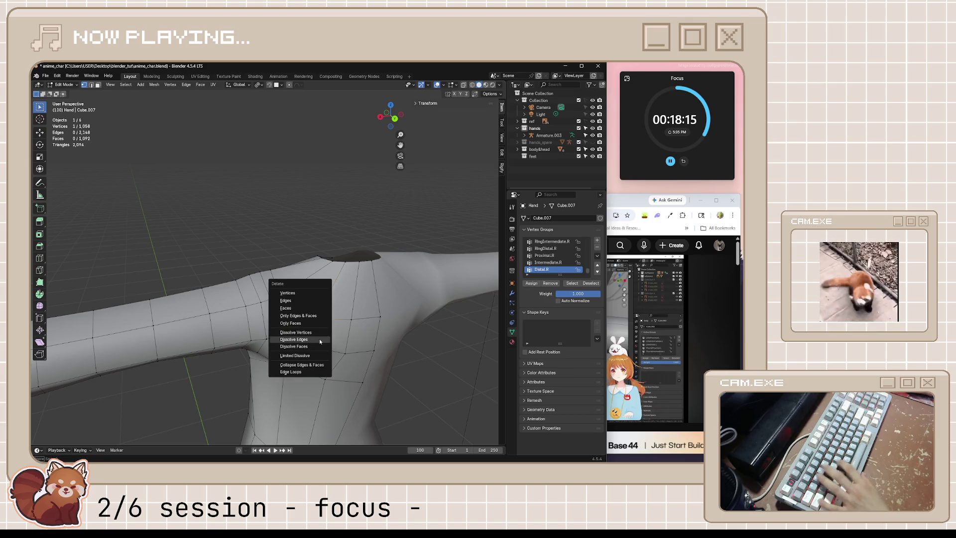
pyautogui.click(319, 339)
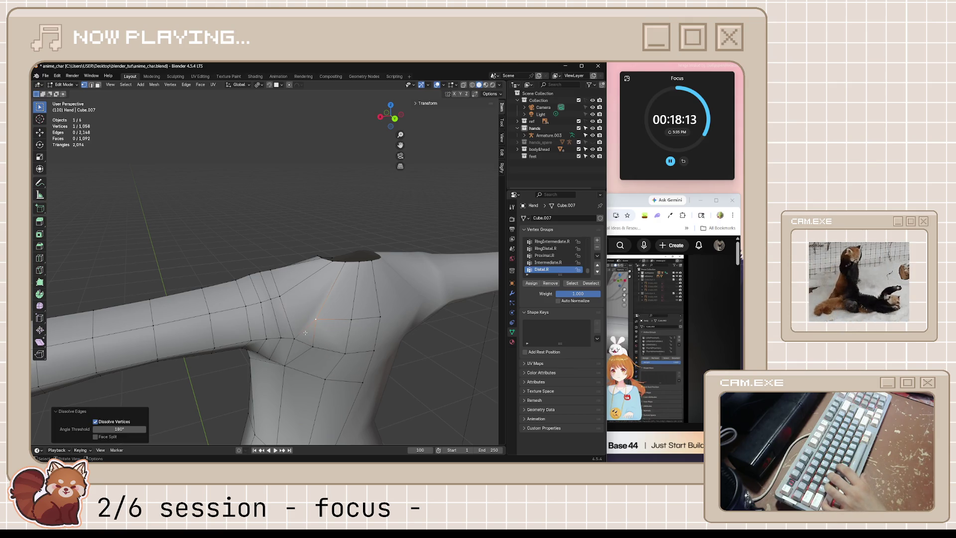
pyautogui.click(306, 333)
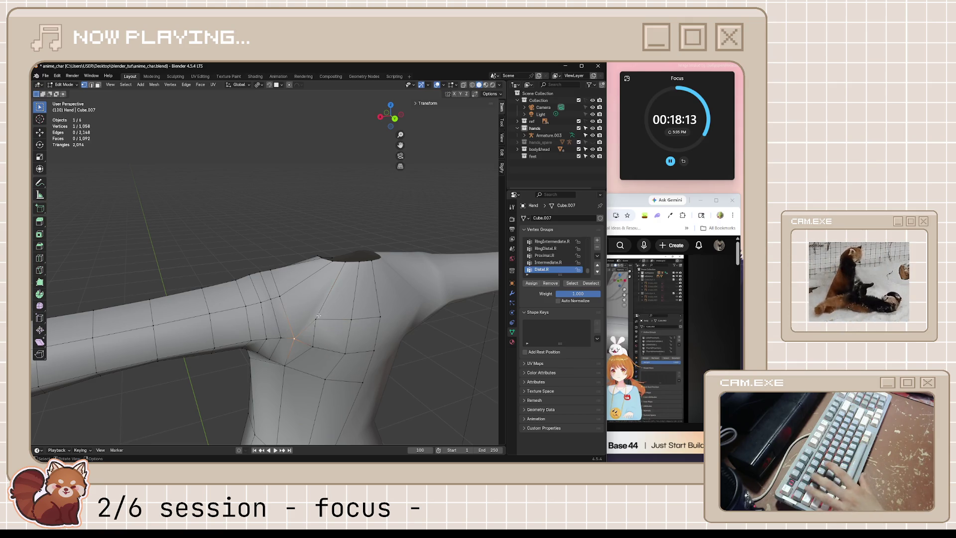
pyautogui.press('x')
pyautogui.click(335, 336)
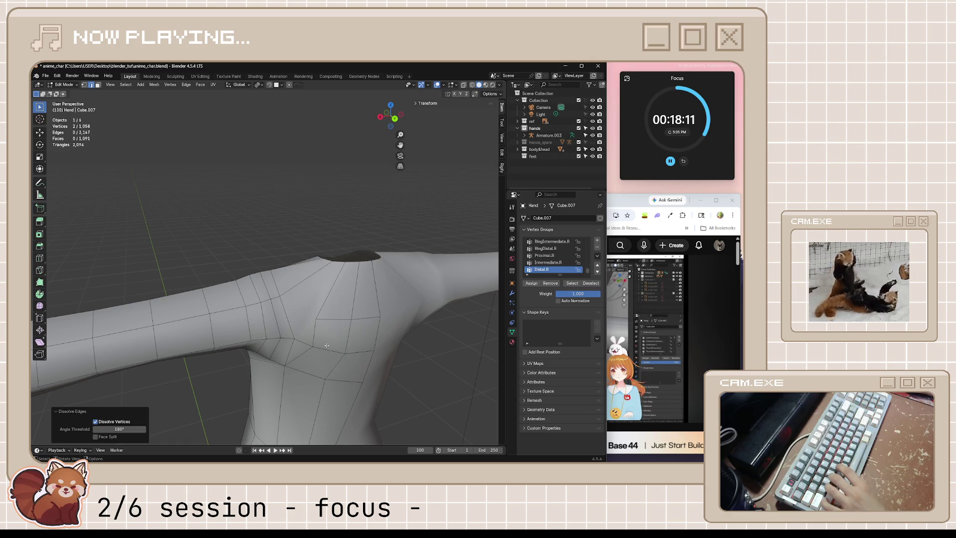
pyautogui.keyDown('shift'); pyautogui.click(305, 353); pyautogui.keyUp('shift')
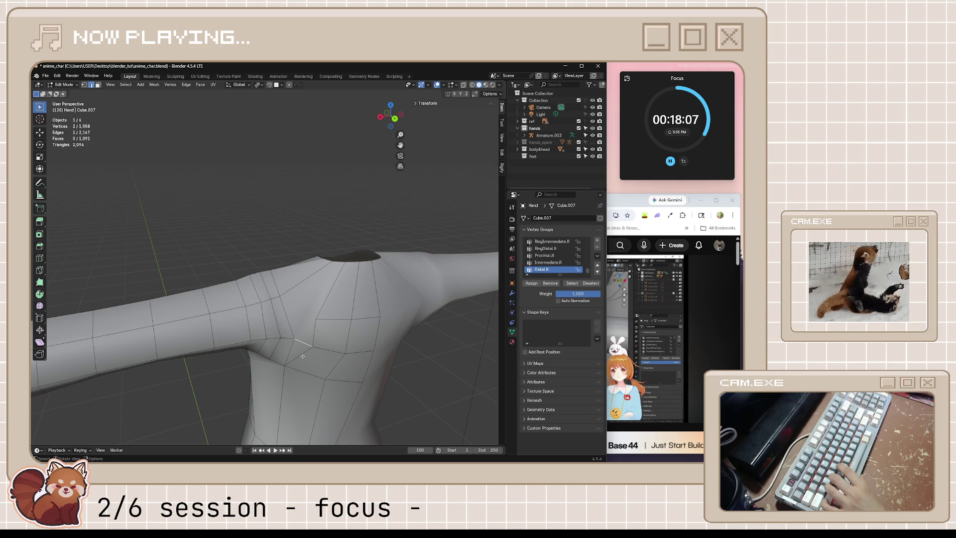
pyautogui.press('x')
pyautogui.click(302, 356)
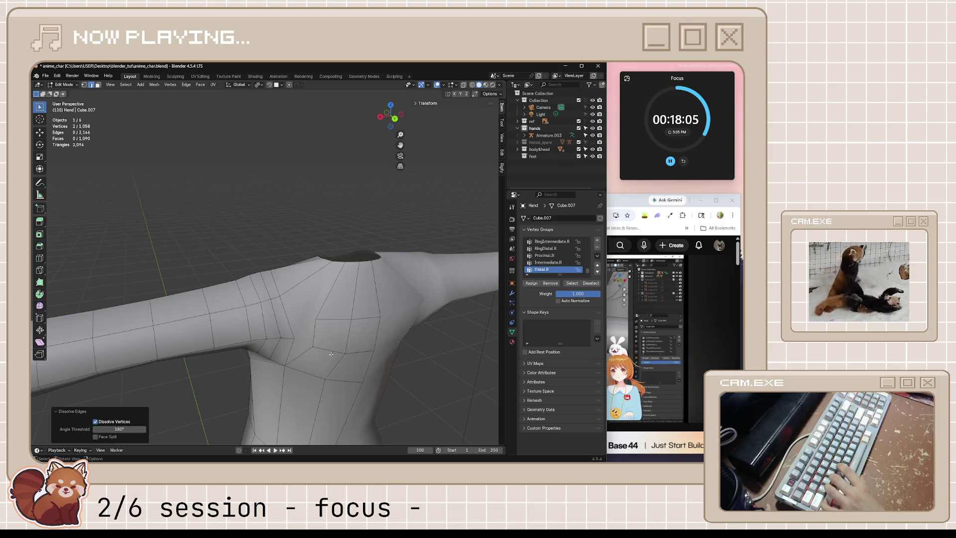
pyautogui.moveTo(329, 353)
pyautogui.mouseDown(button='middle')
pyautogui.moveTo(299, 351)
pyautogui.moveTo(317, 341)
pyautogui.moveTo(307, 329)
pyautogui.mouseUp(button='middle')
# Knife-cut a new edge across the shoulder, cancel a second cut and check the shape.
pyautogui.press('k')
pyautogui.click(302, 320)
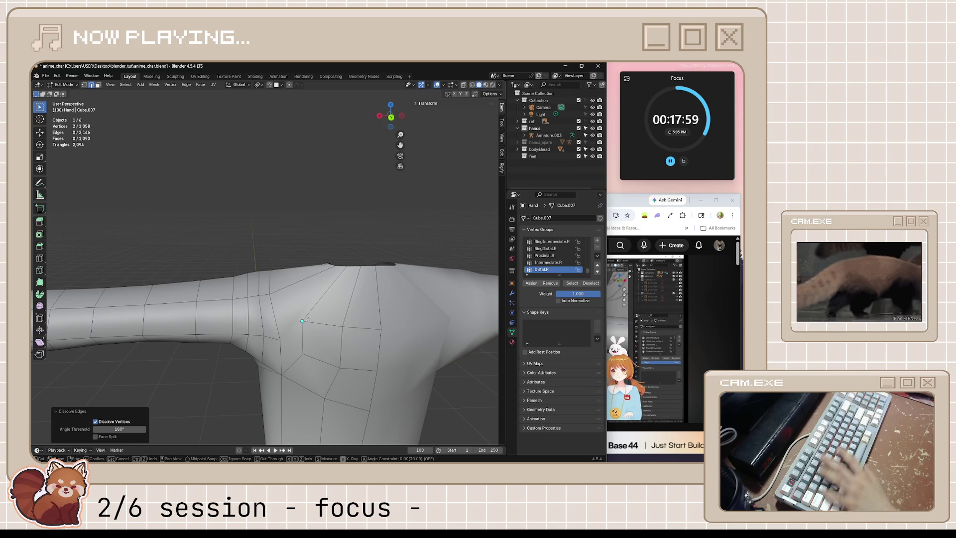
pyautogui.click(306, 314)
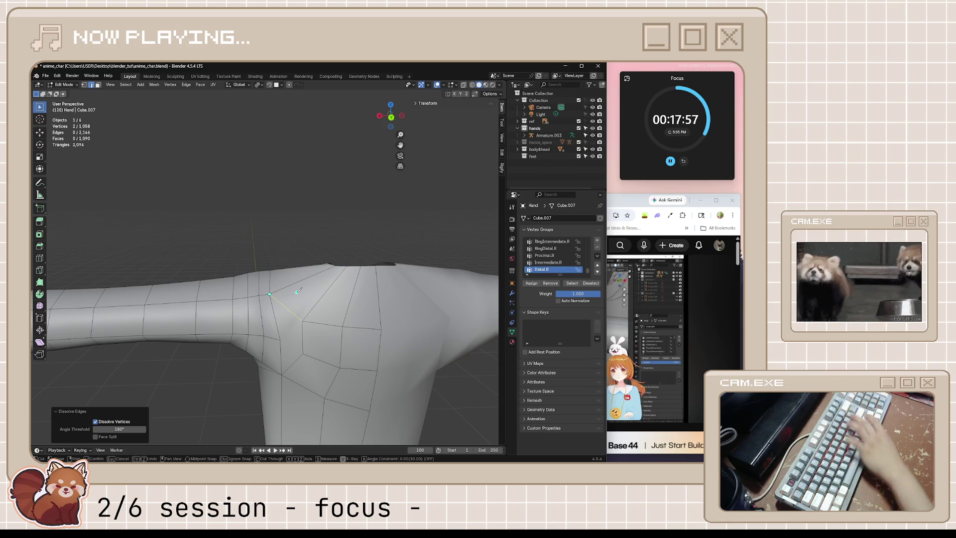
pyautogui.press('Return')
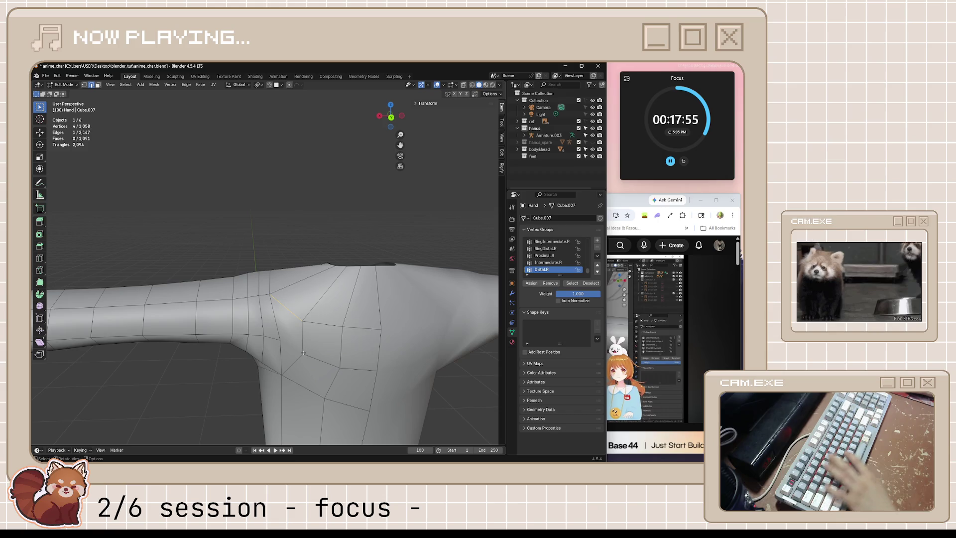
pyautogui.press('k')
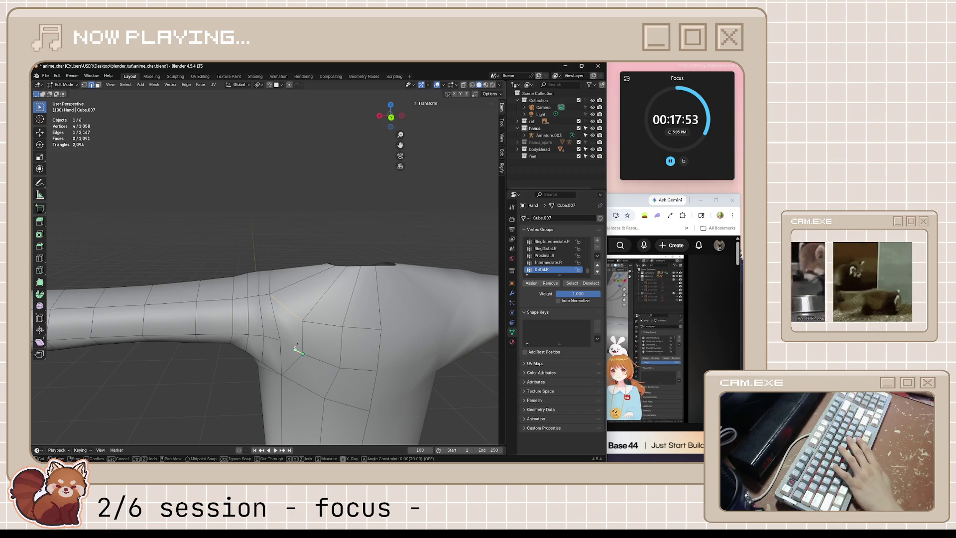
pyautogui.press('Return')
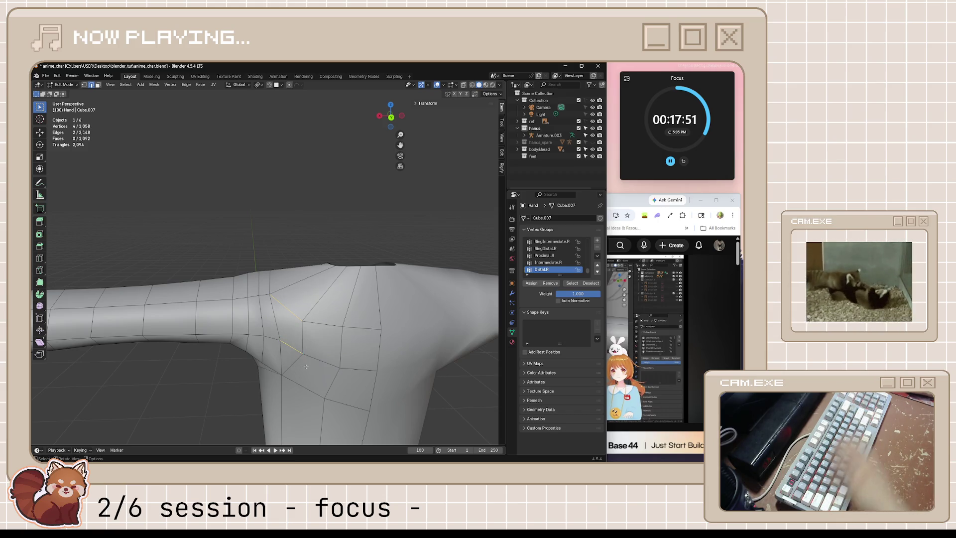
pyautogui.press('Tab')
pyautogui.press('Tab')
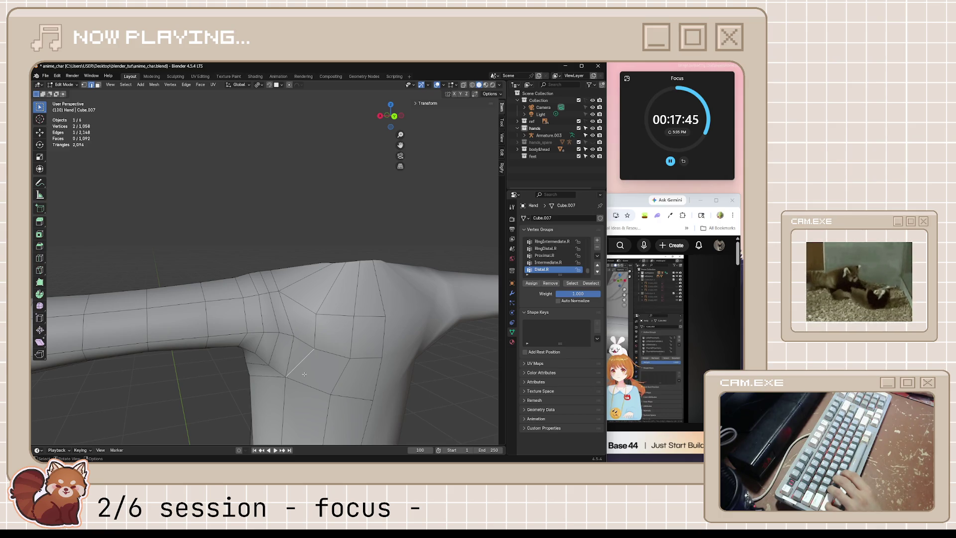
pyautogui.scroll(-3, 318, 409)
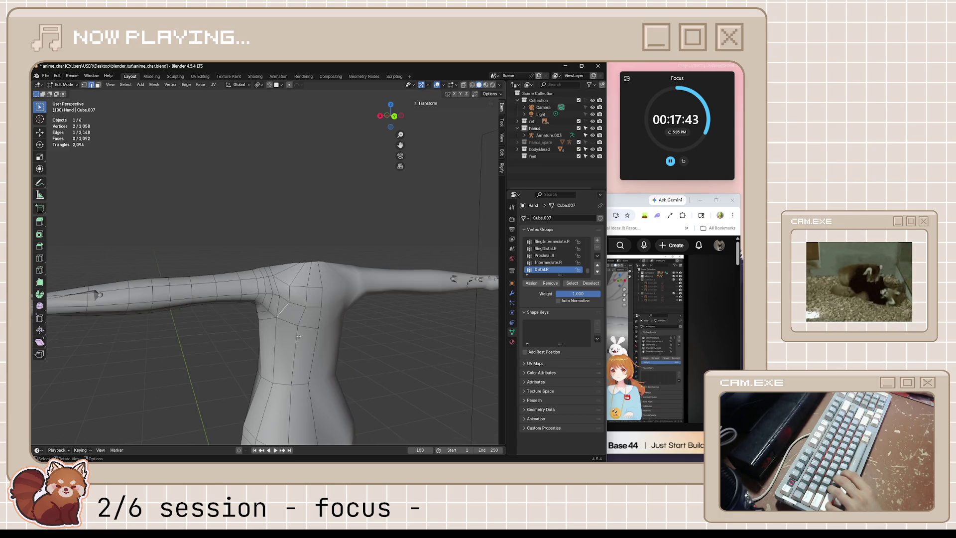
pyautogui.scroll(3, 300, 337)
# Dissolve an underarm edge, join two vertices with J and knife-cut a new armpit edge.
pyautogui.press('x')
pyautogui.click(309, 367)
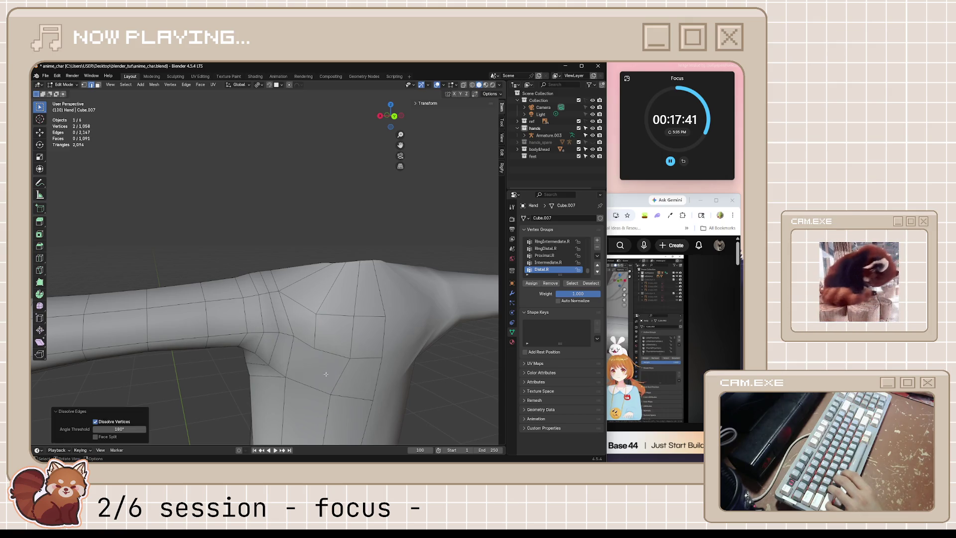
pyautogui.press('j')
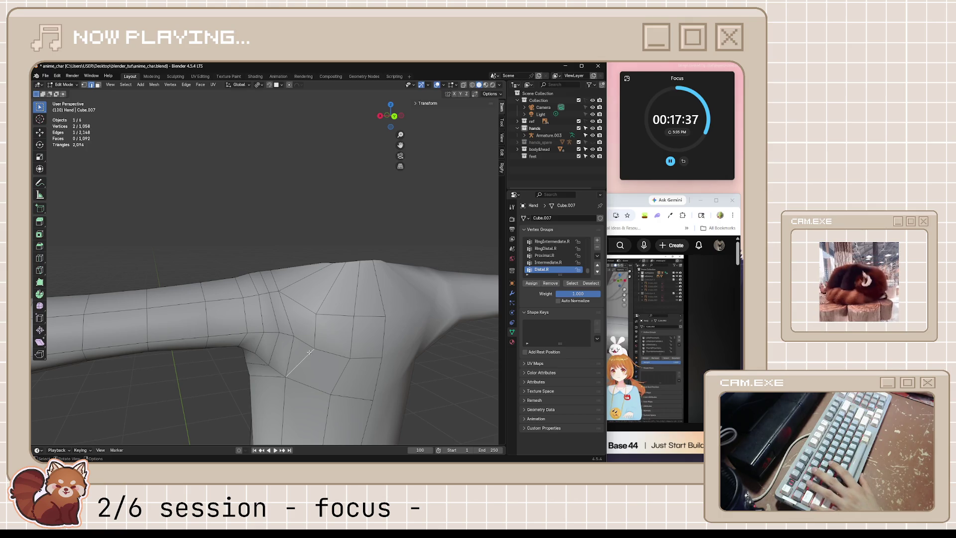
pyautogui.press('k')
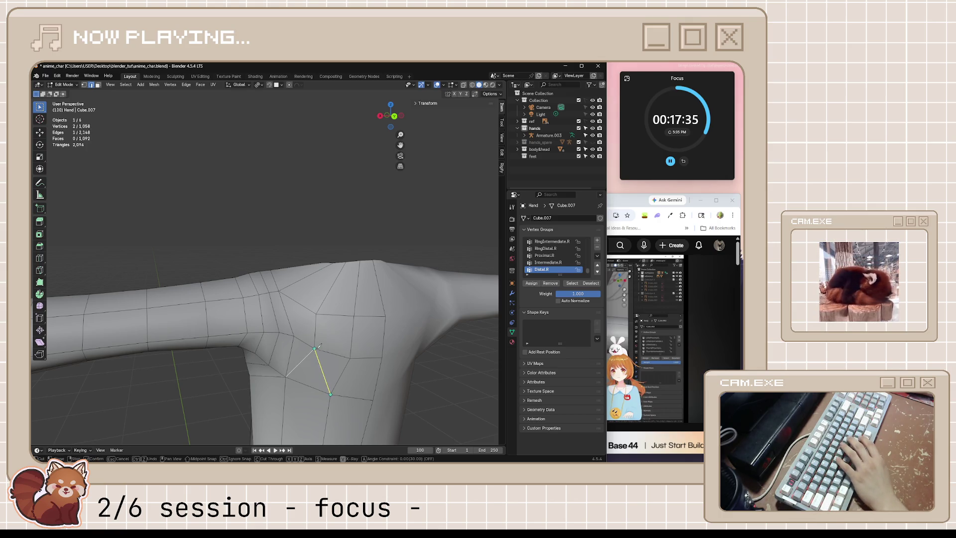
pyautogui.click(329, 394)
pyautogui.press('Return')
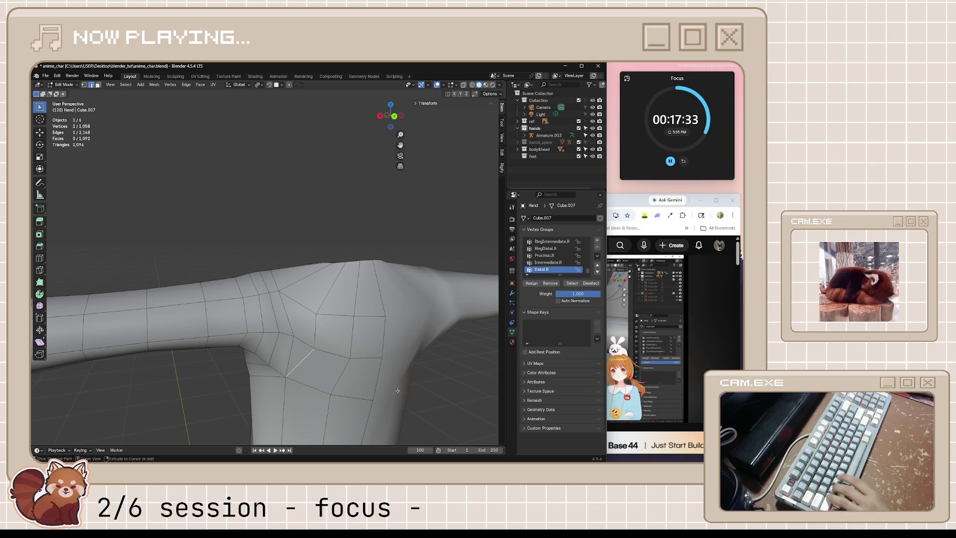
pyautogui.scroll(-3, 397, 390)
pyautogui.press('Tab')
pyautogui.scroll(-3, 406, 389)
pyautogui.moveTo(405, 389); pyautogui.dragTo(320, 347, button='middle')
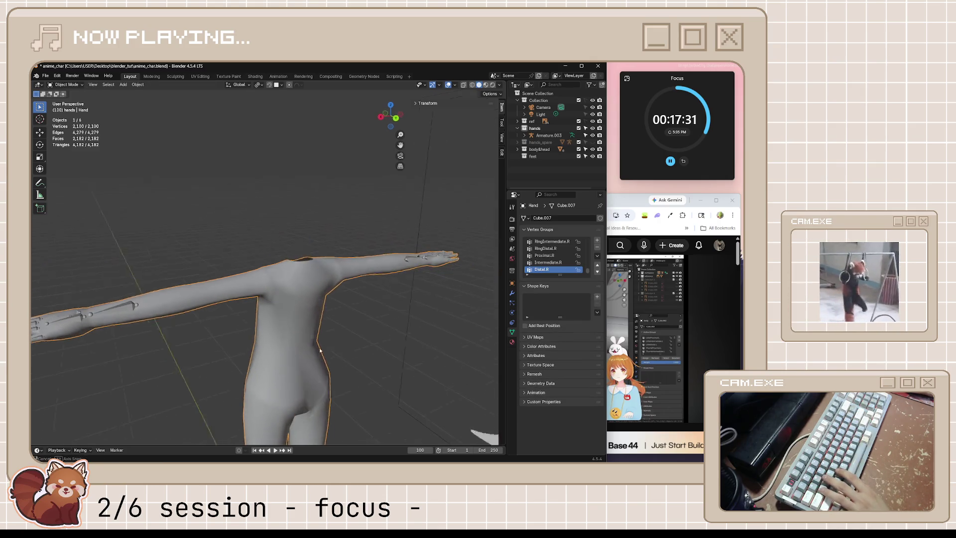
pyautogui.press('Tab')
pyautogui.scroll(3, 313, 340)
pyautogui.scroll(3, 300, 353)
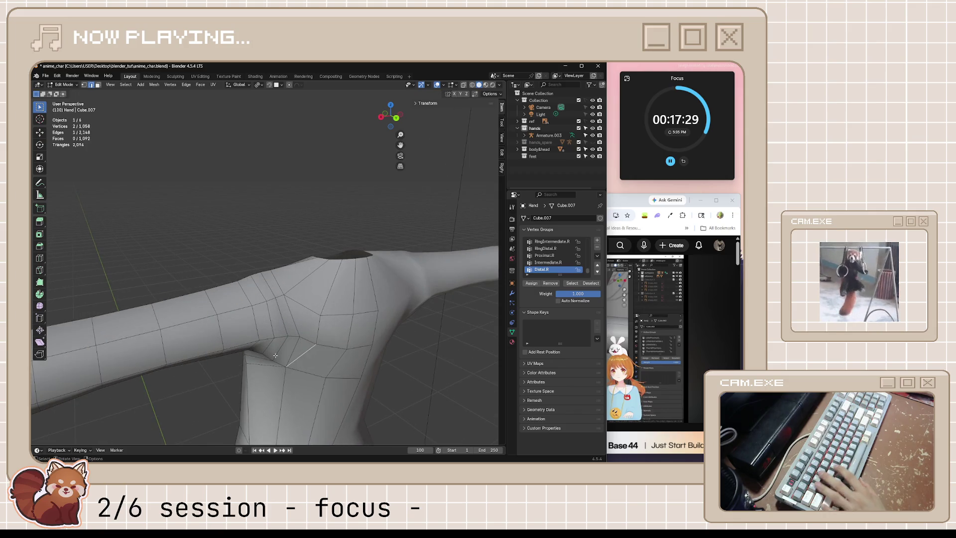
pyautogui.moveTo(296, 364)
pyautogui.mouseDown(button='middle')
pyautogui.moveTo(308, 332)
pyautogui.moveTo(291, 334)
pyautogui.moveTo(315, 303)
pyautogui.moveTo(286, 344)
pyautogui.mouseUp(button='middle')
pyautogui.hotkey('alt', 's')
pyautogui.click(303, 370)
pyautogui.scroll(-2, 302, 369)
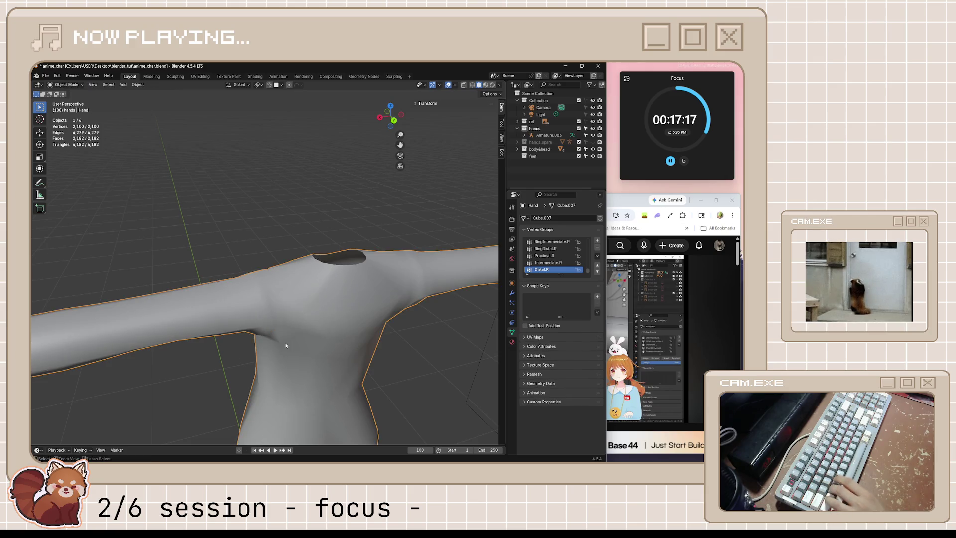
pyautogui.click(290, 311)
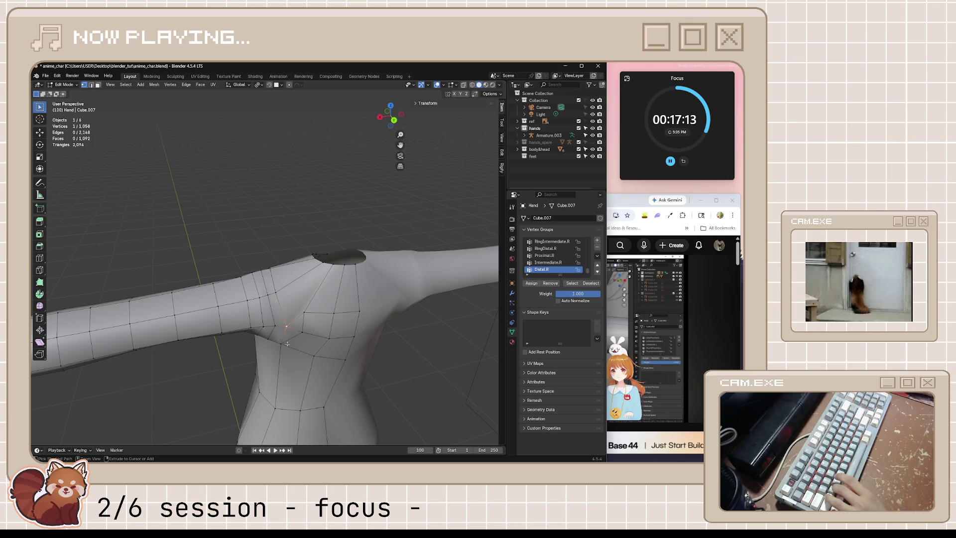
pyautogui.hotkey('ctrl', 'z')
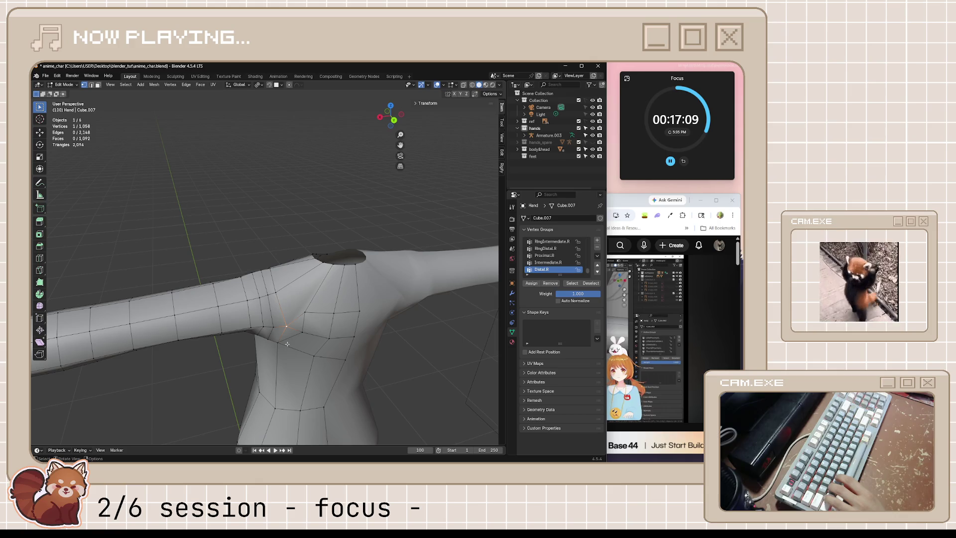
pyautogui.moveTo(269, 306)
pyautogui.mouseDown(button='middle')
pyautogui.moveTo(343, 321)
pyautogui.moveTo(283, 332)
pyautogui.moveTo(301, 309)
pyautogui.mouseUp(button='middle')
pyautogui.press('Tab')
pyautogui.press('Tab')
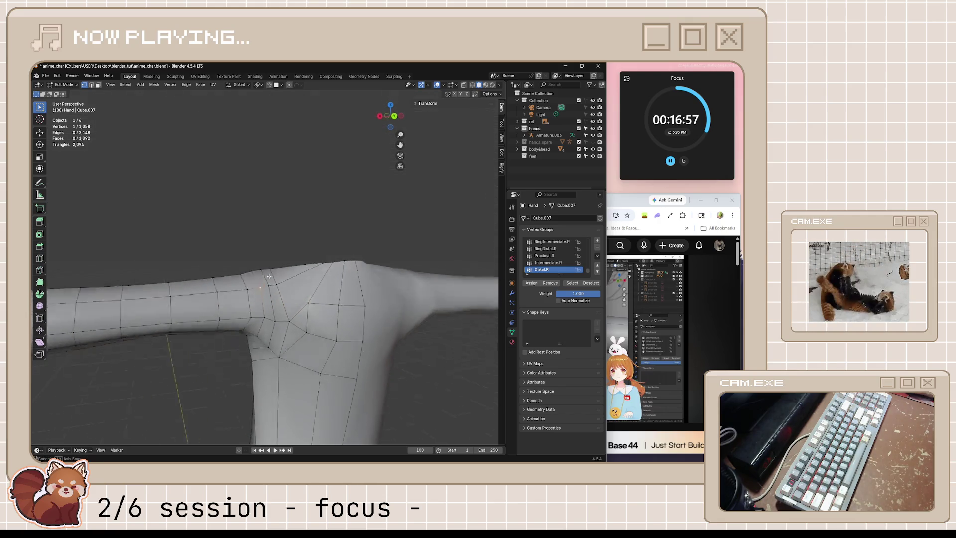
pyautogui.moveTo(253, 282)
pyautogui.mouseDown(button='middle')
pyautogui.moveTo(360, 324)
pyautogui.moveTo(272, 295)
pyautogui.mouseUp(button='middle')
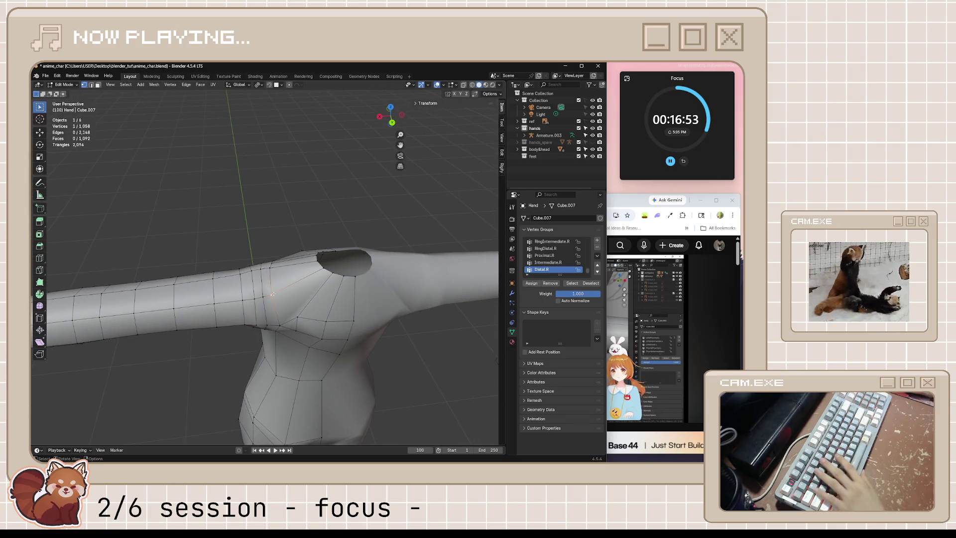
# Vertex-slide a shoulder vertex, redoing it a shorter distance.
pyautogui.hotkey('shift', 'v')
pyautogui.click(298, 284)
pyautogui.hotkey('shift', 'v')
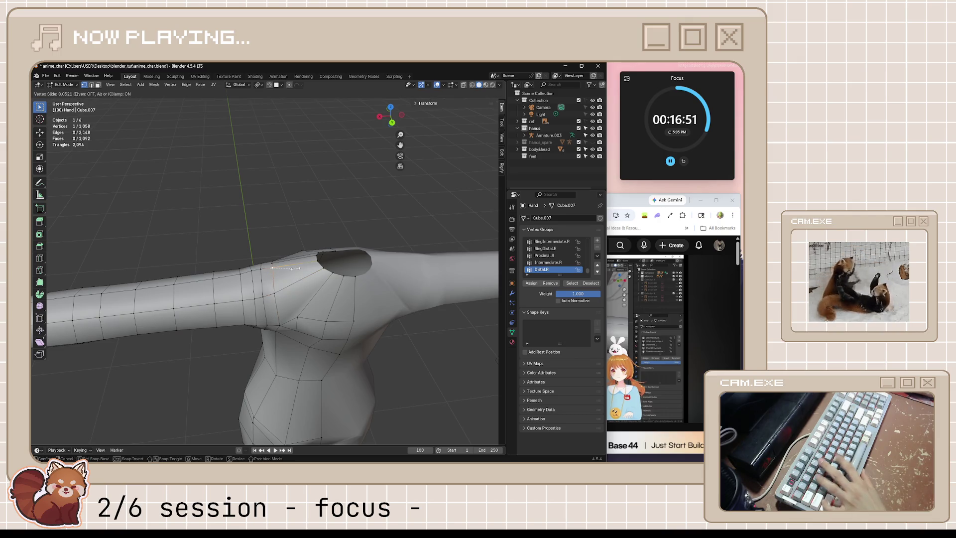
pyautogui.click(268, 268)
pyautogui.moveTo(268, 269); pyautogui.dragTo(259, 251, button='middle')
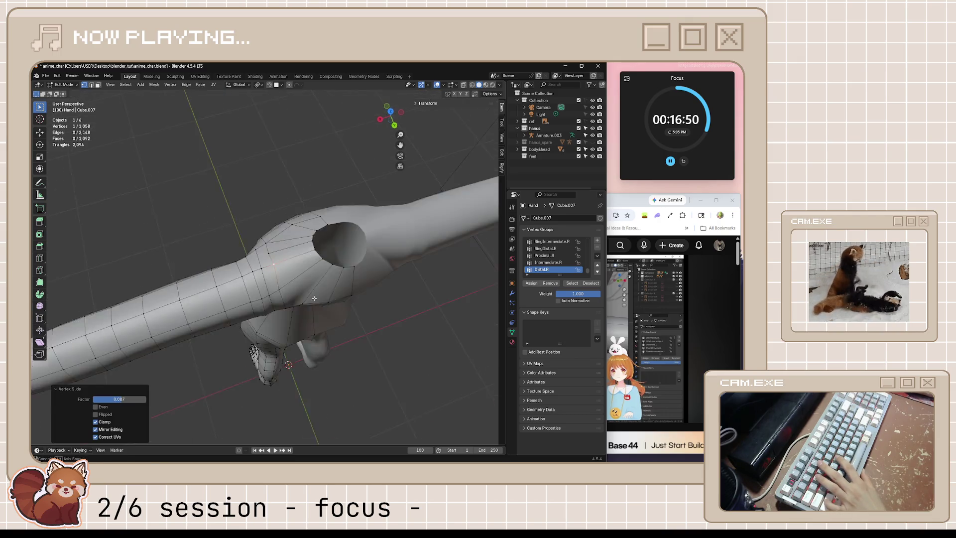
# Dissolve the edges beneath the shoulder, then leave Edit Mode for a top view.
pyautogui.click(275, 249)
pyautogui.press('x')
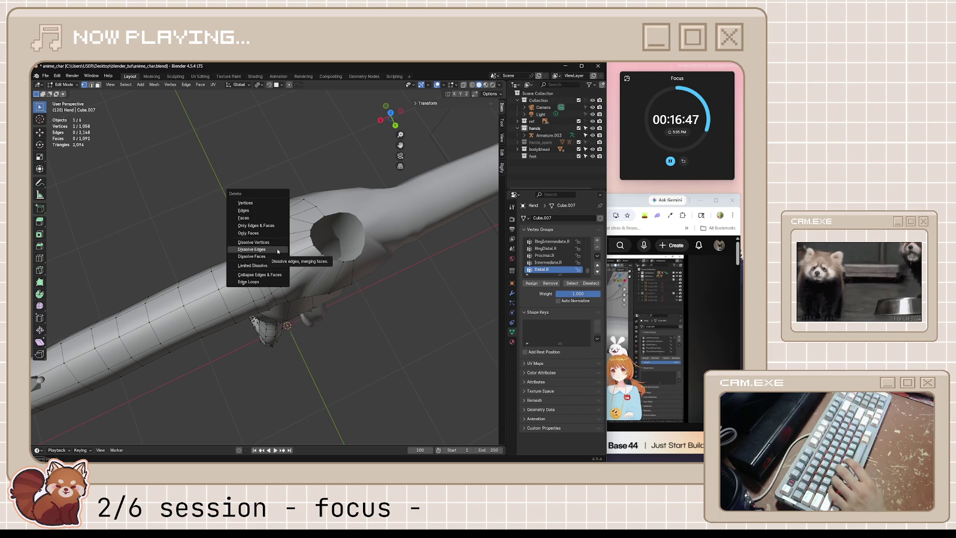
pyautogui.click(277, 252)
pyautogui.press('x')
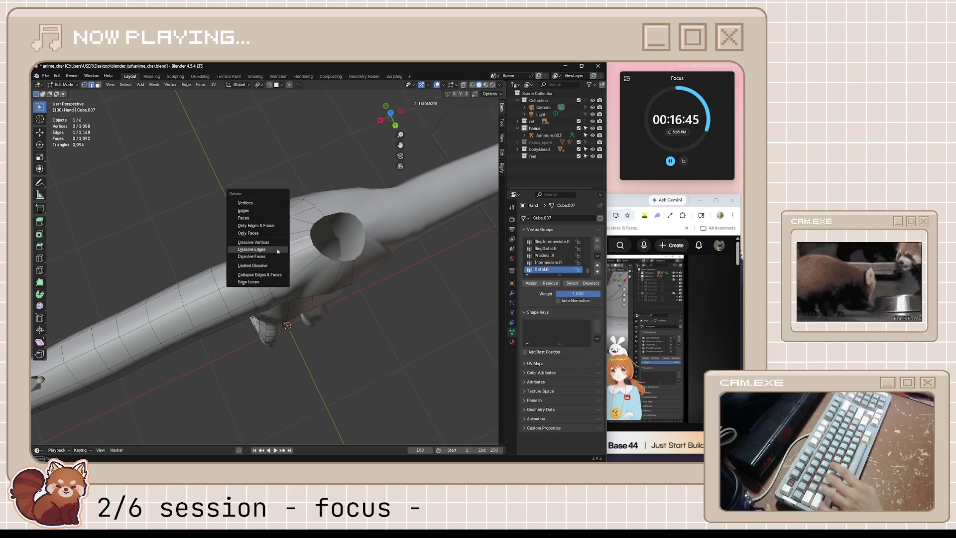
pyautogui.click(278, 250)
pyautogui.moveTo(278, 249)
pyautogui.mouseDown(button='middle')
pyautogui.moveTo(281, 217)
pyautogui.moveTo(300, 321)
pyautogui.moveTo(321, 314)
pyautogui.moveTo(358, 331)
pyautogui.mouseUp(button='middle')
pyautogui.press('Tab')
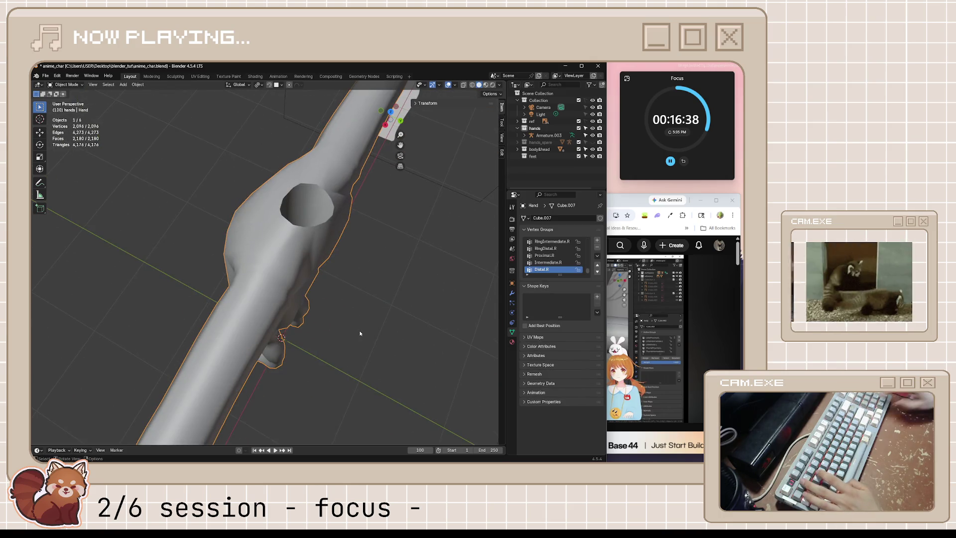
pyautogui.press('KP_7')
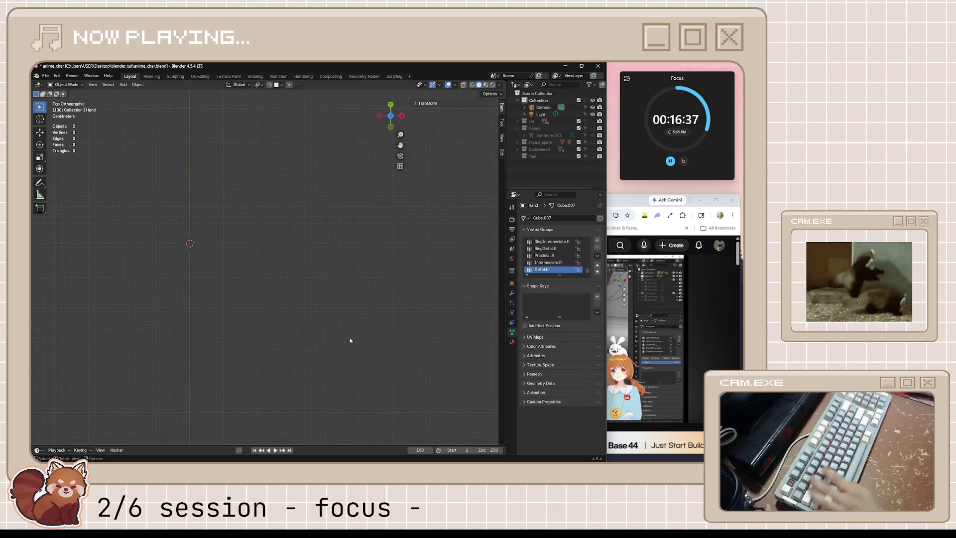
# Undo to reselect the hands object, enter Edit Mode and frame the torso front.
pyautogui.hotkey('ctrl', 'z')
pyautogui.hotkey('ctrl', 'shift', 'z')
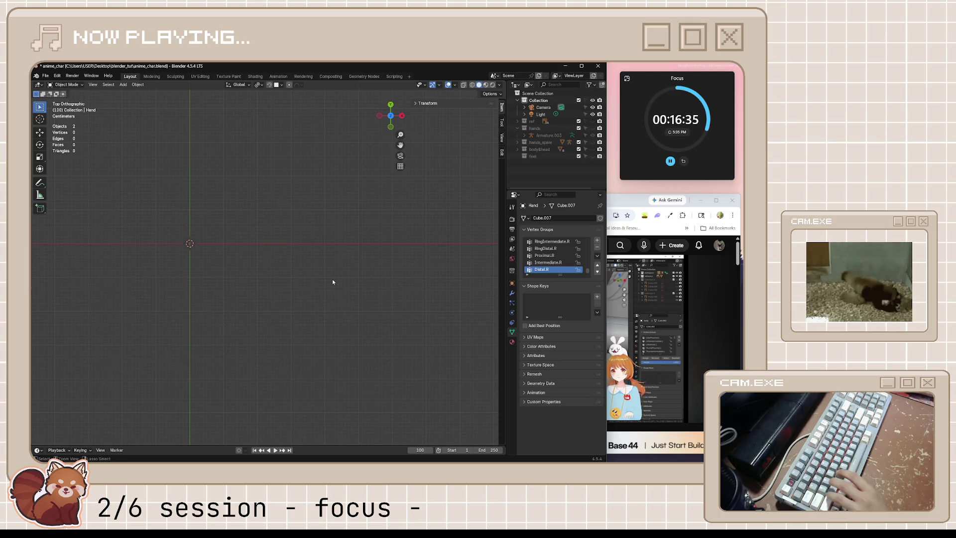
pyautogui.hotkey('ctrl', 'z')
pyautogui.hotkey('alt', 'z')
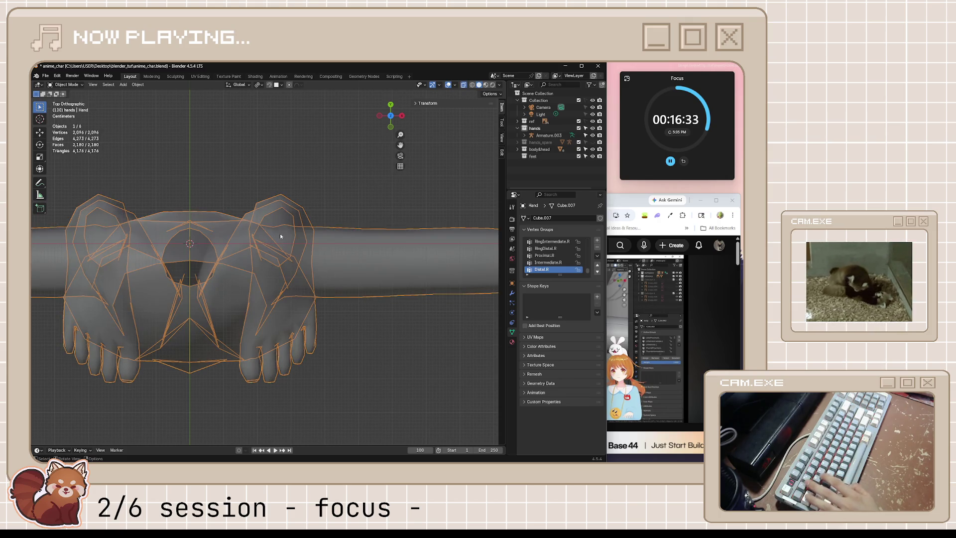
pyautogui.press('Tab')
pyautogui.scroll(3, 266, 228)
pyautogui.hotkey('alt', 'z')
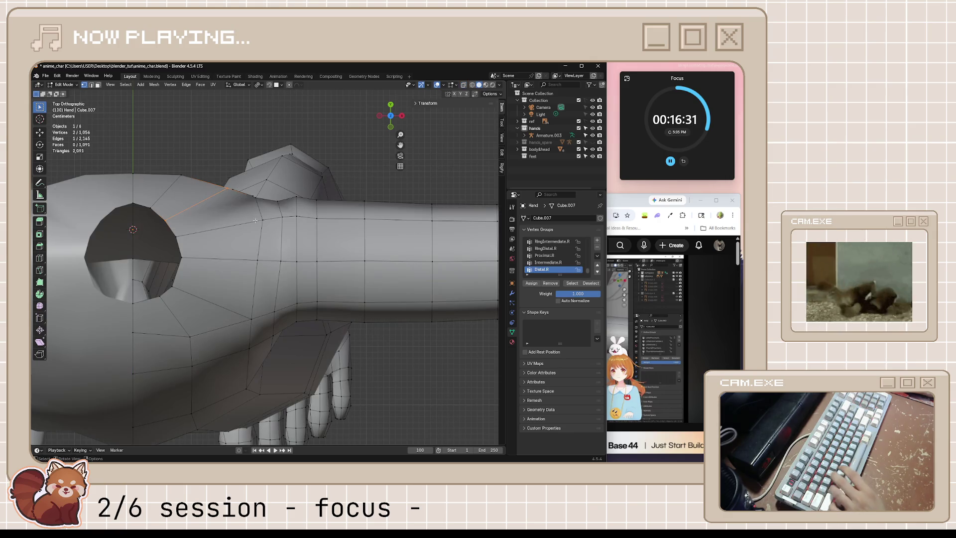
pyautogui.moveTo(249, 211)
pyautogui.keyDown('shift'); pyautogui.mouseDown(button='middle')
pyautogui.moveTo(279, 242)
pyautogui.moveTo(162, 153)
pyautogui.mouseUp(button='middle'); pyautogui.keyUp('shift')
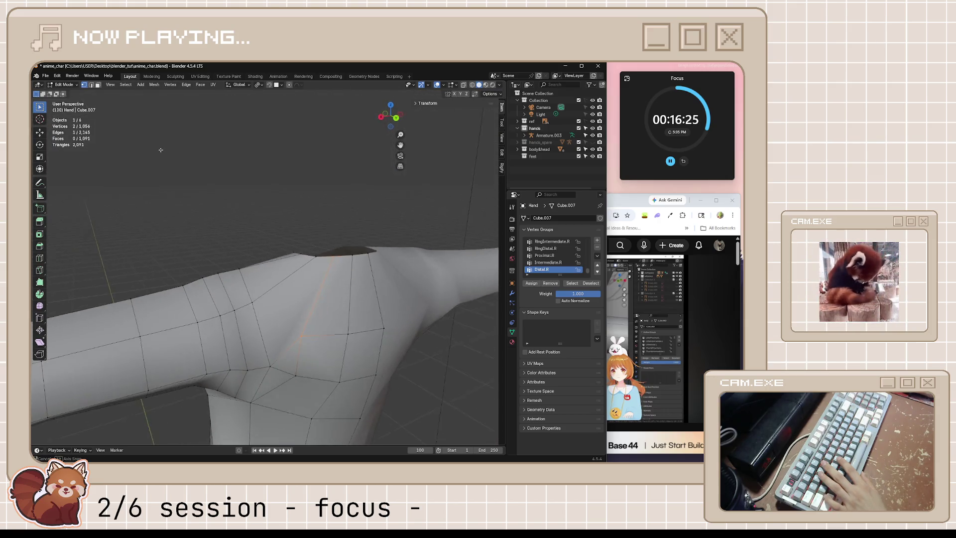
pyautogui.scroll(-4, 232, 361)
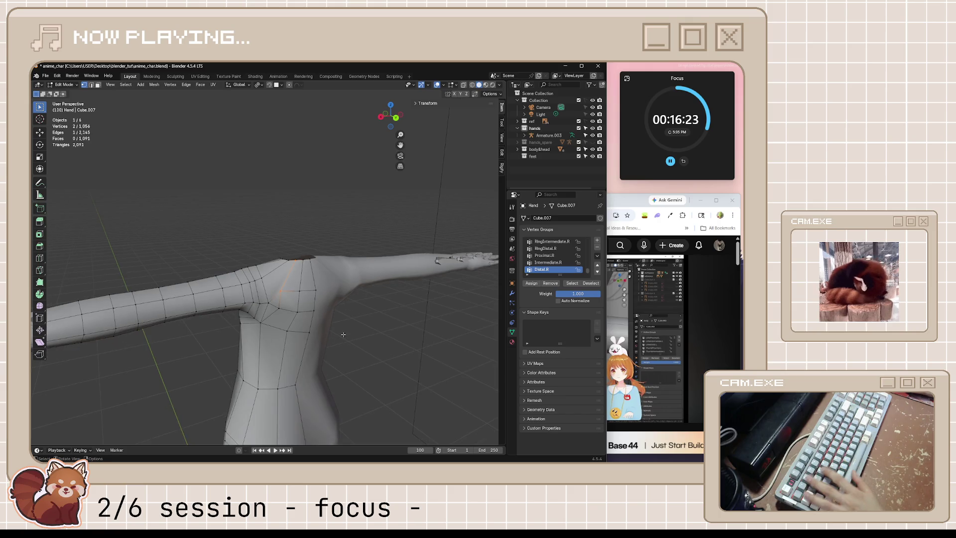
pyautogui.moveTo(232, 360)
pyautogui.mouseDown(button='middle')
pyautogui.moveTo(287, 315)
pyautogui.moveTo(292, 344)
pyautogui.moveTo(327, 333)
pyautogui.mouseUp(button='middle')
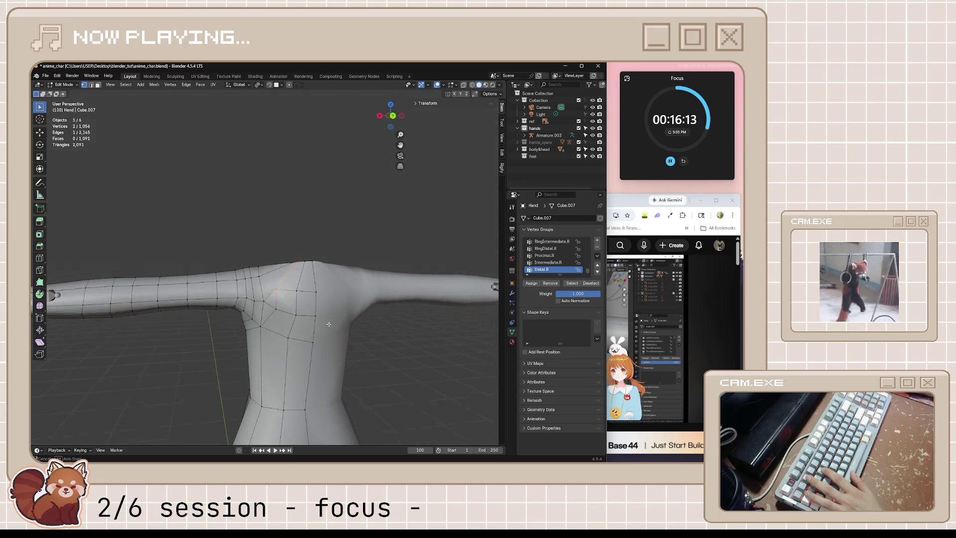
pyautogui.moveTo(327, 333); pyautogui.dragTo(319, 319, button='middle')
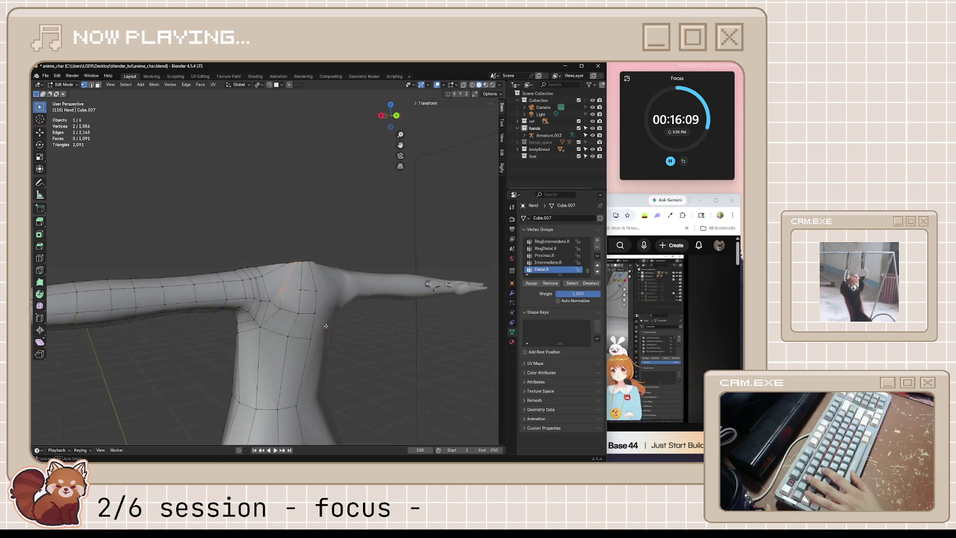
pyautogui.scroll(1, 320, 318)
pyautogui.scroll(1, 291, 316)
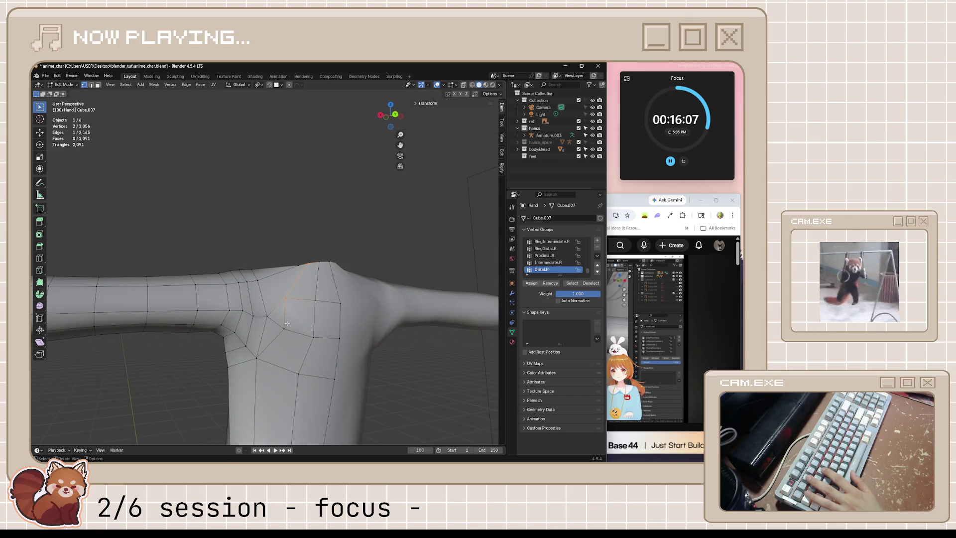
# Dissolve an edge on the front of the shoulder.
pyautogui.click(275, 326)
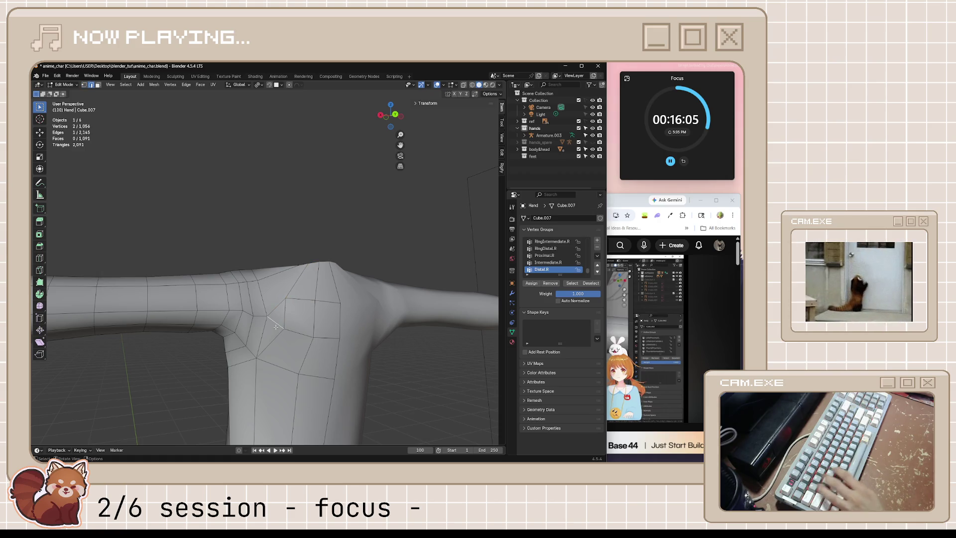
pyautogui.press('x')
pyautogui.click(275, 326)
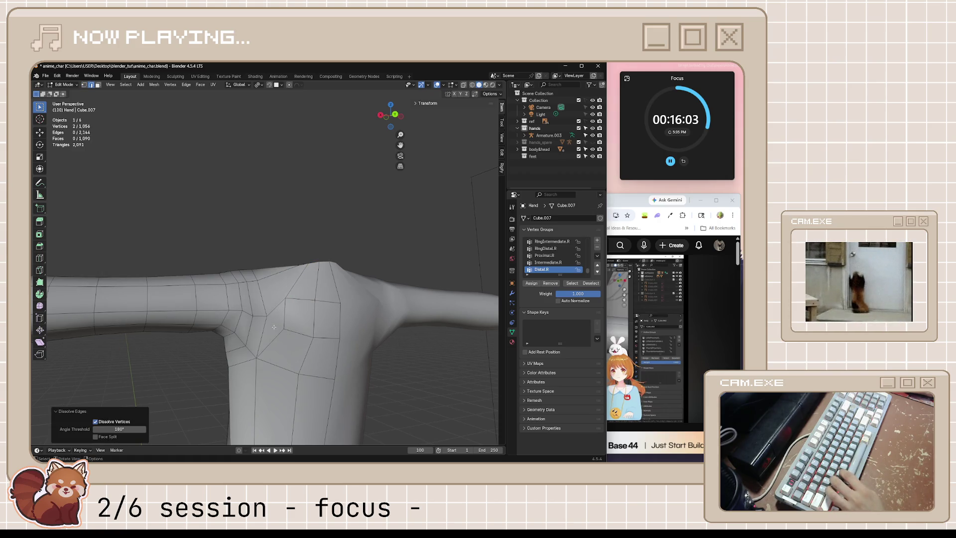
pyautogui.moveTo(312, 335)
pyautogui.mouseDown(button='middle')
pyautogui.moveTo(326, 358)
pyautogui.moveTo(301, 332)
pyautogui.mouseUp(button='middle')
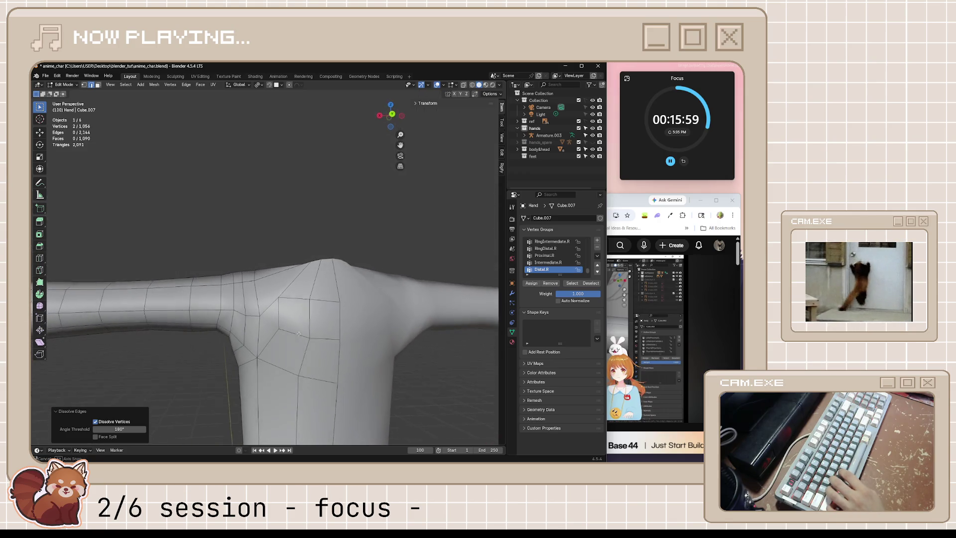
# Edge-slide a neighbouring front shoulder edge, then select an armpit edge in top view.
pyautogui.click(254, 315)
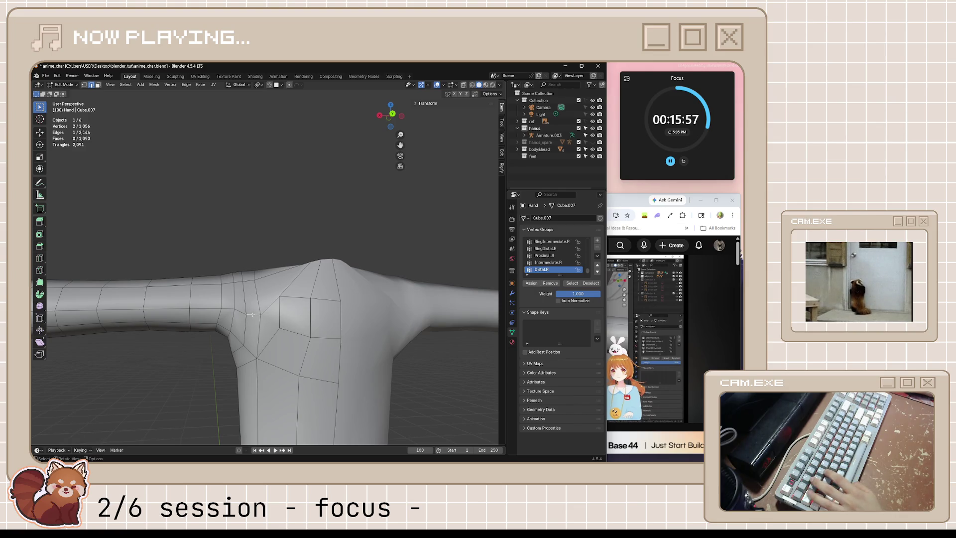
pyautogui.press('g')
pyautogui.press('g')
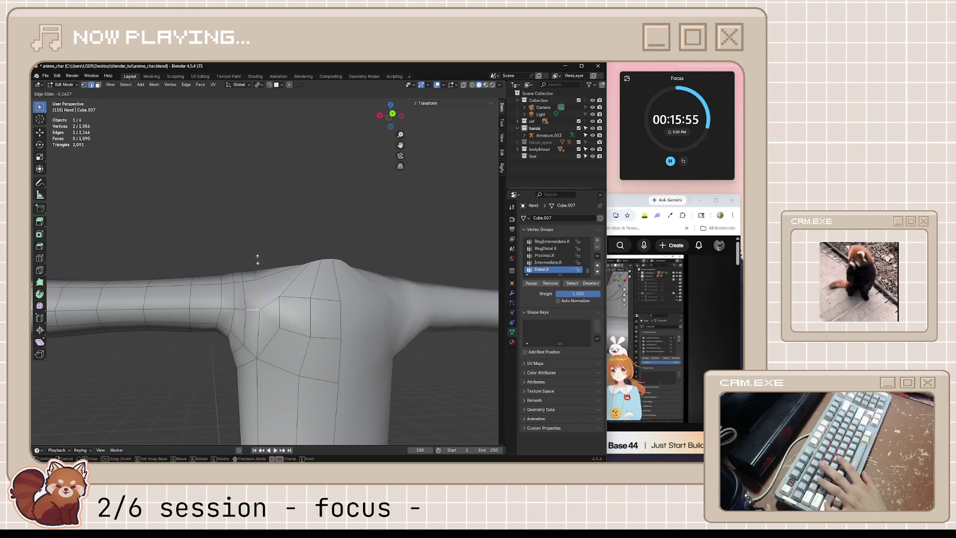
pyautogui.click(260, 226)
pyautogui.moveTo(260, 226); pyautogui.dragTo(305, 334, button='middle')
pyautogui.click(287, 305)
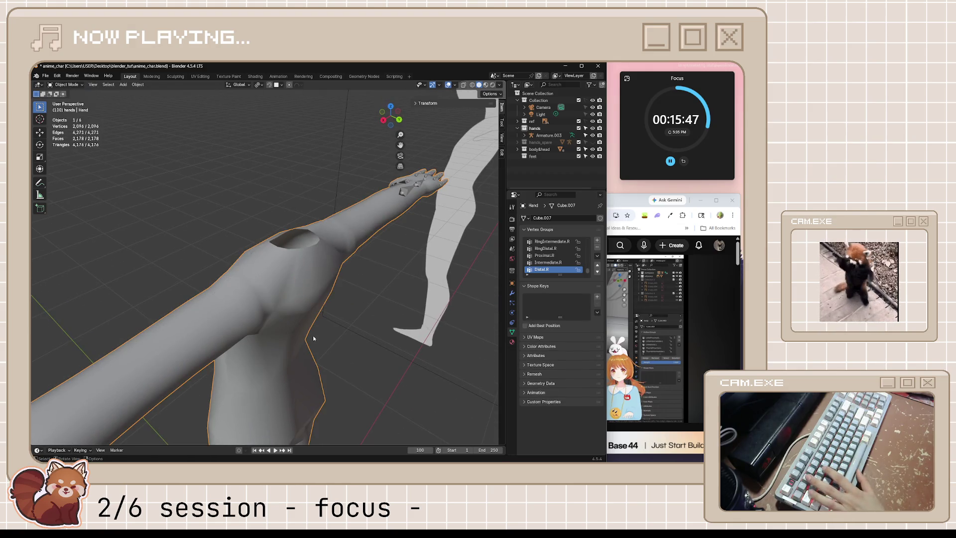
pyautogui.press('KP_7')
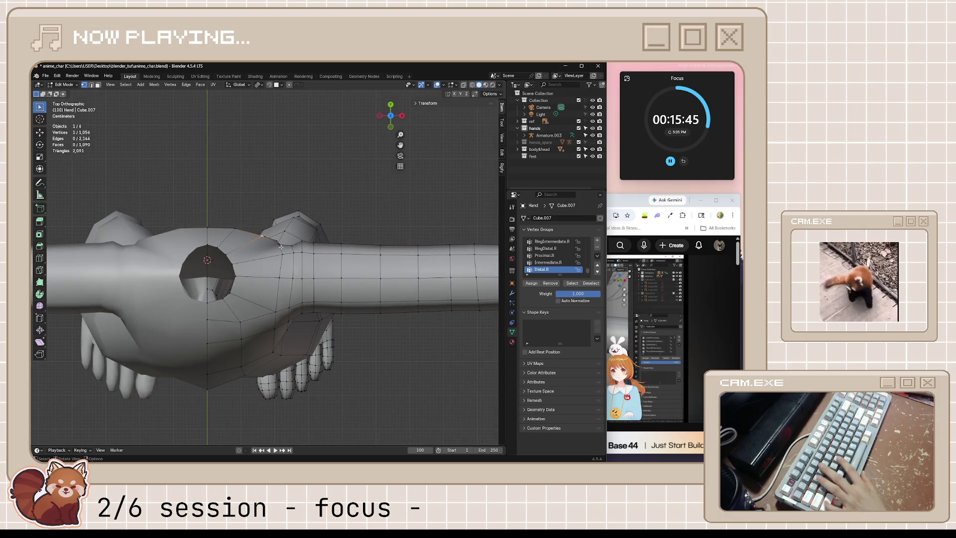
pyautogui.scroll(3, 282, 247)
pyautogui.scroll(1, 286, 231)
# Move, vertex-slide and Shrink/Fatten the shoulder-top vertex to smooth the shoulder.
pyautogui.press('g')
pyautogui.click(296, 226)
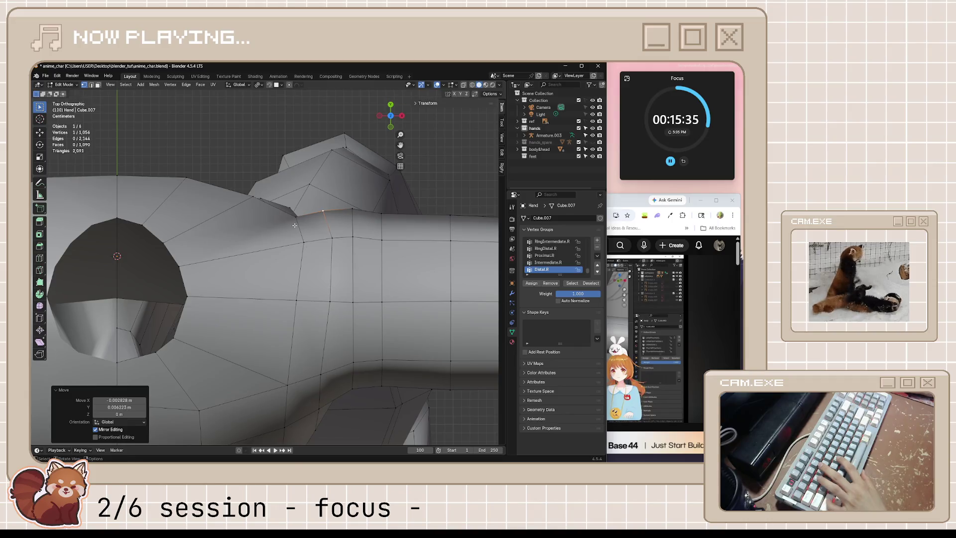
pyautogui.press('g')
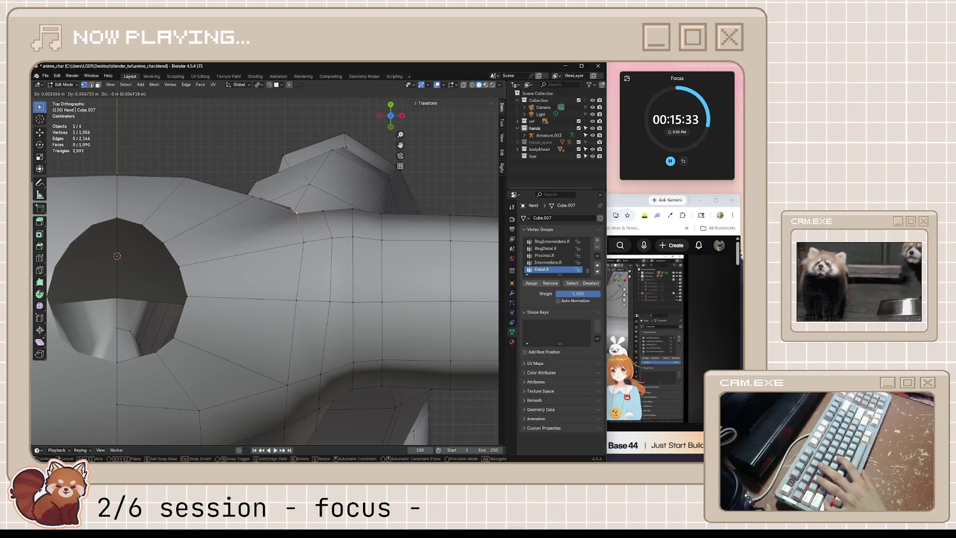
pyautogui.click(306, 178)
pyautogui.moveTo(307, 178)
pyautogui.mouseDown(button='middle')
pyautogui.moveTo(401, 379)
pyautogui.moveTo(254, 316)
pyautogui.moveTo(218, 346)
pyautogui.moveTo(263, 327)
pyautogui.mouseUp(button='middle')
pyautogui.hotkey('shift', 'v')
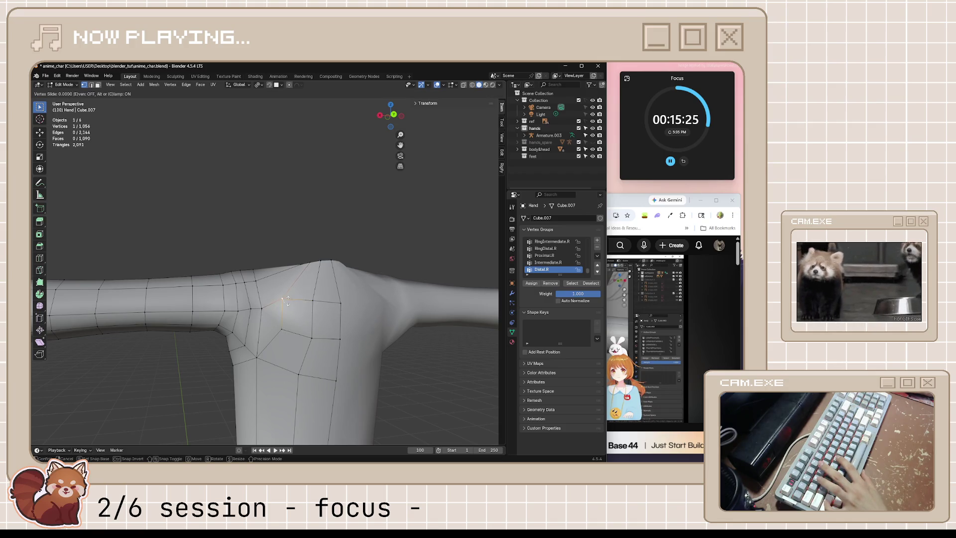
pyautogui.click(263, 312)
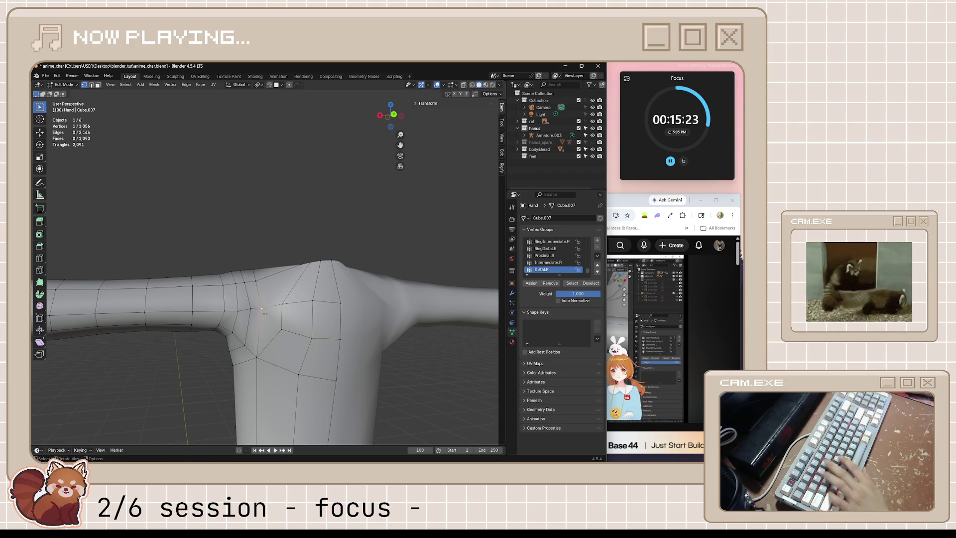
pyautogui.hotkey('alt', 's')
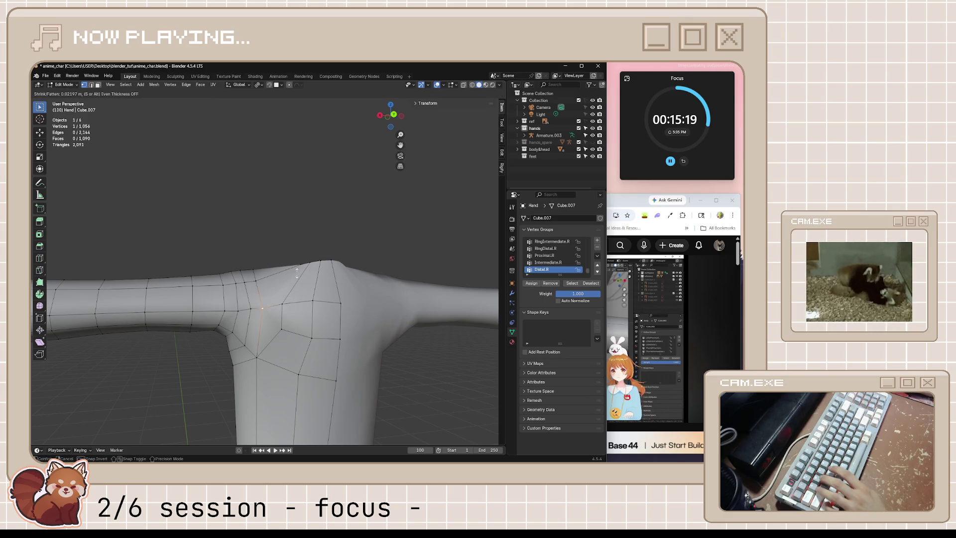
pyautogui.click(297, 272)
# Leave Edit Mode and save anime_char.blend.
pyautogui.press('Tab')
pyautogui.scroll(-3, 296, 273)
pyautogui.moveTo(374, 364)
pyautogui.mouseDown(button='middle')
pyautogui.moveTo(308, 339)
pyautogui.moveTo(410, 212)
pyautogui.mouseUp(button='middle')
pyautogui.hotkey('ctrl', 's')
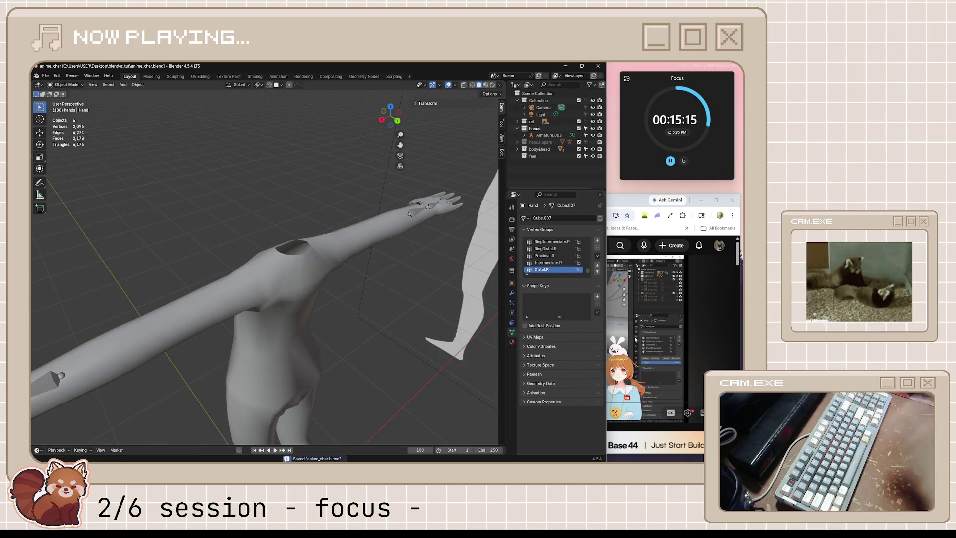
pyautogui.click(646, 336)
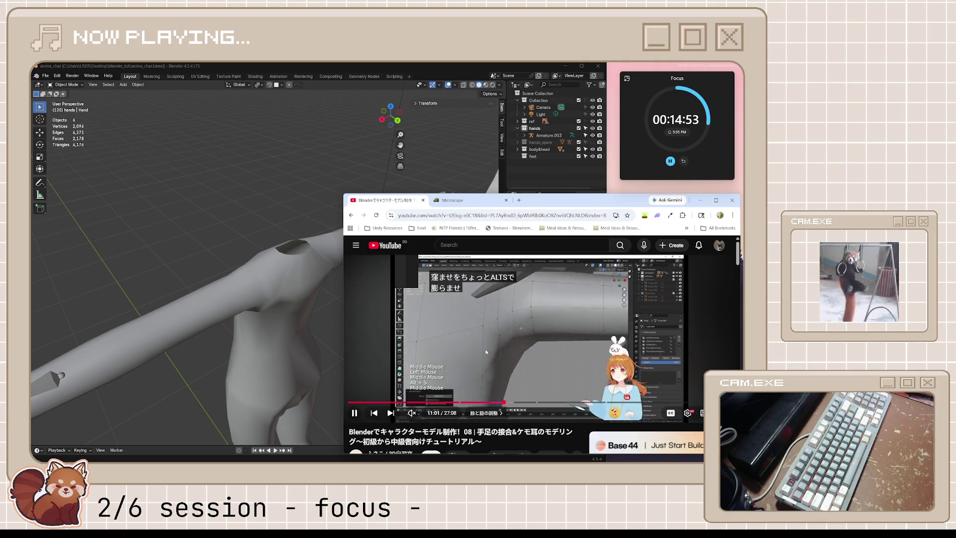
pyautogui.press('space')
pyautogui.click(230, 344)
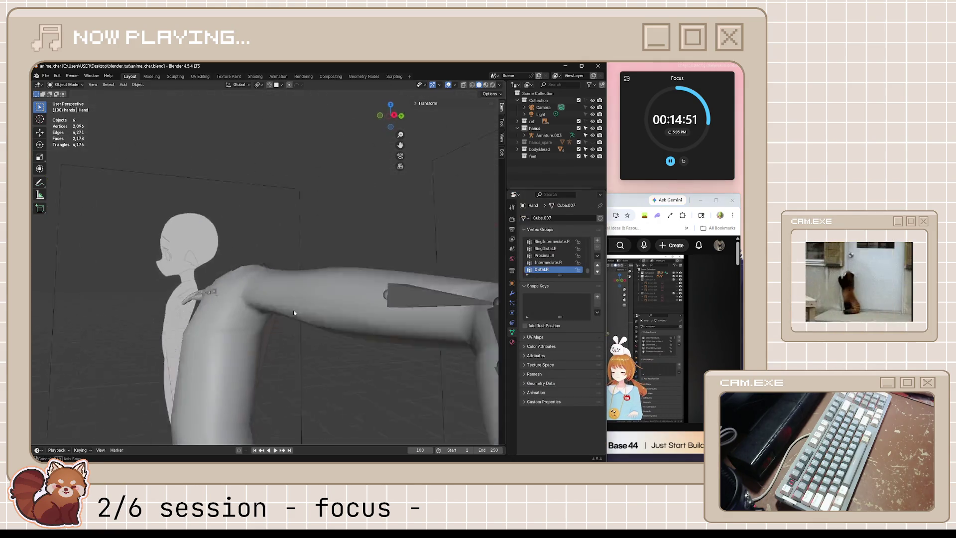
# Knife two new cut edges into the shoulder joint of the arm mesh.
pyautogui.moveTo(231, 345)
pyautogui.mouseDown(button='middle')
pyautogui.moveTo(273, 318)
pyautogui.moveTo(268, 397)
pyautogui.mouseUp(button='middle')
pyautogui.scroll(2, 273, 319)
pyautogui.press('Tab')
pyautogui.press('k')
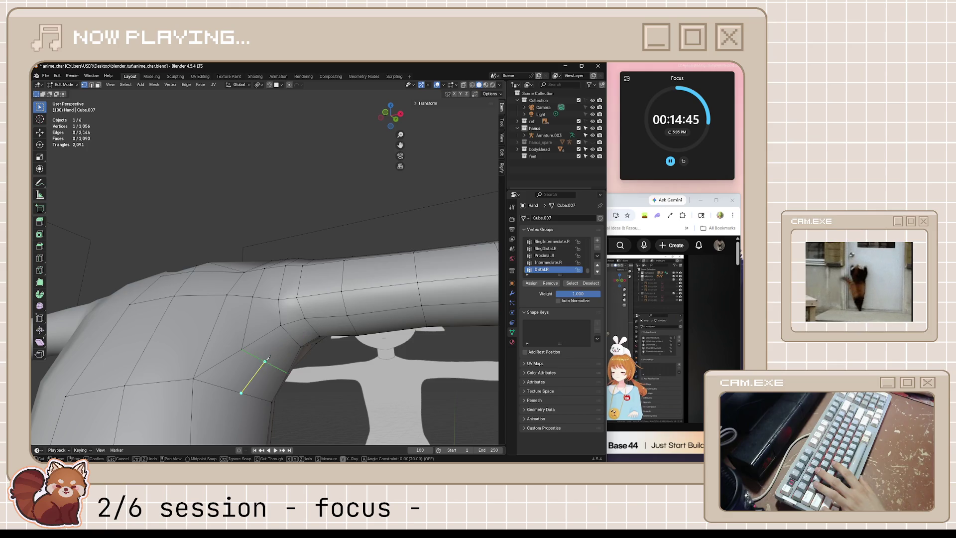
pyautogui.click(313, 327)
pyautogui.press('Return')
pyautogui.moveTo(312, 328)
pyautogui.mouseDown(button='middle')
pyautogui.moveTo(286, 371)
pyautogui.moveTo(236, 393)
pyautogui.mouseUp(button='middle')
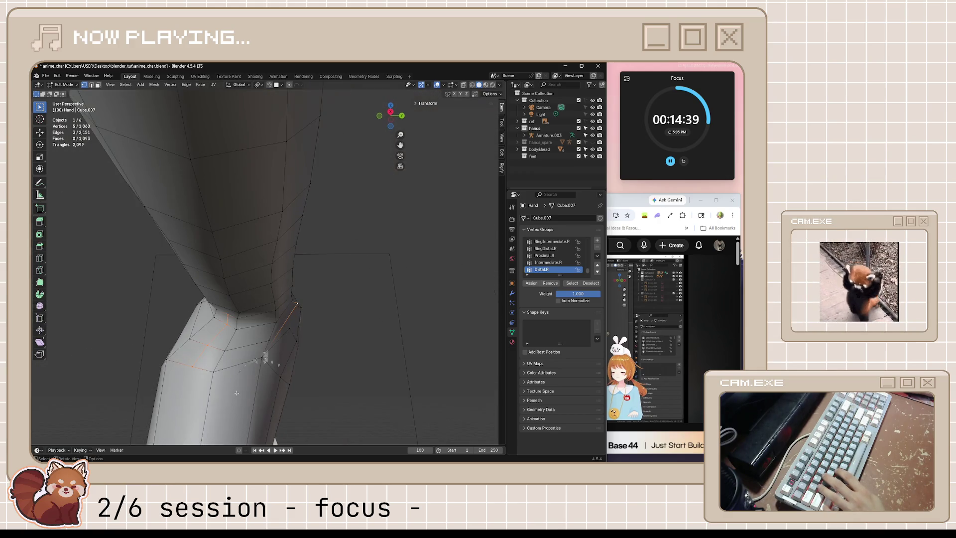
pyautogui.hotkey('alt', 'a')
pyautogui.moveTo(229, 342); pyautogui.dragTo(267, 331, button='middle')
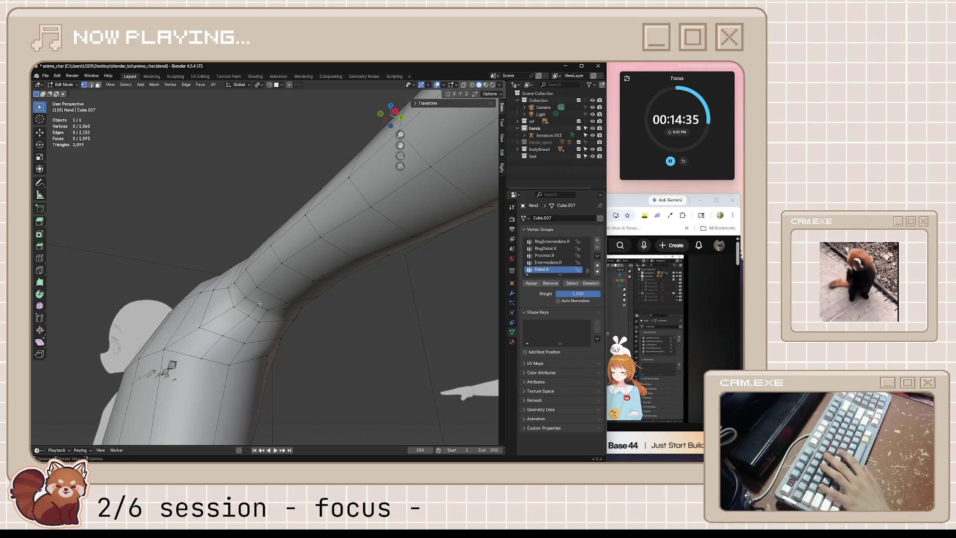
pyautogui.press('k')
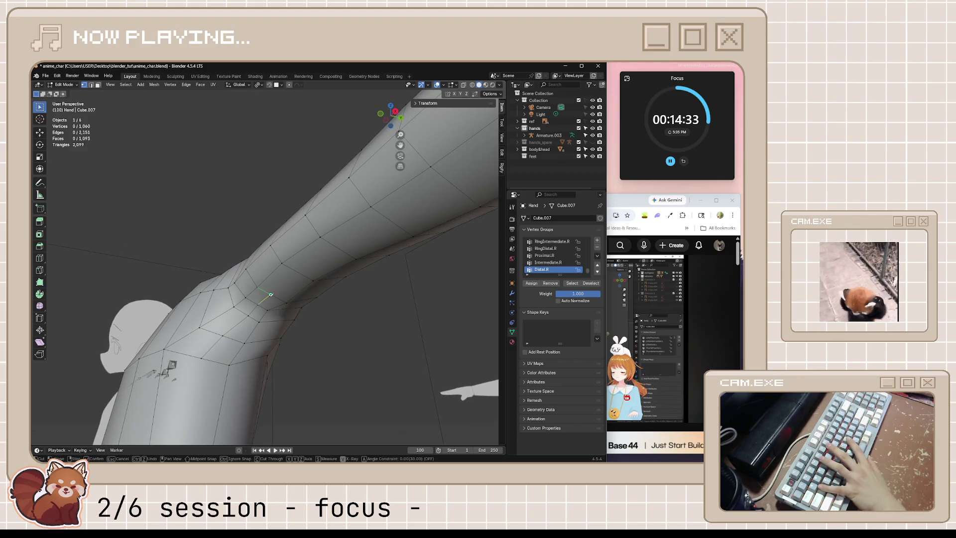
pyautogui.click(270, 294)
pyautogui.press('Return')
pyautogui.scroll(2, 299, 322)
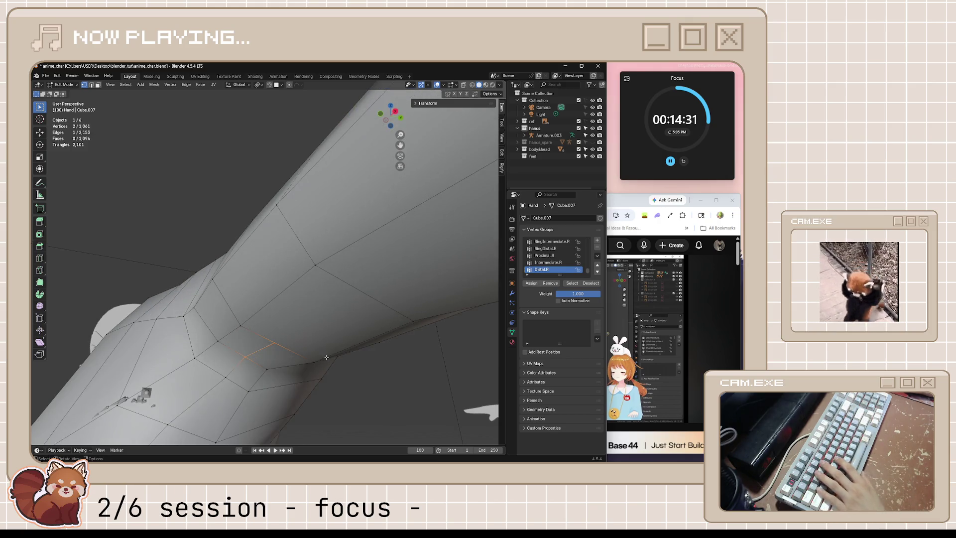
# Slide the new shoulder vertex along its edge and push the selected edges slightly inward.
pyautogui.moveTo(326, 356); pyautogui.dragTo(285, 320, button='middle')
pyautogui.click(228, 265)
pyautogui.hotkey('shift', 'v')
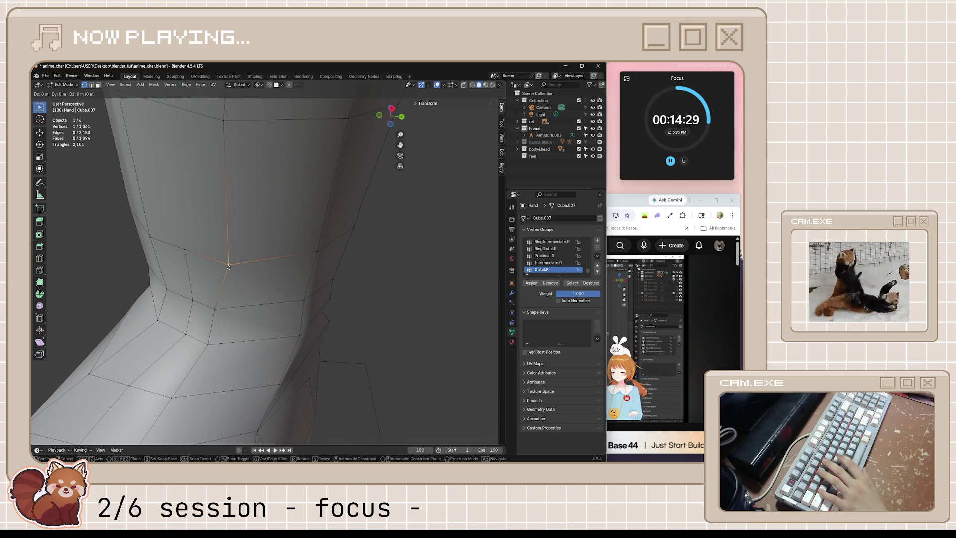
pyautogui.click(220, 261)
pyautogui.moveTo(221, 261); pyautogui.dragTo(266, 332, button='middle')
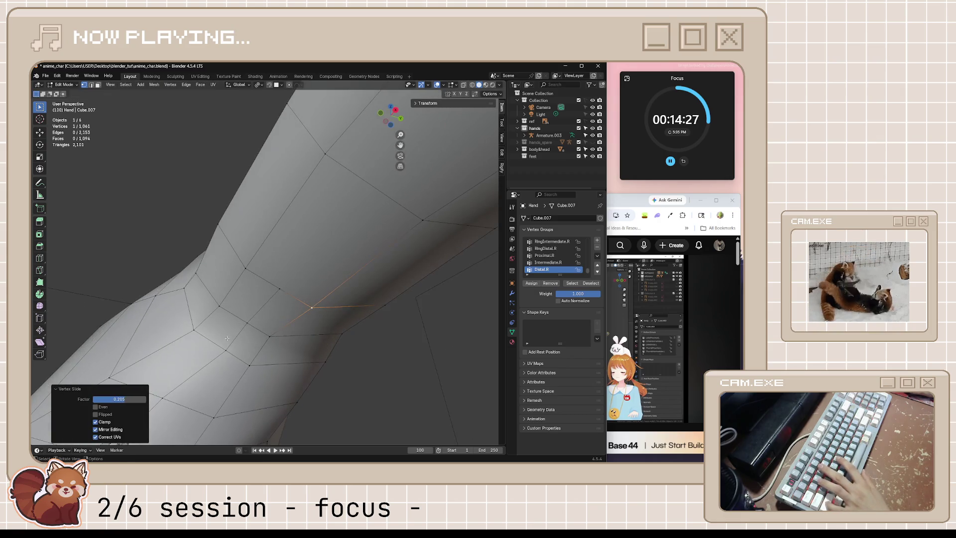
pyautogui.scroll(-5, 301, 371)
pyautogui.moveTo(302, 371); pyautogui.dragTo(346, 326, button='middle')
pyautogui.scroll(3, 347, 326)
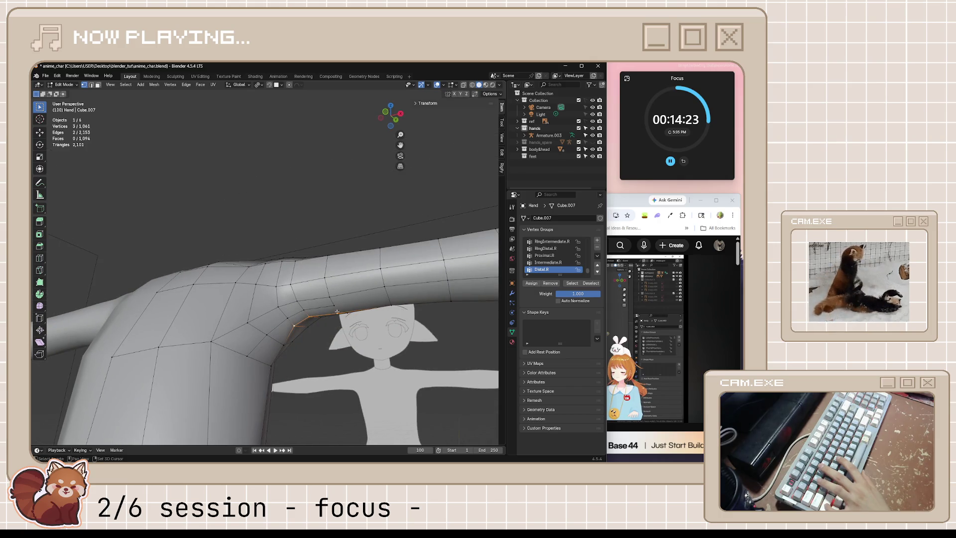
pyautogui.moveTo(271, 347); pyautogui.dragTo(272, 348, button='middle')
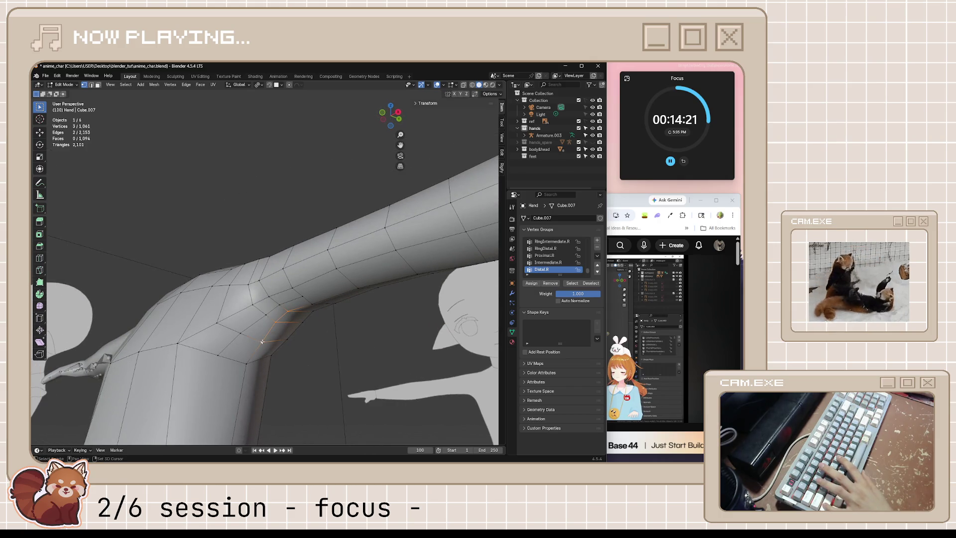
pyautogui.hotkey('alt', 's')
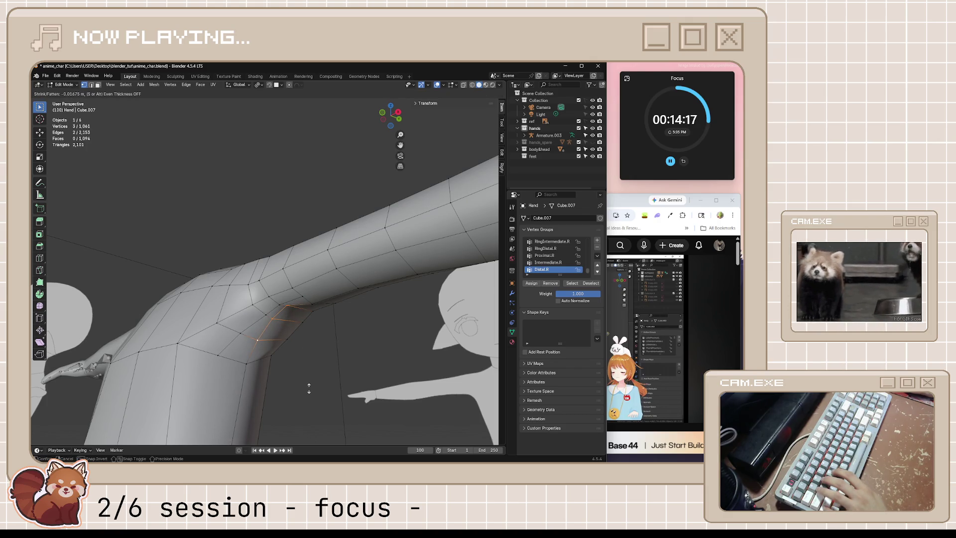
pyautogui.click(311, 361)
pyautogui.moveTo(311, 362)
pyautogui.mouseDown(button='middle')
pyautogui.moveTo(323, 358)
pyautogui.moveTo(252, 302)
pyautogui.moveTo(270, 305)
pyautogui.mouseUp(button='middle')
# Slide a vertex on the inner arm crease along its edge to a better position.
pyautogui.click(252, 302)
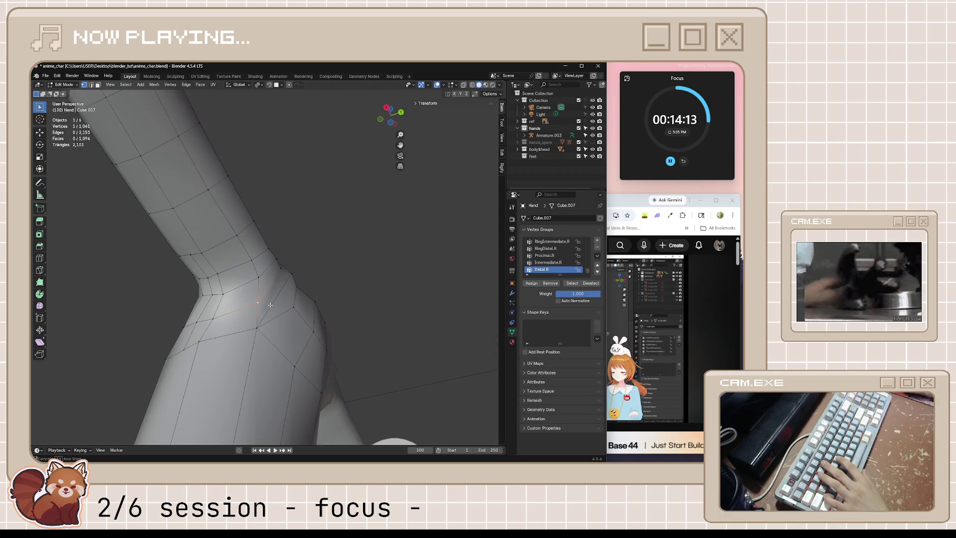
pyautogui.hotkey('shift', 'v')
pyautogui.click(145, 340)
pyautogui.hotkey('ctrl', 'z')
pyautogui.hotkey('shift', 'v')
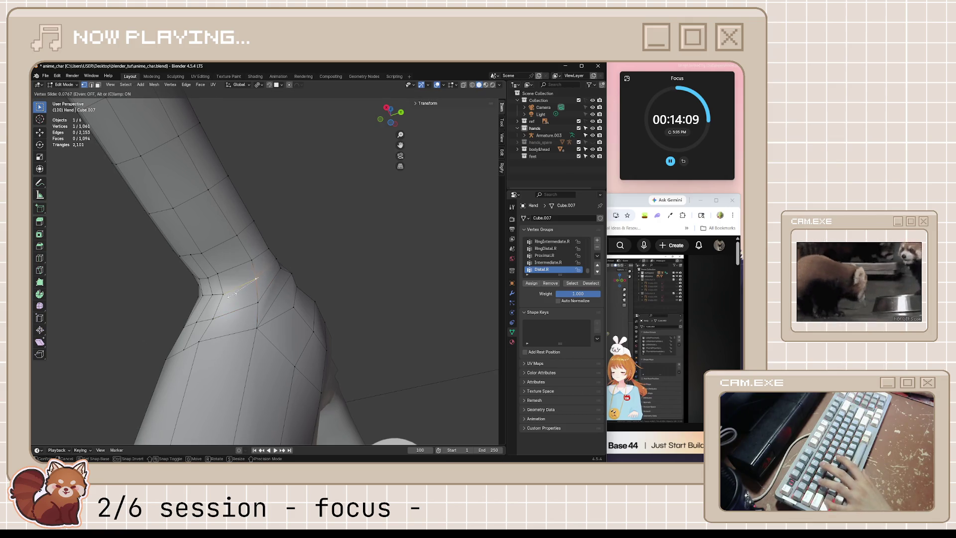
pyautogui.click(198, 306)
pyautogui.moveTo(198, 305)
pyautogui.mouseDown(button='middle')
pyautogui.moveTo(309, 349)
pyautogui.moveTo(275, 319)
pyautogui.mouseUp(button='middle')
pyautogui.press('Tab')
pyautogui.press('Tab')
pyautogui.scroll(5, 309, 348)
# Knife a new edge across the underarm crease and slide its vertex into place.
pyautogui.click(275, 319)
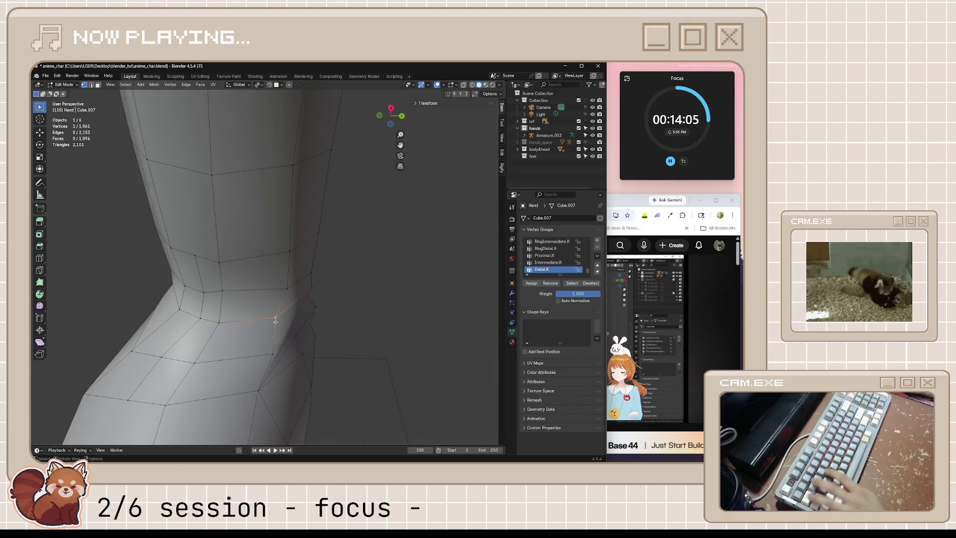
pyautogui.press('k')
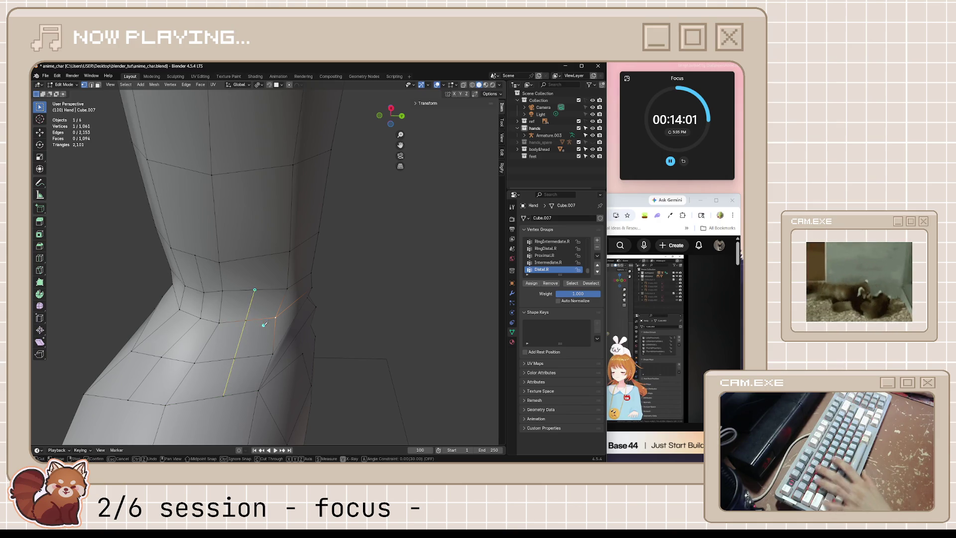
pyautogui.press('Return')
pyautogui.hotkey('shift', 'v')
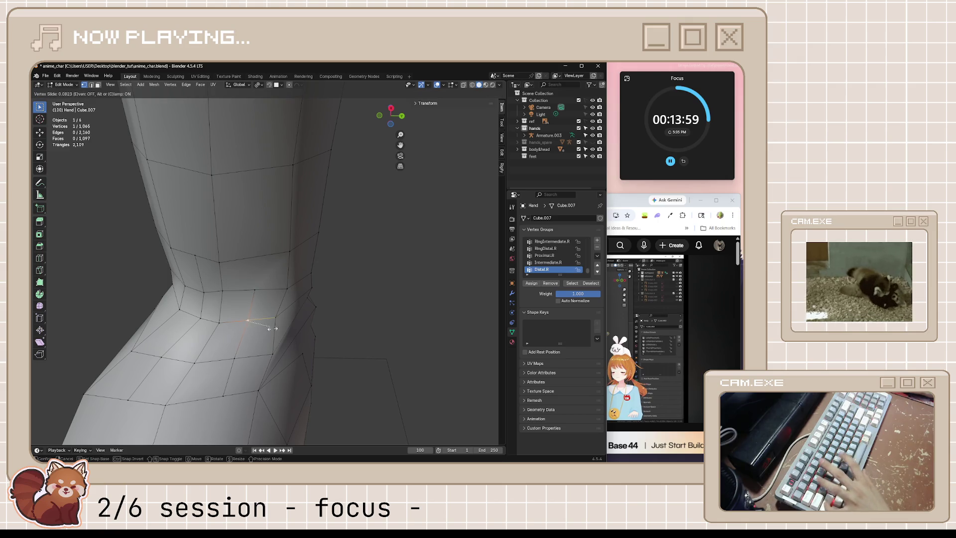
pyautogui.click(296, 331)
pyautogui.moveTo(242, 367)
pyautogui.mouseDown(button='middle')
pyautogui.moveTo(292, 357)
pyautogui.moveTo(274, 335)
pyautogui.mouseUp(button='middle')
pyautogui.hotkey('alt', 's')
# Push several underarm vertices inward with small Shrink/Fatten offsets, then view the smooth model.
pyautogui.click(292, 357)
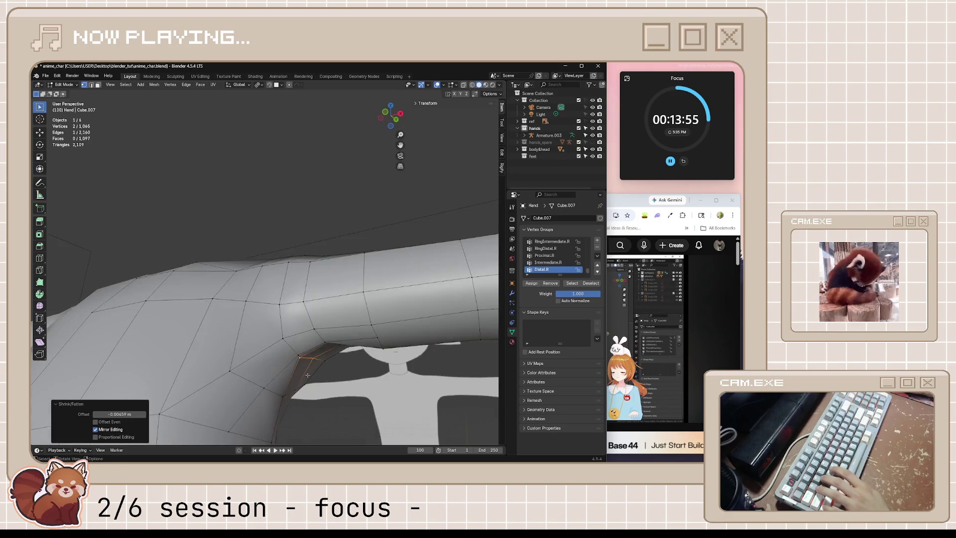
pyautogui.hotkey('alt', 's')
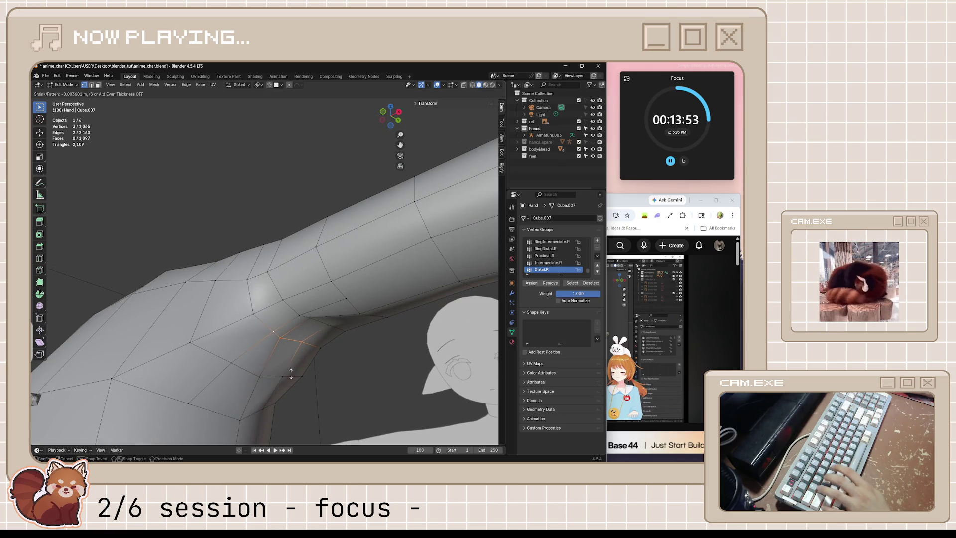
pyautogui.click(291, 381)
pyautogui.keyDown('shift'); pyautogui.click(260, 375); pyautogui.keyUp('shift')
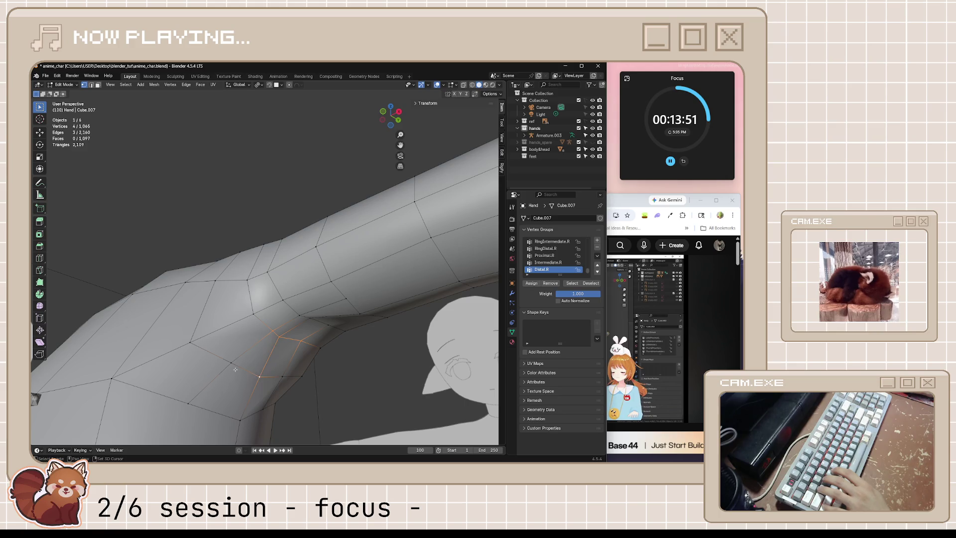
pyautogui.hotkey('alt', 's')
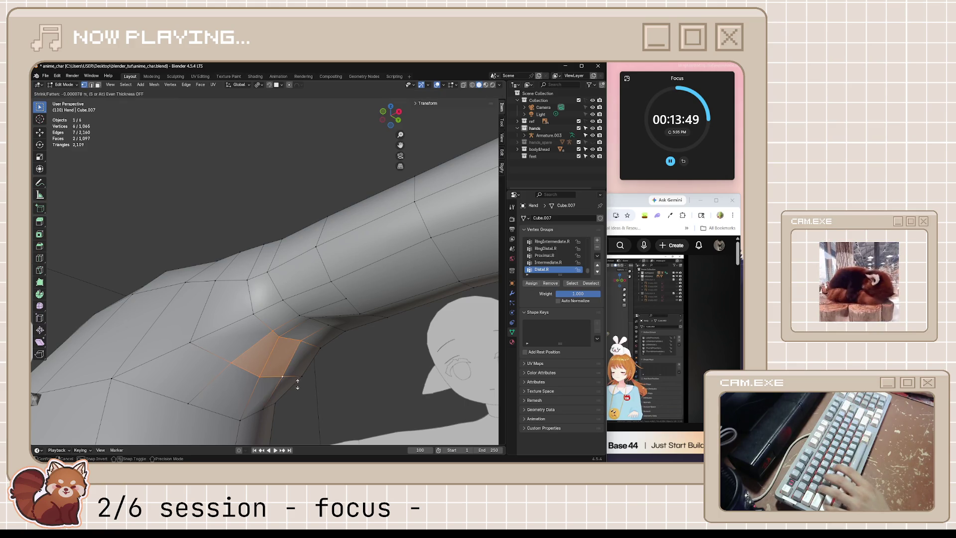
pyautogui.click(297, 392)
pyautogui.moveTo(297, 391); pyautogui.dragTo(216, 399, button='middle')
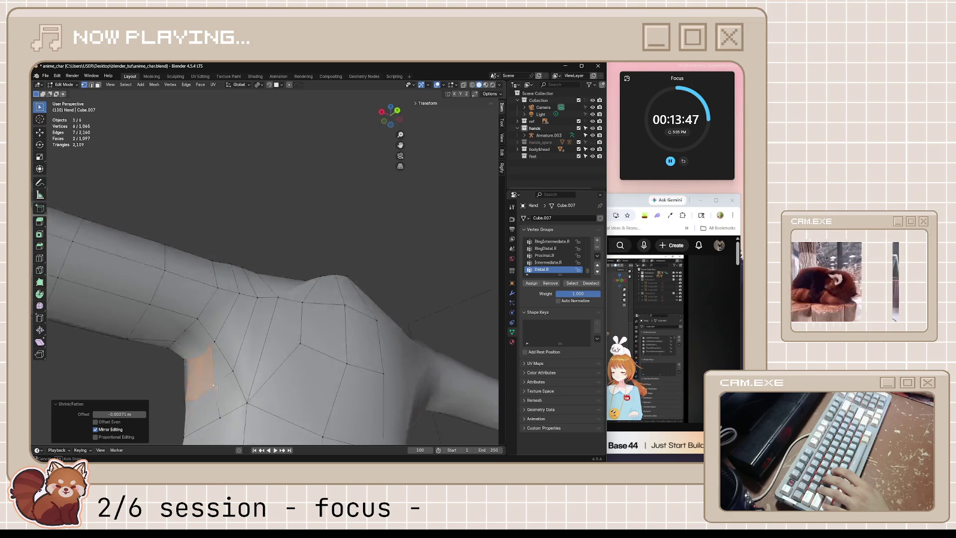
pyautogui.press('Tab')
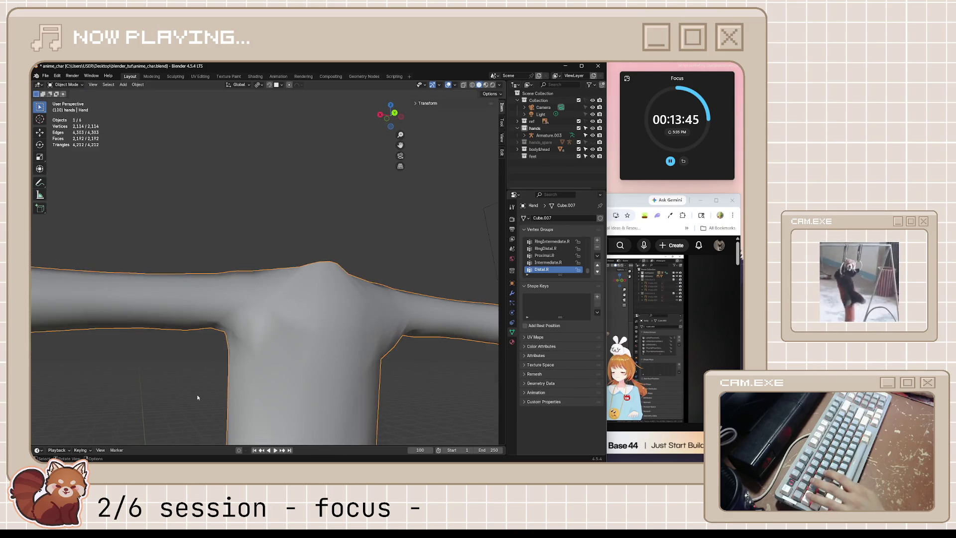
# Bring the YouTube tutorial forward, briefly fullscreen it, then return the model to the front.
pyautogui.moveTo(212, 402)
pyautogui.mouseDown(button='middle')
pyautogui.moveTo(302, 406)
pyautogui.moveTo(261, 392)
pyautogui.moveTo(224, 399)
pyautogui.moveTo(261, 402)
pyautogui.mouseUp(button='middle')
pyautogui.click(607, 318)
pyautogui.doubleClick(607, 317)
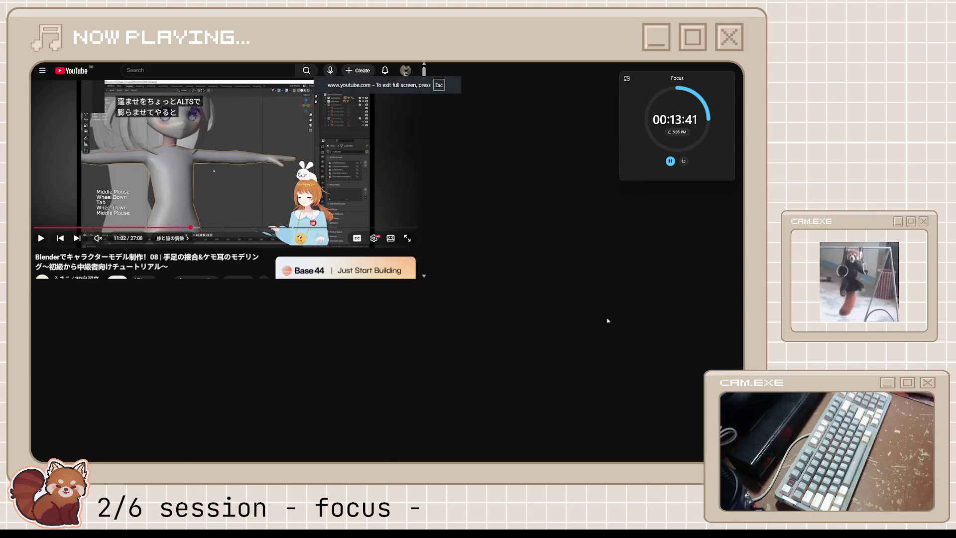
pyautogui.press('Escape')
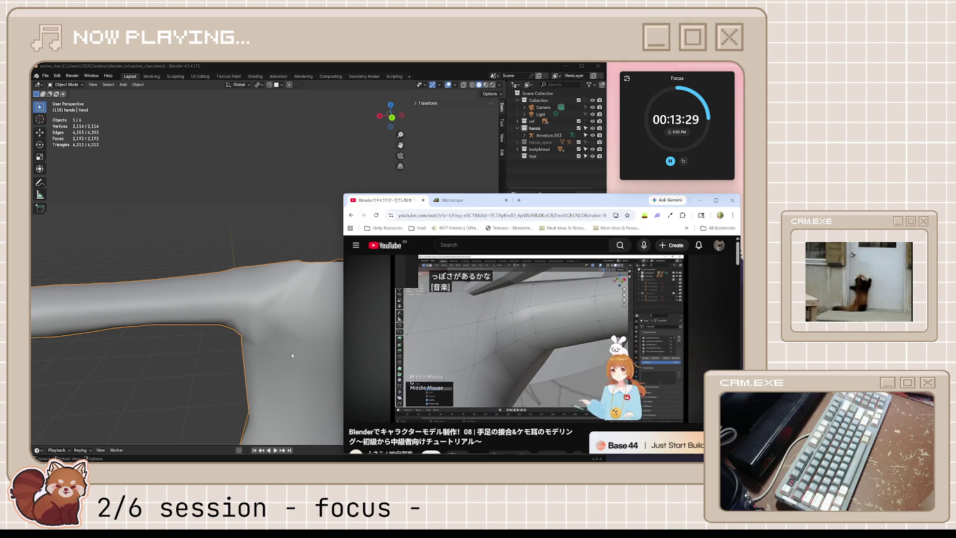
pyautogui.moveTo(291, 352)
pyautogui.mouseDown(button='middle')
pyautogui.moveTo(304, 362)
pyautogui.moveTo(380, 349)
pyautogui.mouseUp(button='middle')
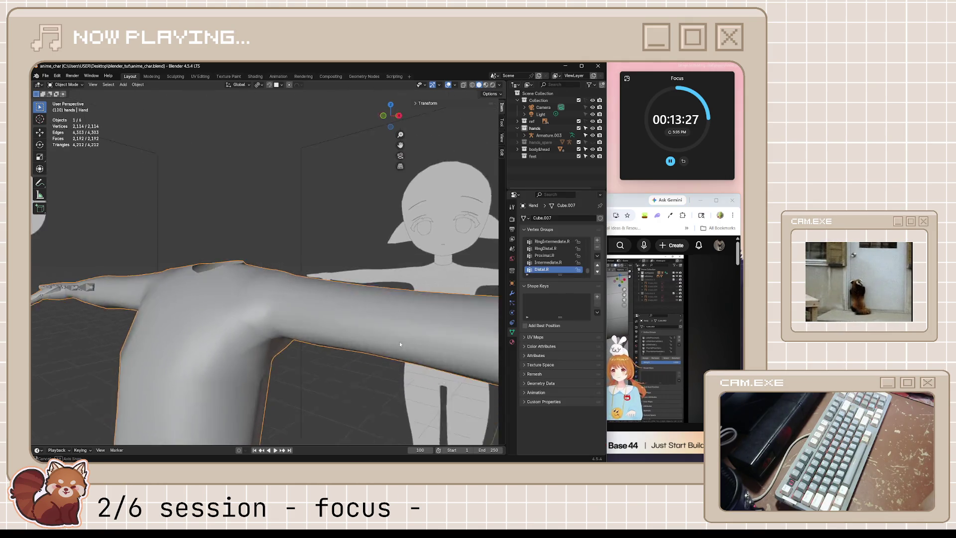
# Play the tutorial on, briefly showing the music player, and pause at the ring-subdivide part.
pyautogui.hotkey('alt', 'Tab')
pyautogui.click(480, 378)
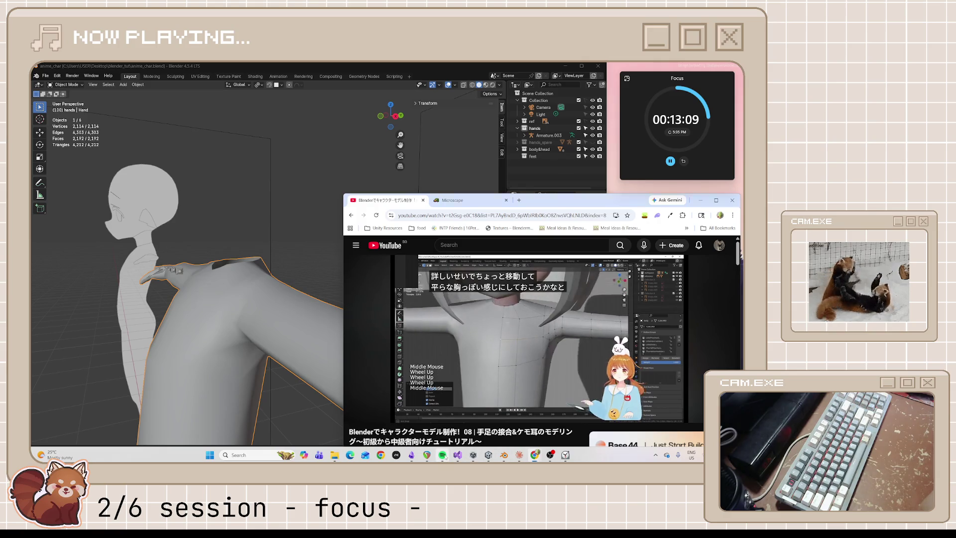
pyautogui.click(443, 455)
pyautogui.click(442, 455)
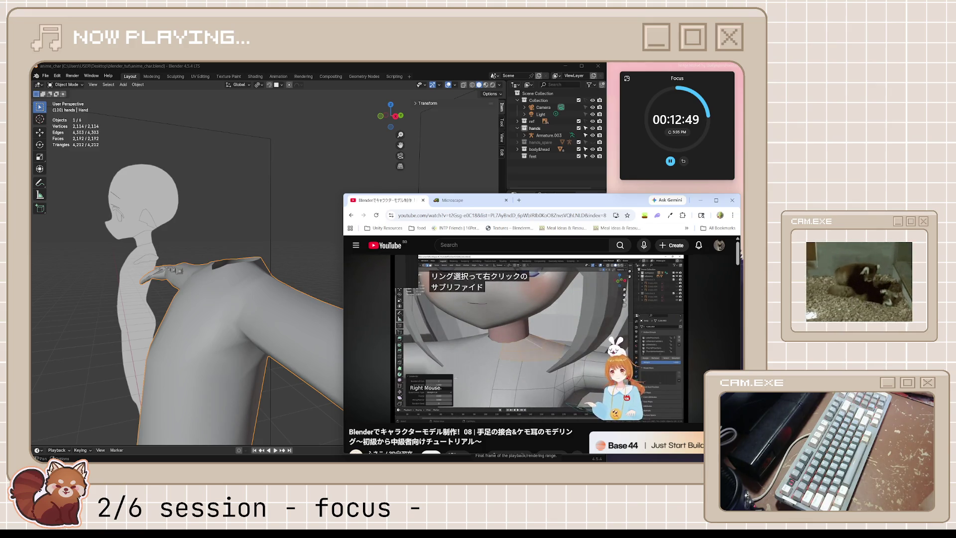
pyautogui.click(540, 336)
# Knife a new edge across the front of the shoulder near the armpit.
pyautogui.moveTo(246, 321)
pyautogui.mouseDown(button='middle')
pyautogui.moveTo(296, 316)
pyautogui.moveTo(241, 285)
pyautogui.mouseUp(button='middle')
pyautogui.press('Tab')
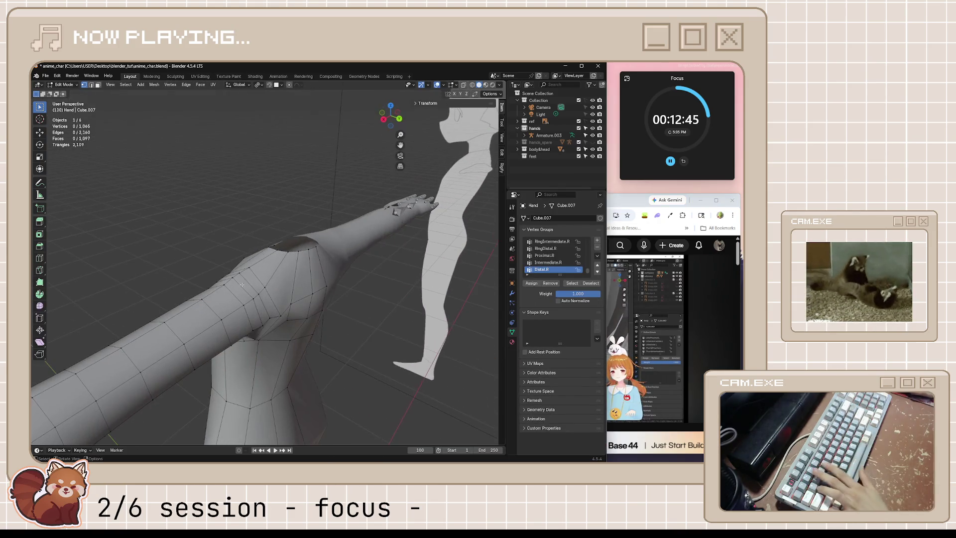
pyautogui.hotkey('ctrl', 'r')
pyautogui.press('Escape')
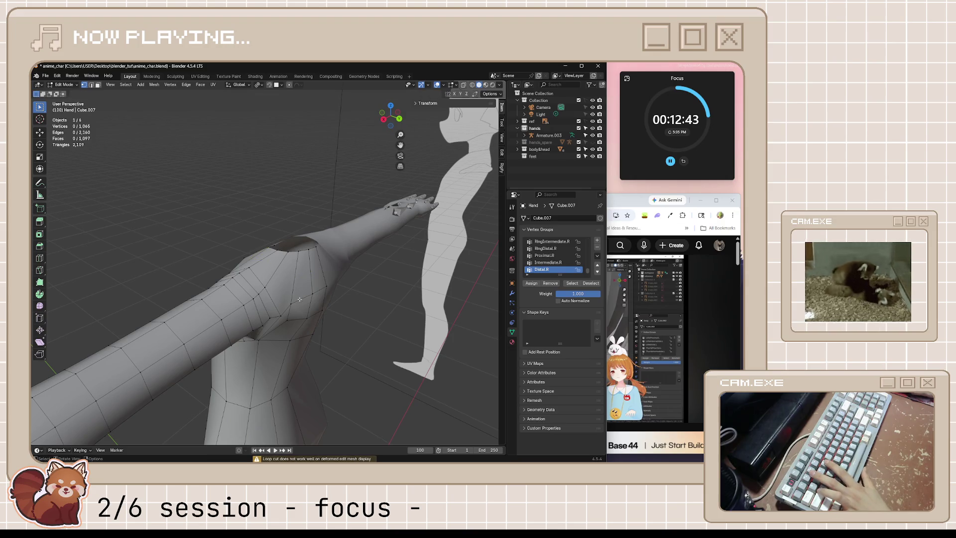
pyautogui.moveTo(286, 273); pyautogui.dragTo(269, 293, button='middle')
pyautogui.press('k')
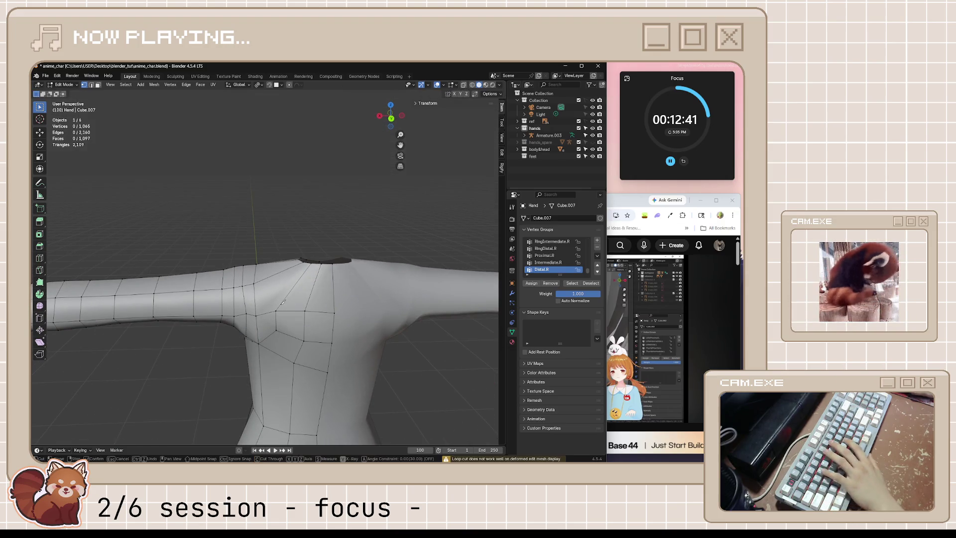
pyautogui.click(305, 315)
pyautogui.press('Return')
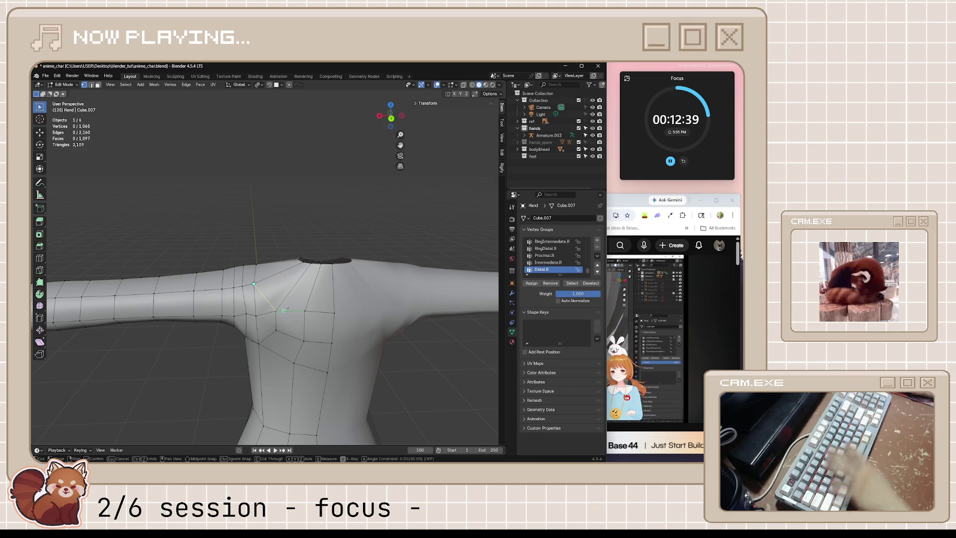
pyautogui.moveTo(306, 316)
pyautogui.mouseDown(button='middle')
pyautogui.moveTo(248, 320)
pyautogui.moveTo(303, 297)
pyautogui.mouseUp(button='middle')
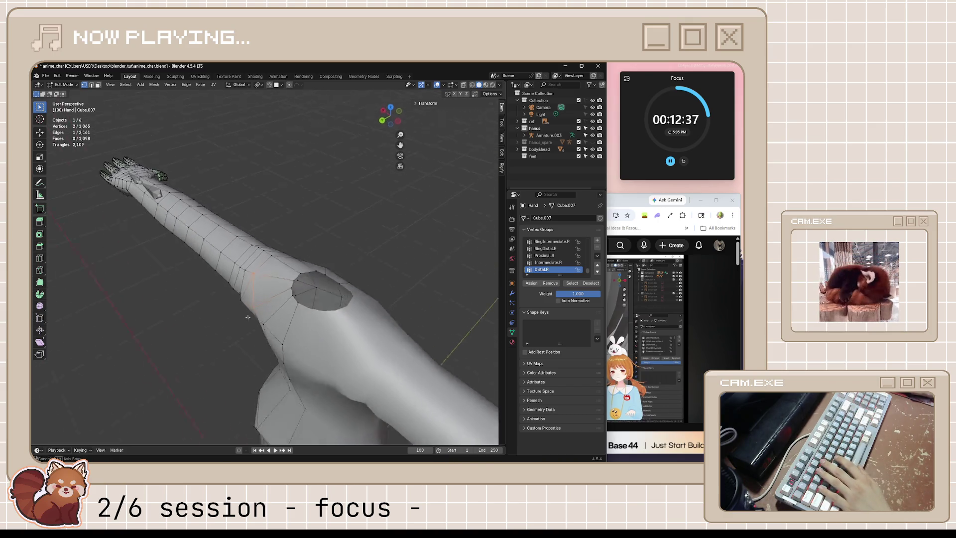
# Add an edge loop around the shoulder, save the file, and knife another cut under the shoulder.
pyautogui.hotkey('ctrl', 'r')
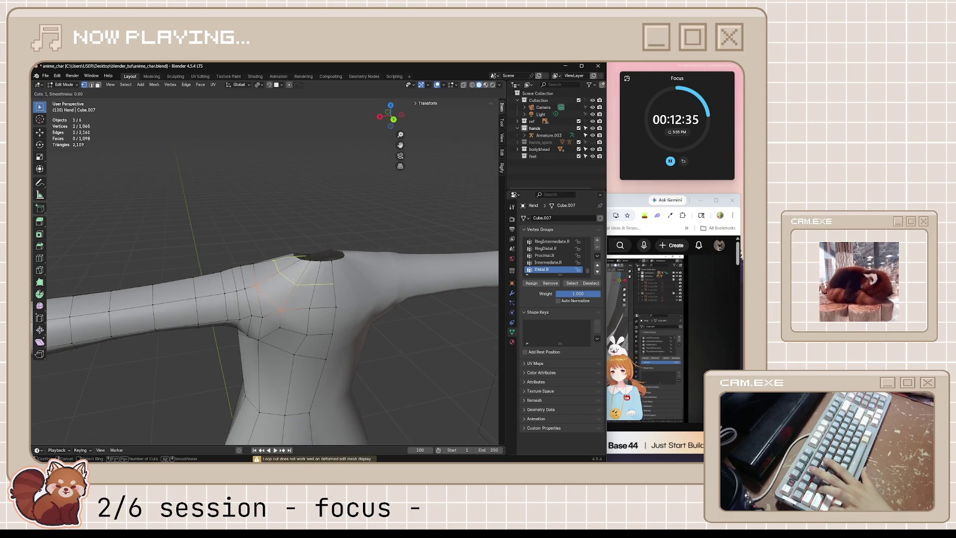
pyautogui.click(310, 295)
pyautogui.click(315, 296)
pyautogui.moveTo(314, 295)
pyautogui.mouseDown(button='middle')
pyautogui.moveTo(414, 323)
pyautogui.moveTo(311, 343)
pyautogui.moveTo(366, 305)
pyautogui.moveTo(280, 328)
pyautogui.mouseUp(button='middle')
pyautogui.hotkey('ctrl', 's')
pyautogui.press('Tab')
pyautogui.press('Tab')
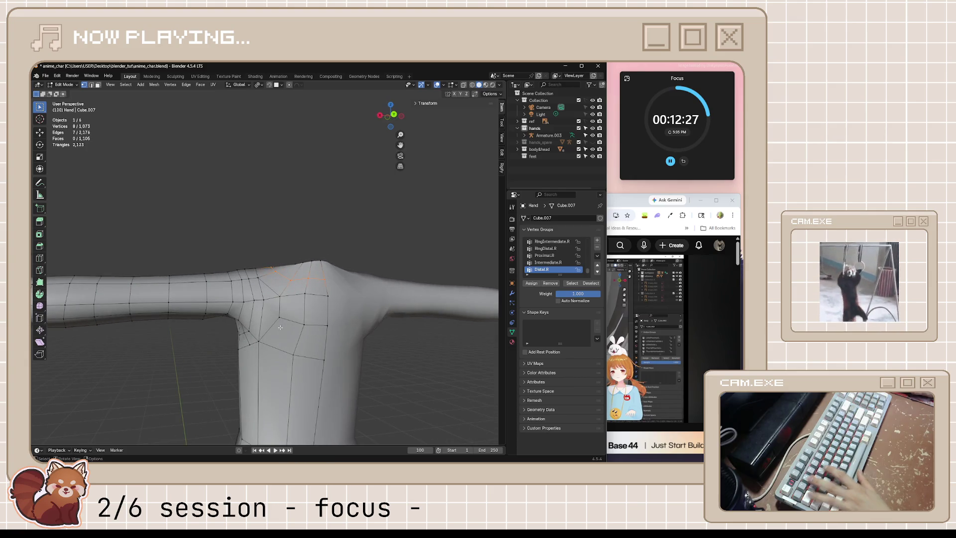
pyautogui.press('k')
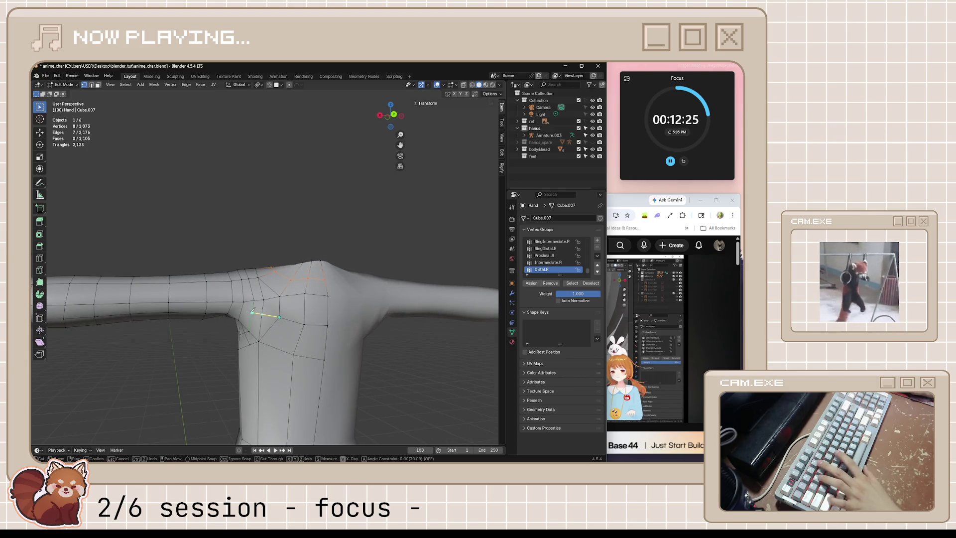
pyautogui.press('Return')
pyautogui.moveTo(242, 311)
pyautogui.mouseDown(button='middle')
pyautogui.moveTo(311, 316)
pyautogui.moveTo(352, 349)
pyautogui.moveTo(279, 320)
pyautogui.moveTo(266, 339)
pyautogui.mouseUp(button='middle')
pyautogui.press('Tab')
pyautogui.press('Tab')
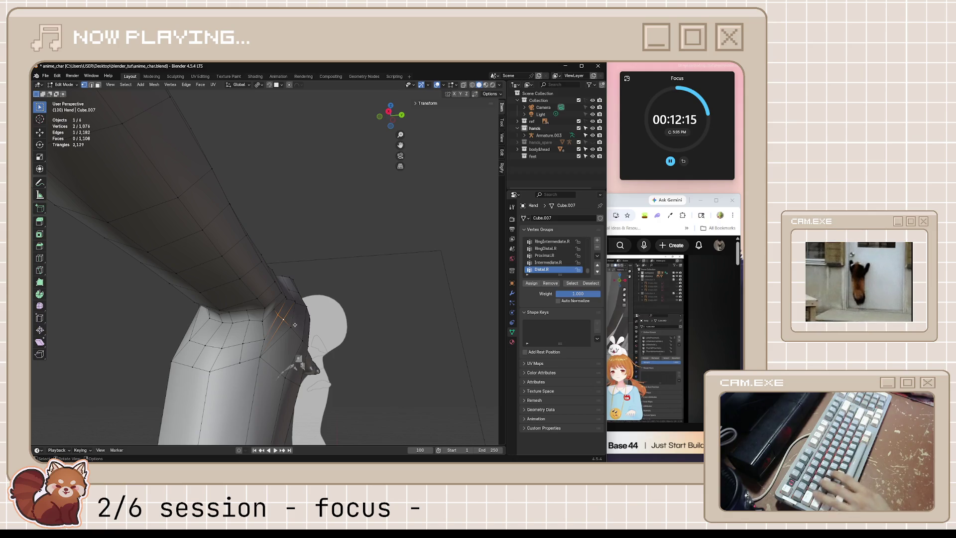
# Offset the armpit vertices along their normals twice, check the smooth shape, and save the file.
pyautogui.hotkey('alt', 's')
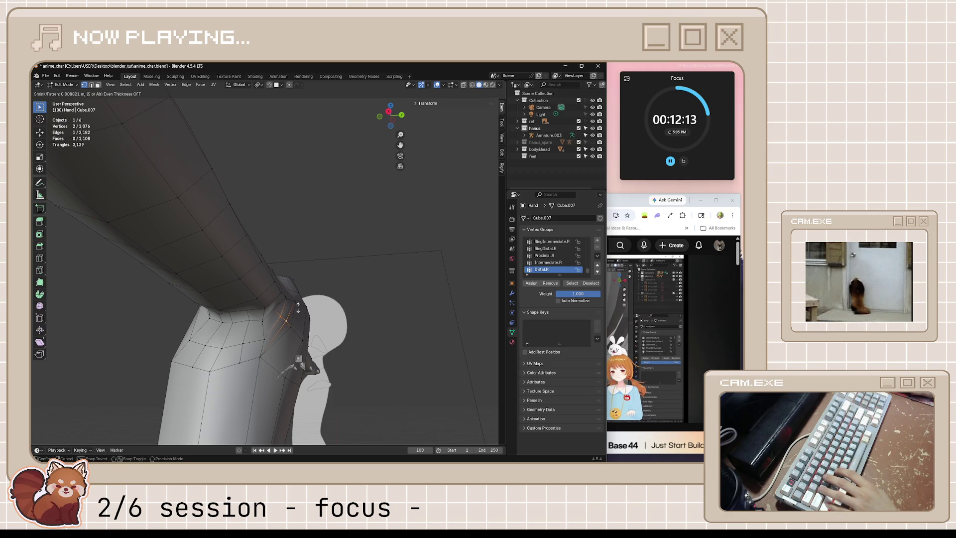
pyautogui.click(297, 305)
pyautogui.hotkey('alt', 's')
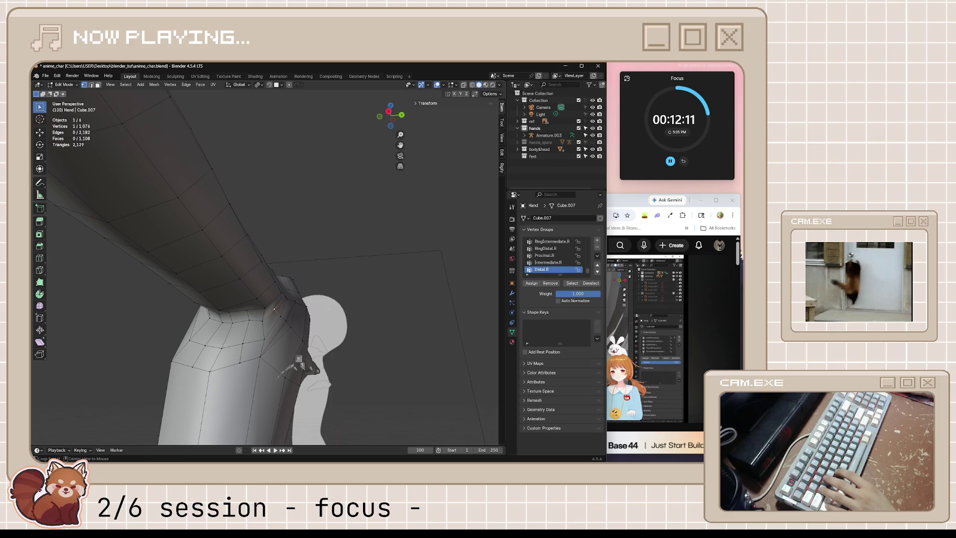
pyautogui.click(291, 309)
pyautogui.moveTo(292, 310)
pyautogui.mouseDown(button='middle')
pyautogui.moveTo(308, 314)
pyautogui.moveTo(244, 308)
pyautogui.mouseUp(button='middle')
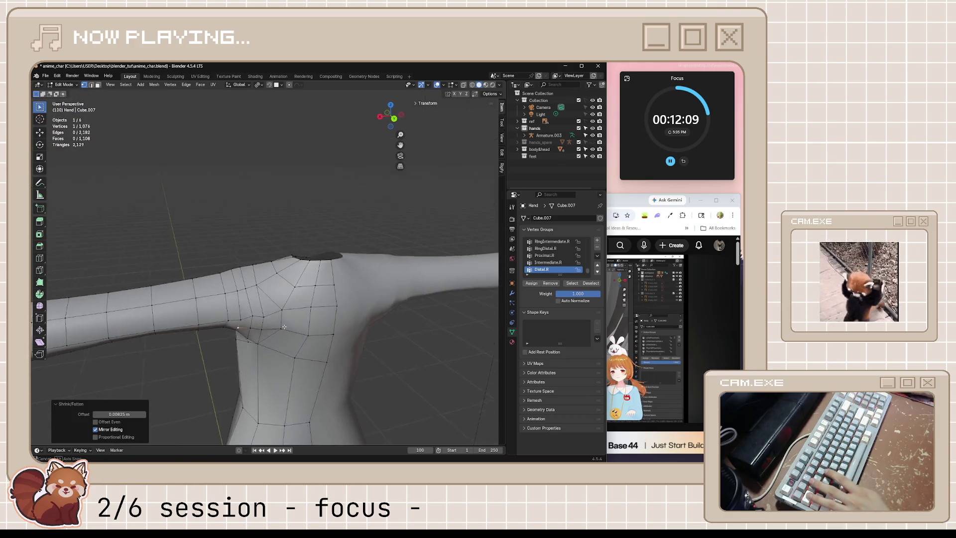
pyautogui.scroll(-3, 245, 312)
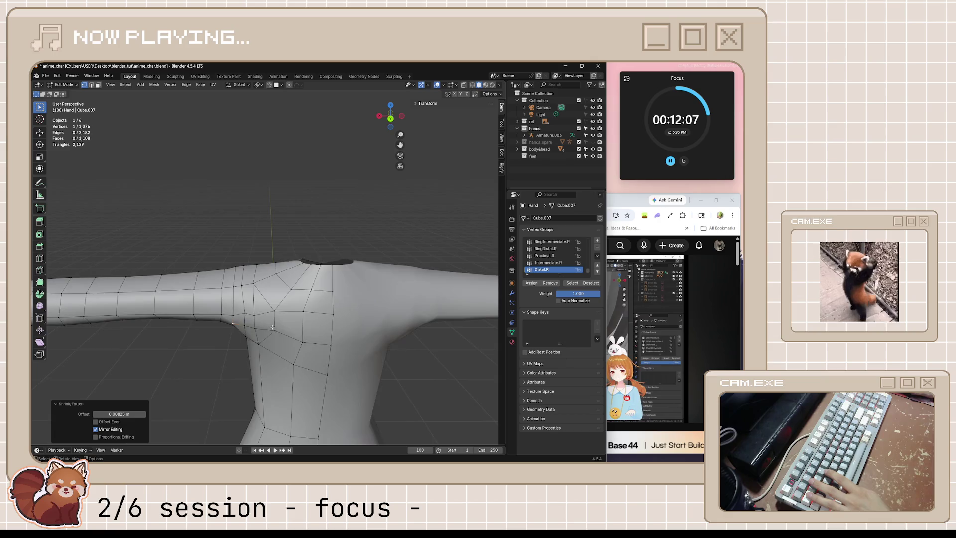
pyautogui.press('Tab')
pyautogui.scroll(-2, 348, 328)
pyautogui.moveTo(347, 329)
pyautogui.mouseDown(button='middle')
pyautogui.moveTo(346, 316)
pyautogui.moveTo(396, 311)
pyautogui.moveTo(384, 290)
pyautogui.moveTo(307, 318)
pyautogui.moveTo(258, 308)
pyautogui.moveTo(305, 300)
pyautogui.moveTo(298, 320)
pyautogui.moveTo(260, 322)
pyautogui.mouseUp(button='middle')
pyautogui.hotkey('ctrl', 's')
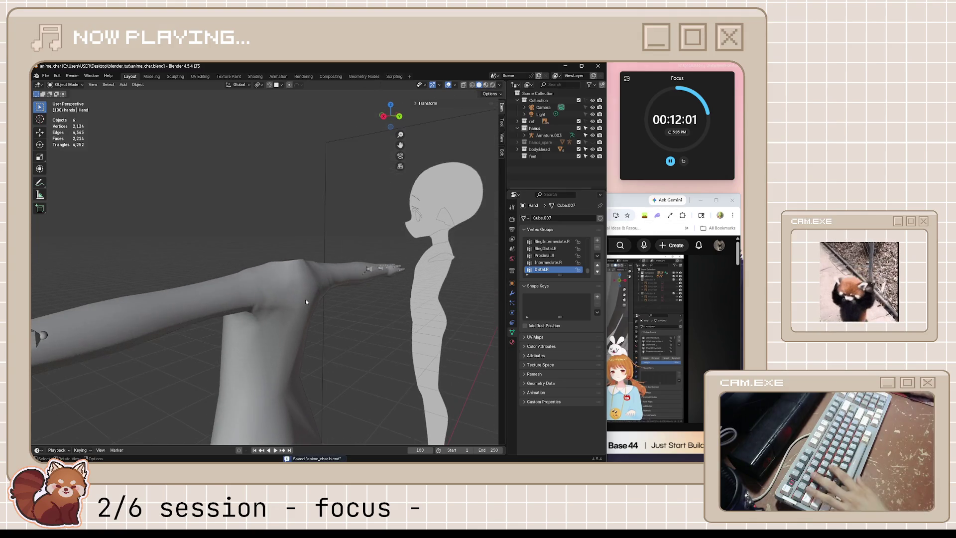
# Offset the shoulder vertices along their normals and look straight down on the shoulder opening.
pyautogui.press('Tab')
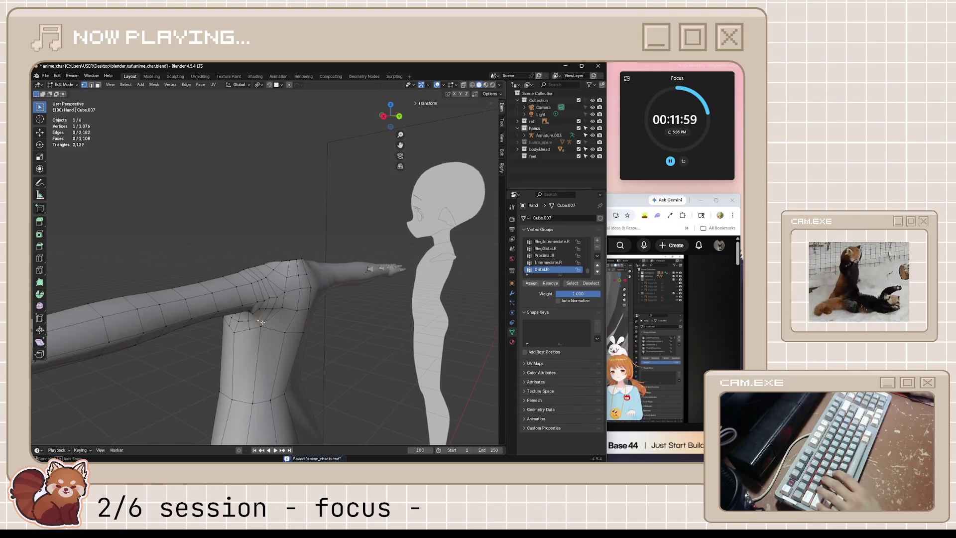
pyautogui.scroll(2, 261, 322)
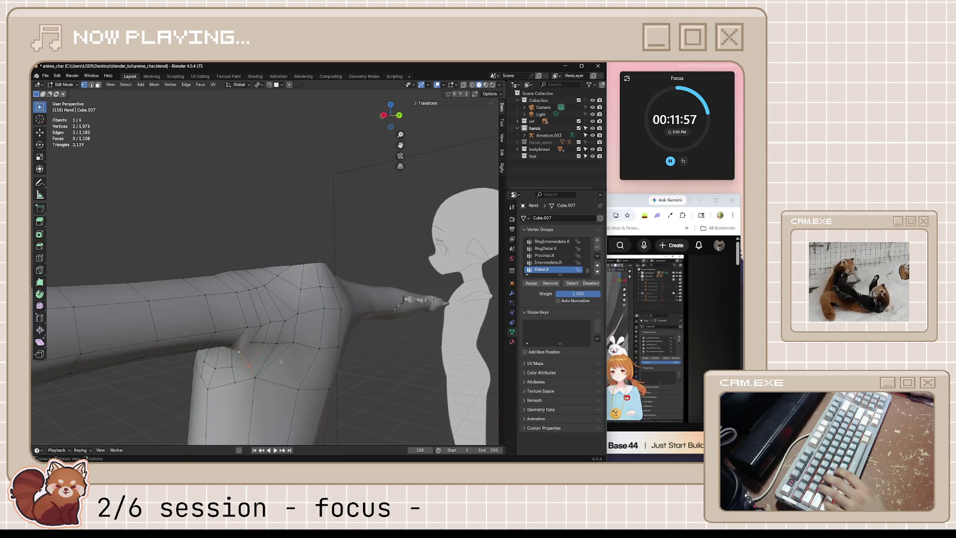
pyautogui.hotkey('alt', 's')
pyautogui.click(271, 378)
pyautogui.press('Tab')
pyautogui.moveTo(271, 377)
pyautogui.mouseDown(button='middle')
pyautogui.moveTo(313, 389)
pyautogui.moveTo(282, 385)
pyautogui.moveTo(258, 364)
pyautogui.moveTo(326, 326)
pyautogui.moveTo(302, 335)
pyautogui.moveTo(289, 421)
pyautogui.moveTo(277, 373)
pyautogui.mouseUp(button='middle')
pyautogui.press('Tab')
pyautogui.press('KP_7')
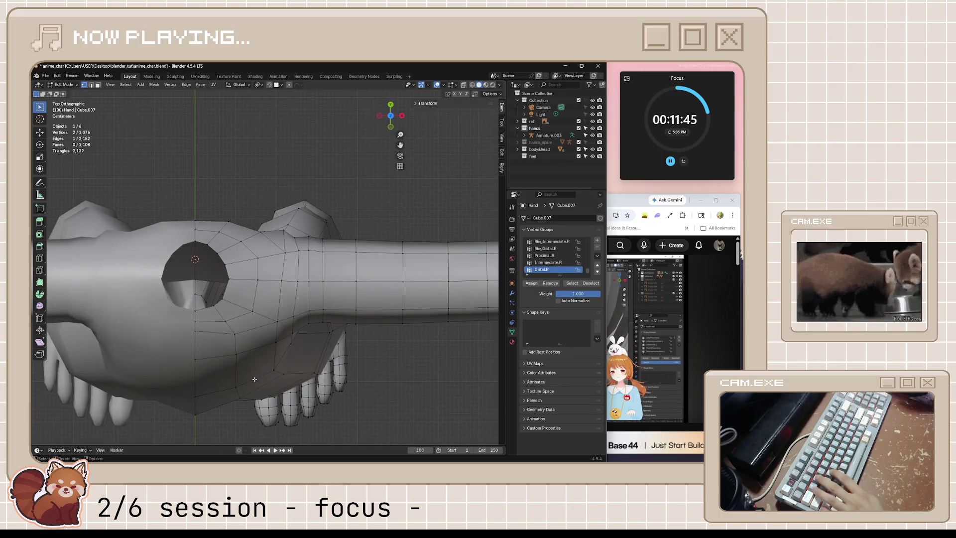
pyautogui.scroll(2, 263, 216)
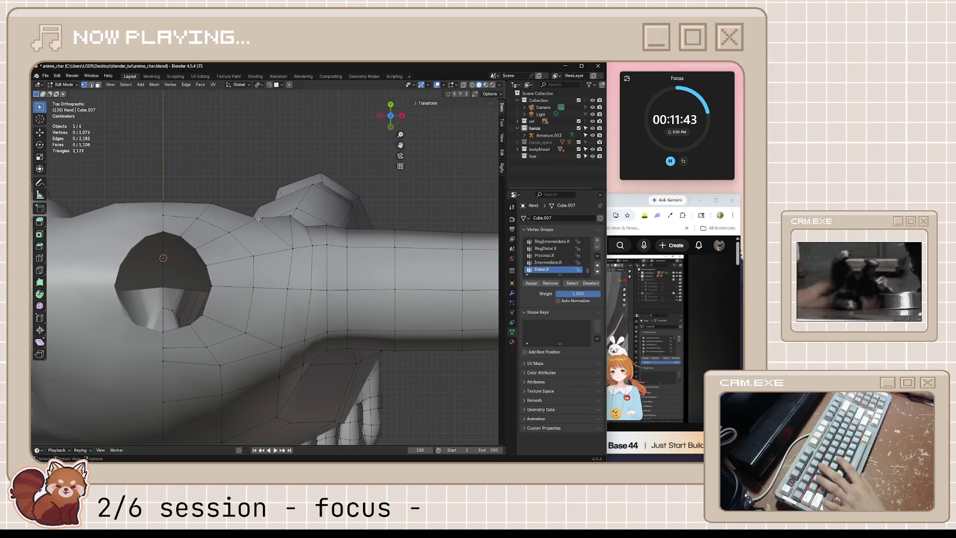
# Move two shoulder vertices into place in top view, preview the shape, and save the file.
pyautogui.press('g')
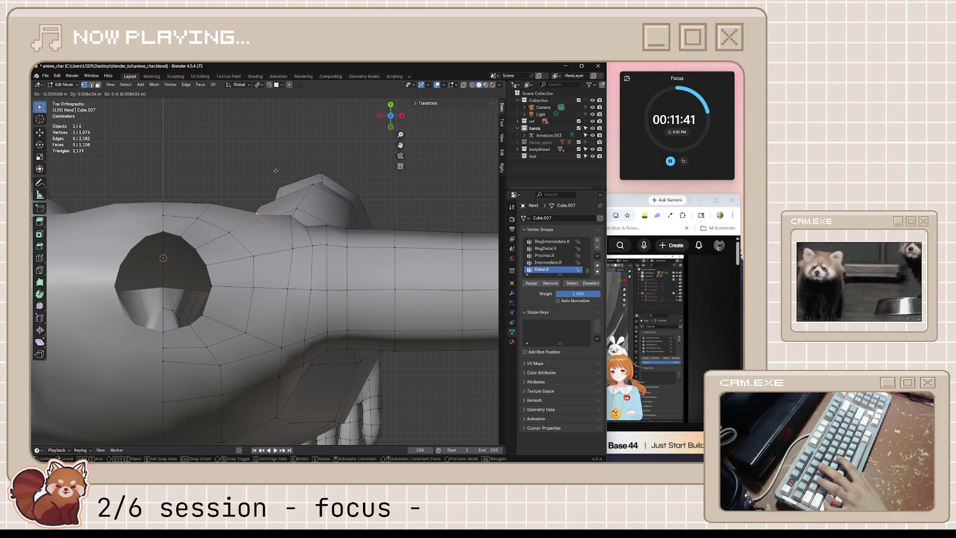
pyautogui.click(270, 150)
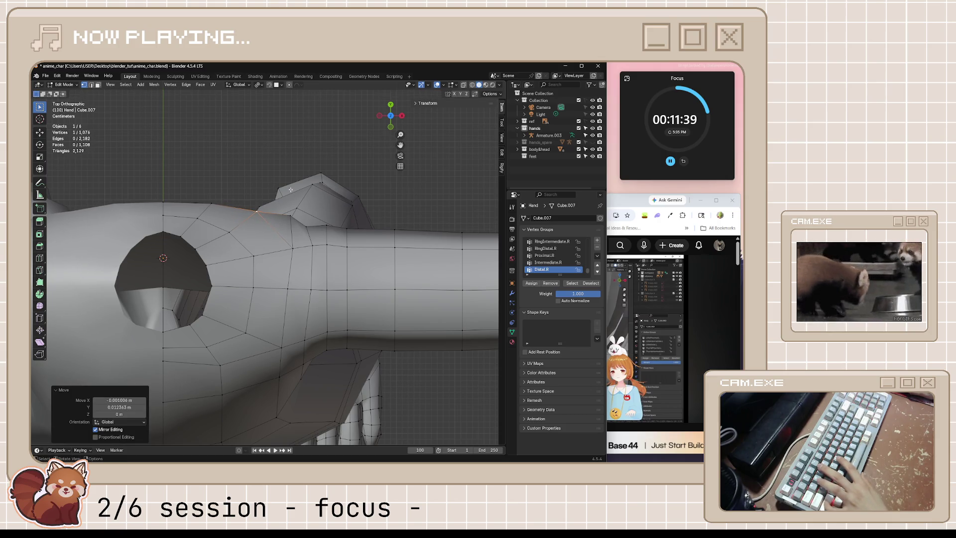
pyautogui.press('g')
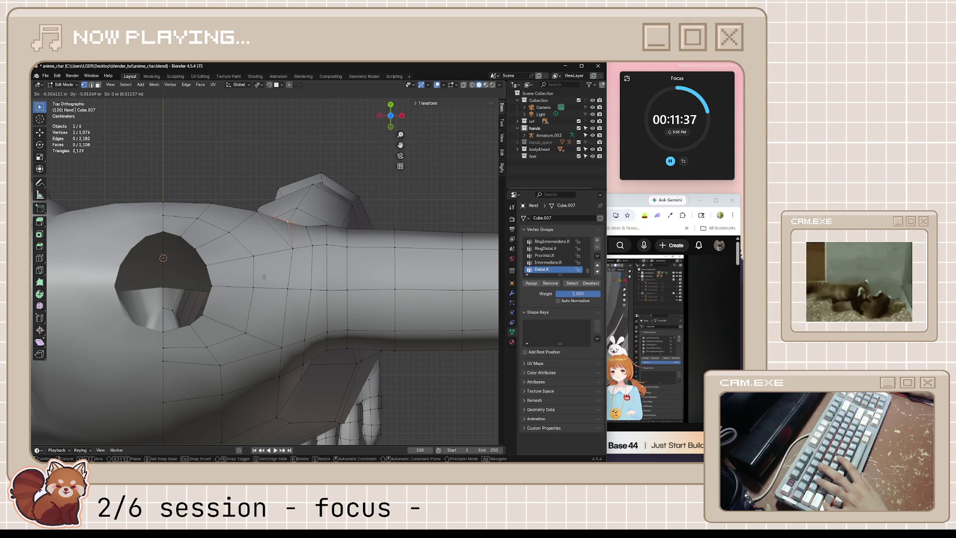
pyautogui.click(264, 277)
pyautogui.press('Tab')
pyautogui.moveTo(374, 252)
pyautogui.mouseDown(button='middle')
pyautogui.moveTo(222, 266)
pyautogui.moveTo(266, 188)
pyautogui.moveTo(279, 348)
pyautogui.moveTo(277, 330)
pyautogui.mouseUp(button='middle')
pyautogui.press('Tab')
pyautogui.hotkey('ctrl', 's')
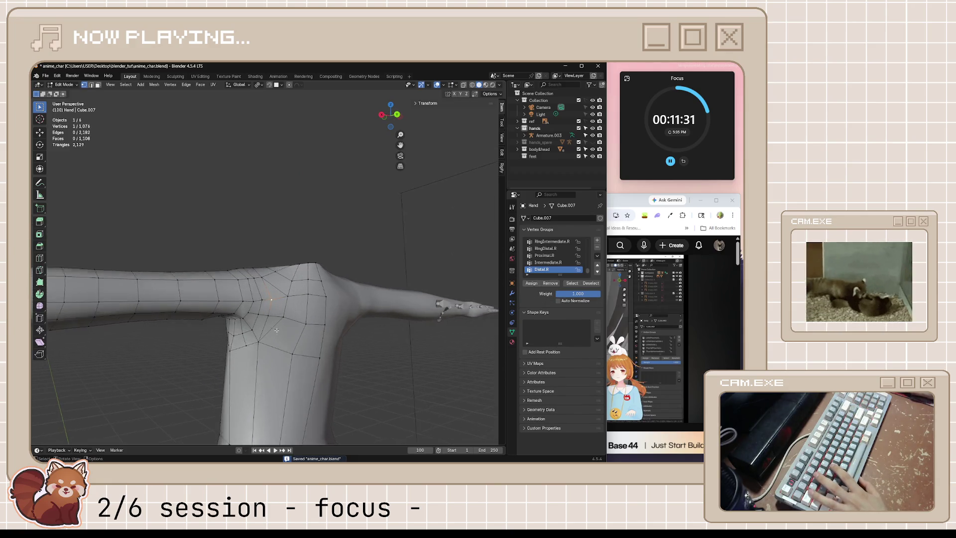
pyautogui.scroll(2, 277, 330)
# Offset and slide the armpit vertex to even the topology, save, and bring the tutorial forward.
pyautogui.hotkey('alt', 's')
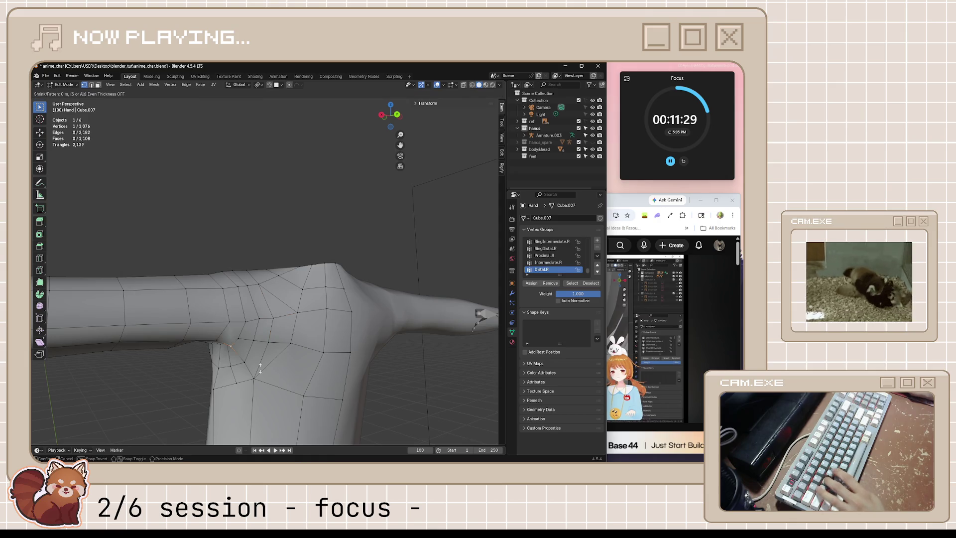
pyautogui.click(262, 388)
pyautogui.press('Tab')
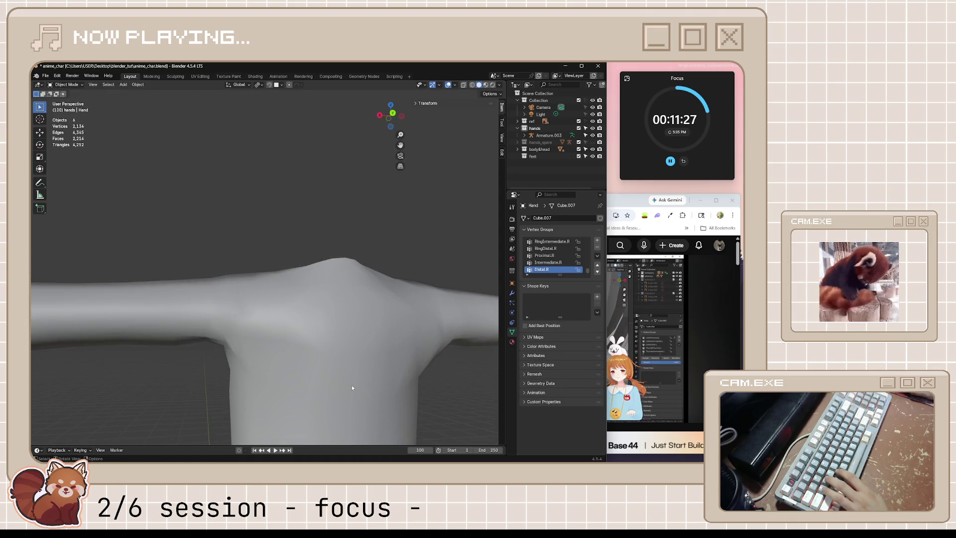
pyautogui.press('Tab')
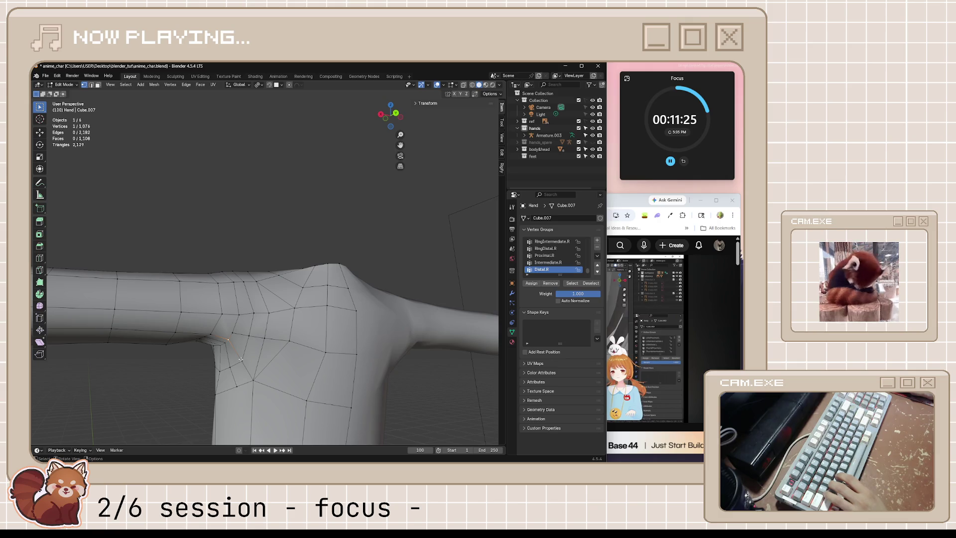
pyautogui.hotkey('shift', 'v')
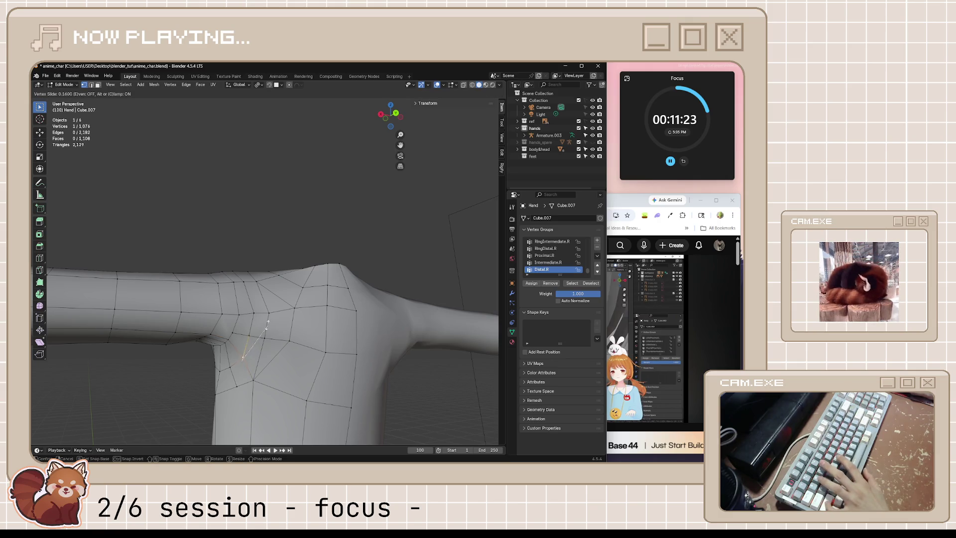
pyautogui.click(278, 303)
pyautogui.press('Tab')
pyautogui.scroll(-3, 283, 355)
pyautogui.moveTo(282, 355)
pyautogui.mouseDown(button='middle')
pyautogui.moveTo(242, 378)
pyautogui.moveTo(307, 376)
pyautogui.moveTo(271, 379)
pyautogui.mouseUp(button='middle')
pyautogui.hotkey('ctrl', 's')
pyautogui.click(651, 308)
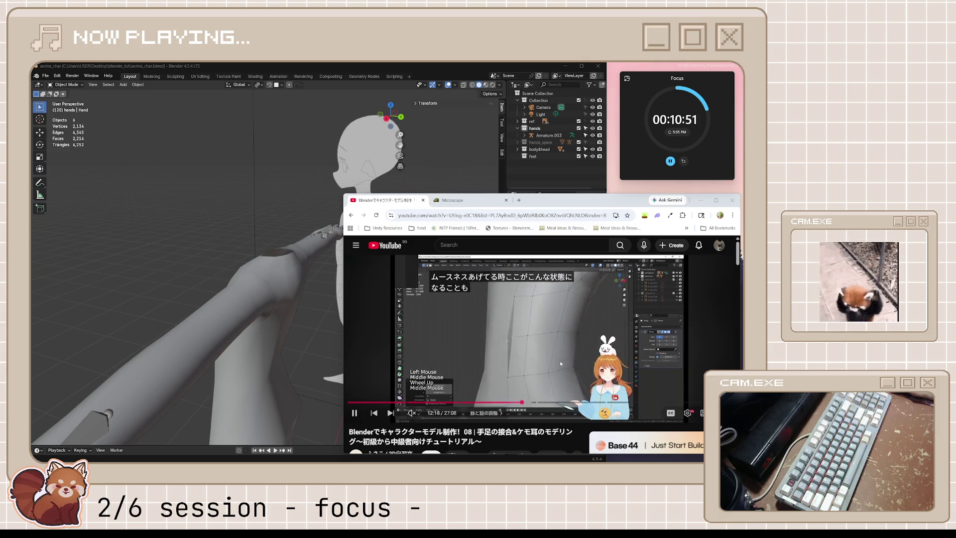
# Play the tutorial on, then pause it and check the arm object's modifiers in Blender.
pyautogui.click(443, 286)
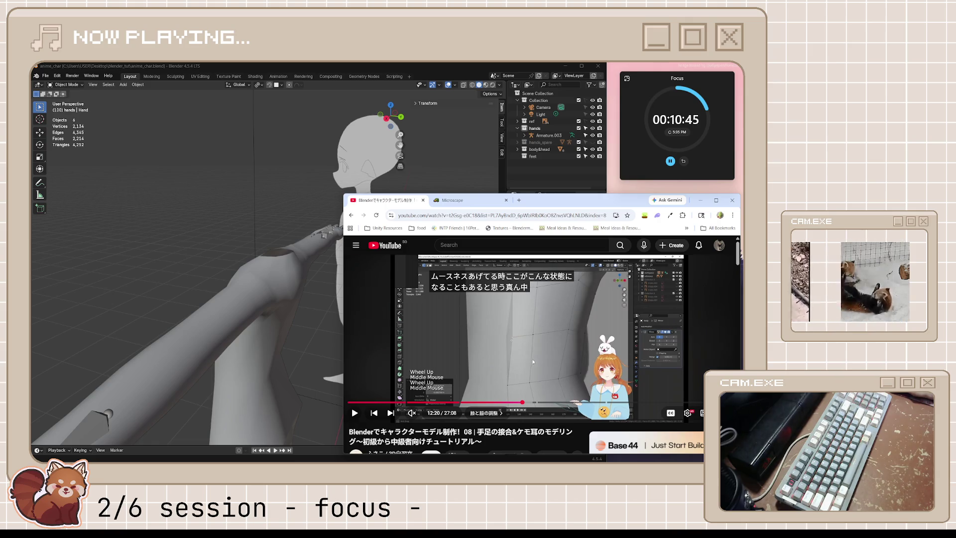
pyautogui.click(549, 348)
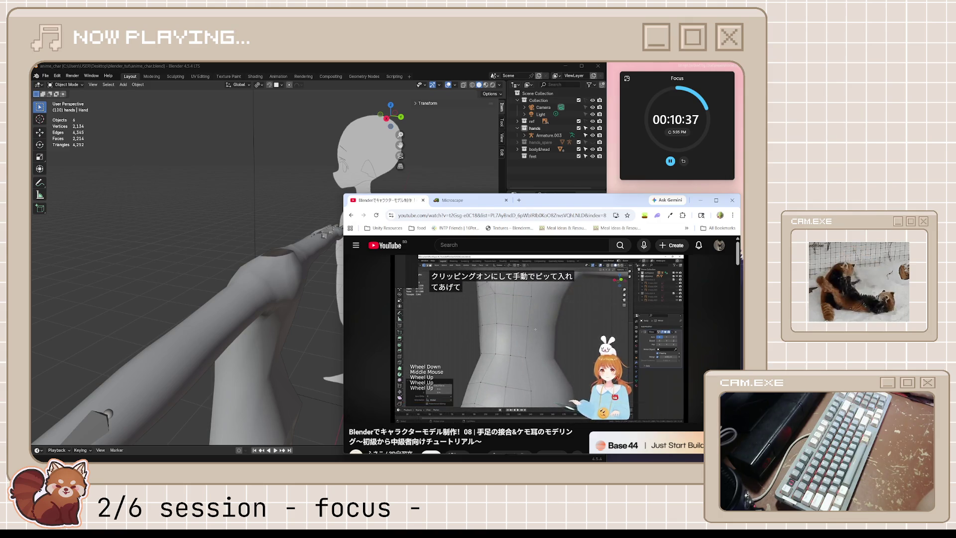
pyautogui.click(540, 334)
pyautogui.click(243, 367)
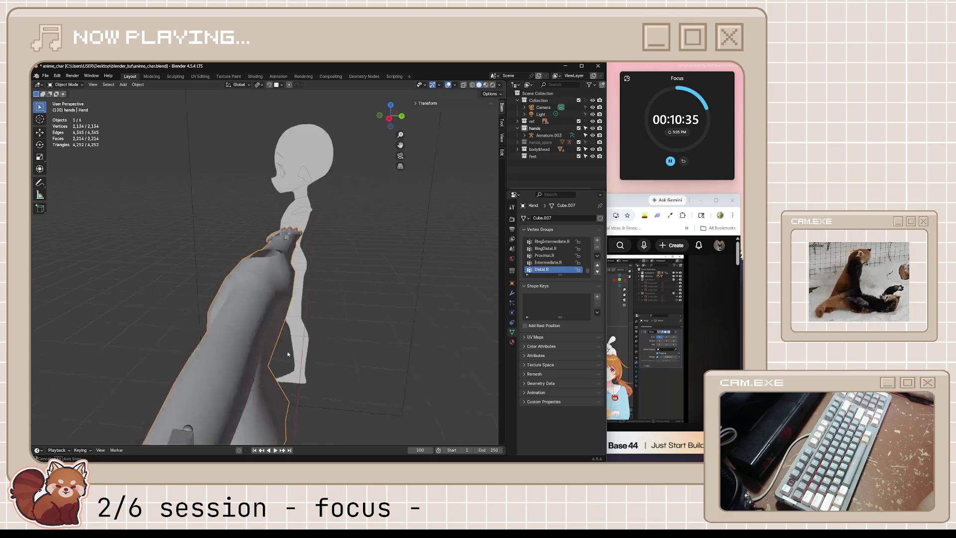
pyautogui.moveTo(243, 367); pyautogui.dragTo(314, 352, button='middle')
pyautogui.click(512, 293)
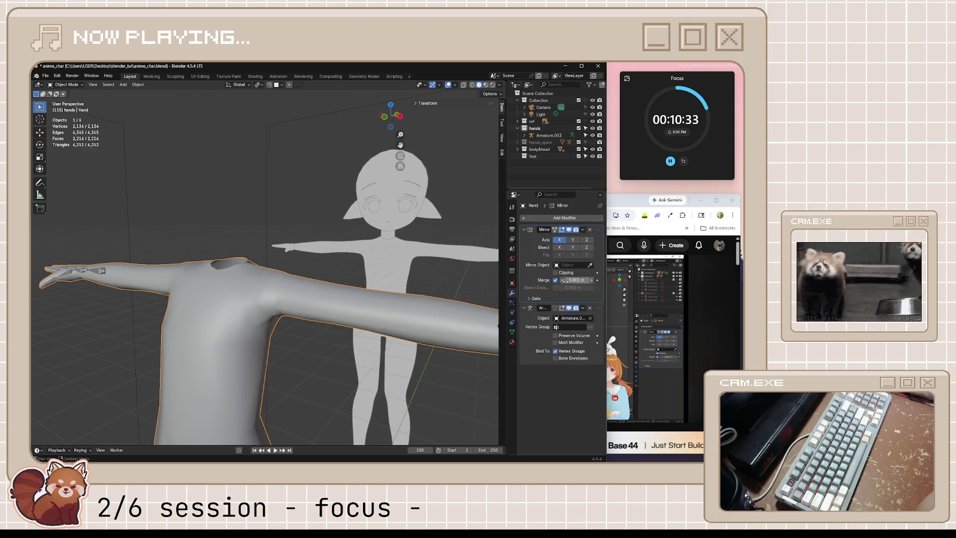
# Resume the tutorial to 12:47 on the hip and crotch part, then start editing the body mesh.
pyautogui.hotkey('alt', 'Tab')
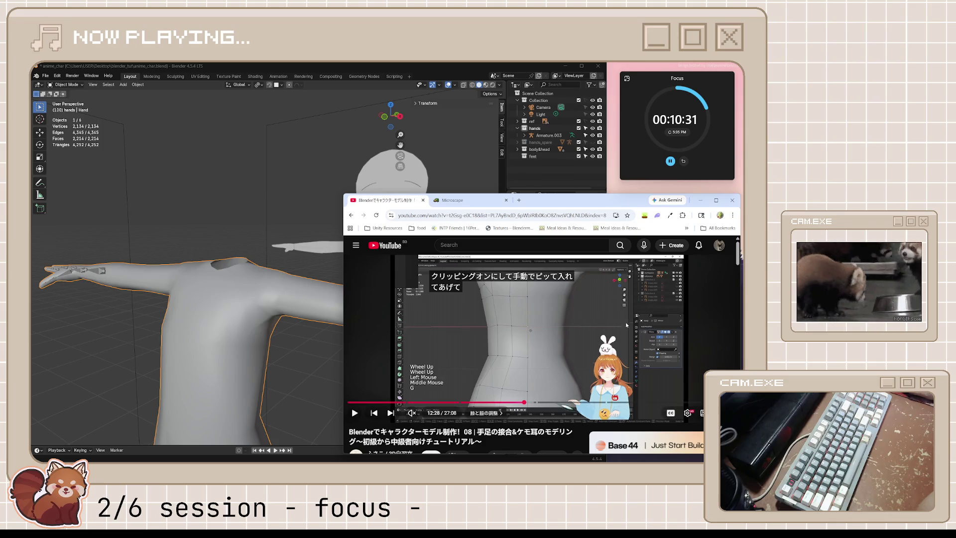
pyautogui.click(516, 366)
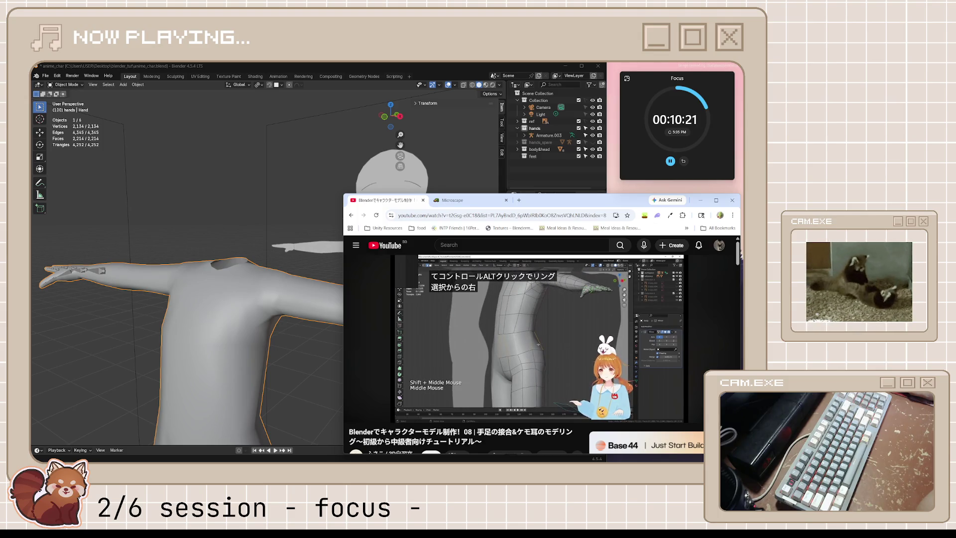
pyautogui.click(369, 385)
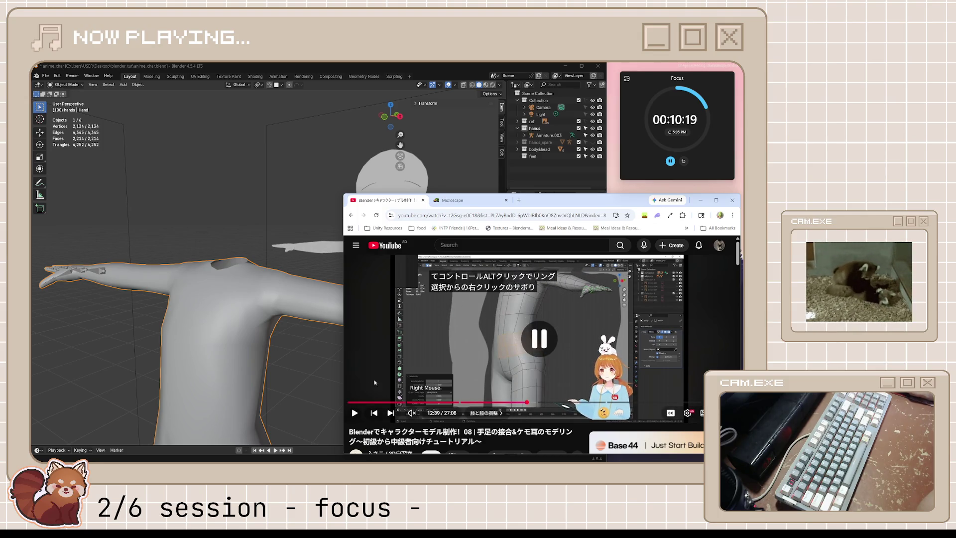
pyautogui.press('space')
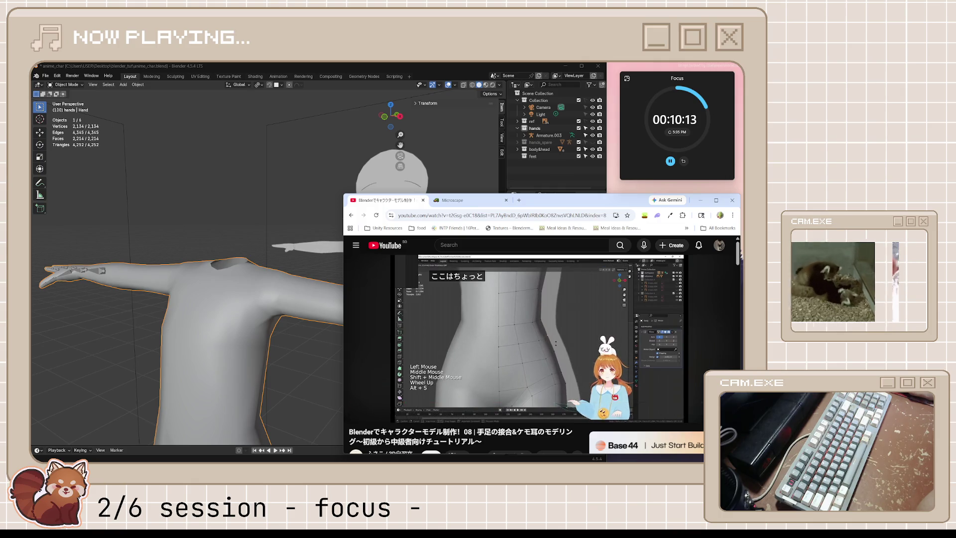
pyautogui.press('space')
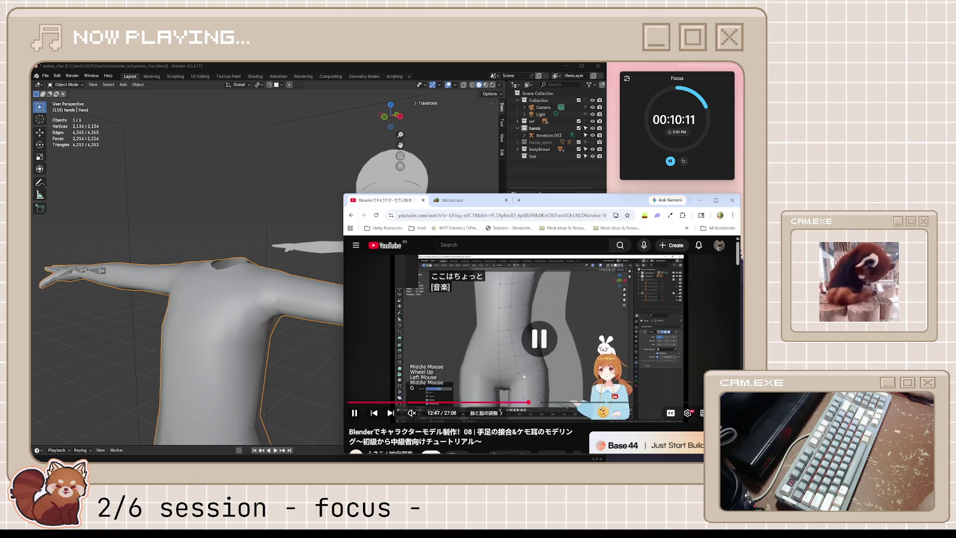
pyautogui.moveTo(281, 388)
pyautogui.mouseDown(button='middle')
pyautogui.moveTo(267, 366)
pyautogui.moveTo(288, 395)
pyautogui.moveTo(276, 405)
pyautogui.moveTo(327, 343)
pyautogui.mouseUp(button='middle')
pyautogui.press('Tab')
# Add a centred edge loop around the waist and select a waist vertex for adjustment.
pyautogui.hotkey('ctrl', 'r')
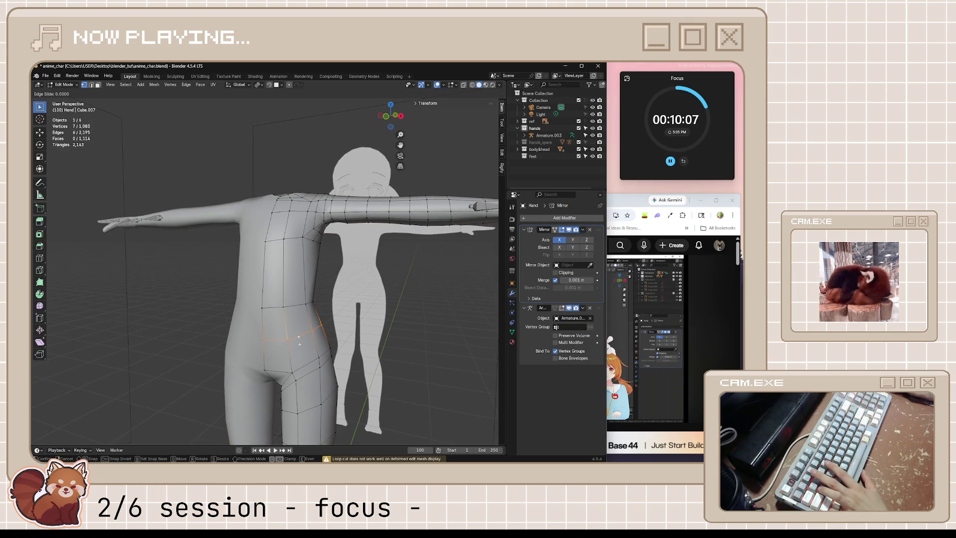
pyautogui.click(326, 342)
pyautogui.rightClick(327, 343)
pyautogui.moveTo(353, 343)
pyautogui.mouseDown(button='middle')
pyautogui.moveTo(375, 327)
pyautogui.moveTo(271, 361)
pyautogui.moveTo(392, 364)
pyautogui.moveTo(225, 373)
pyautogui.mouseUp(button='middle')
pyautogui.click(366, 332)
pyautogui.press('Tab')
pyautogui.press('Tab')
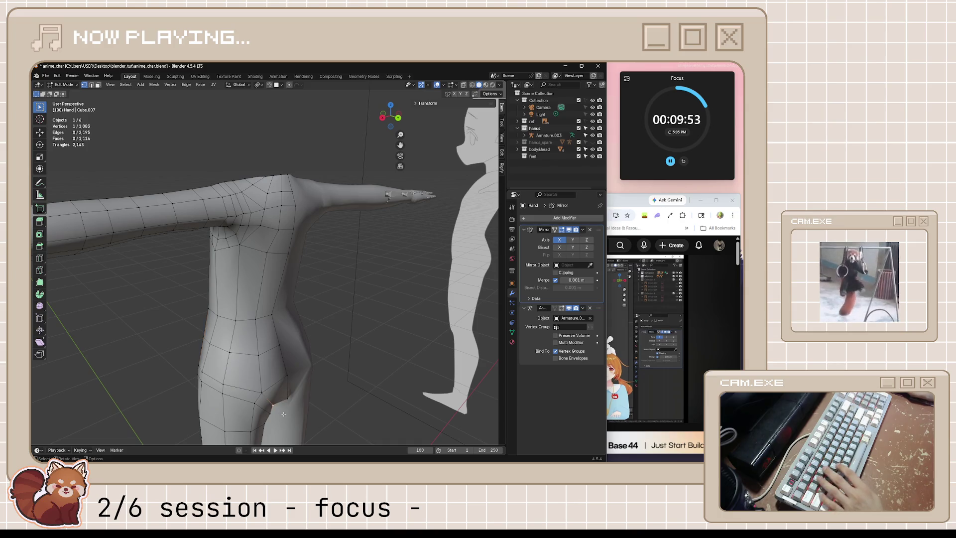
# Push the crotch vertices along their normals with Shrink/Fatten, checking from several angles.
pyautogui.hotkey('alt', 's')
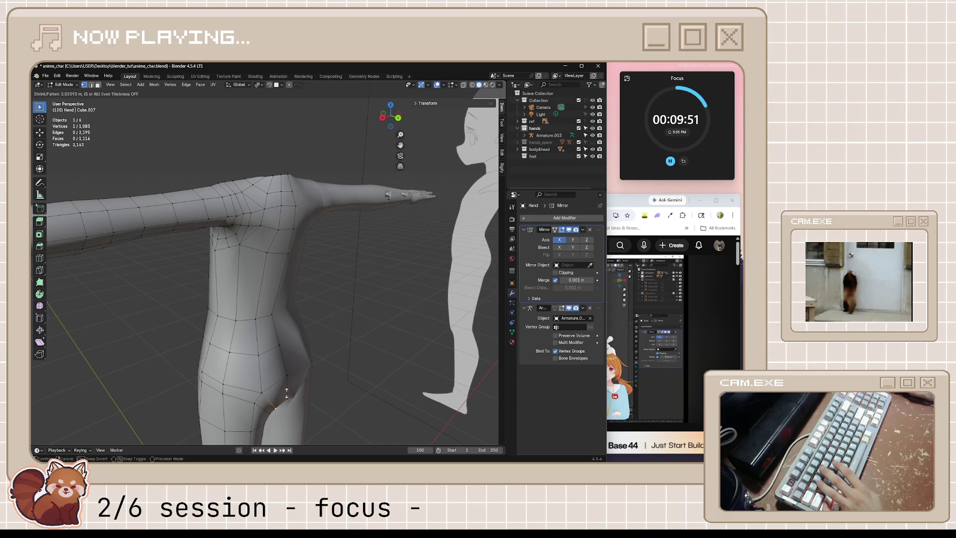
pyautogui.click(296, 412)
pyautogui.scroll(1, 297, 412)
pyautogui.moveTo(296, 412); pyautogui.dragTo(277, 386, button='middle')
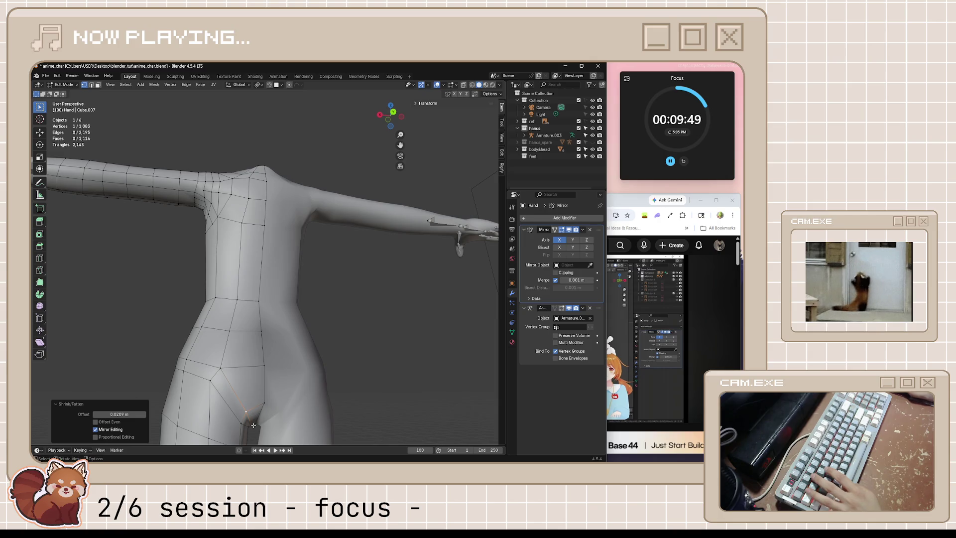
pyautogui.hotkey('alt', 's')
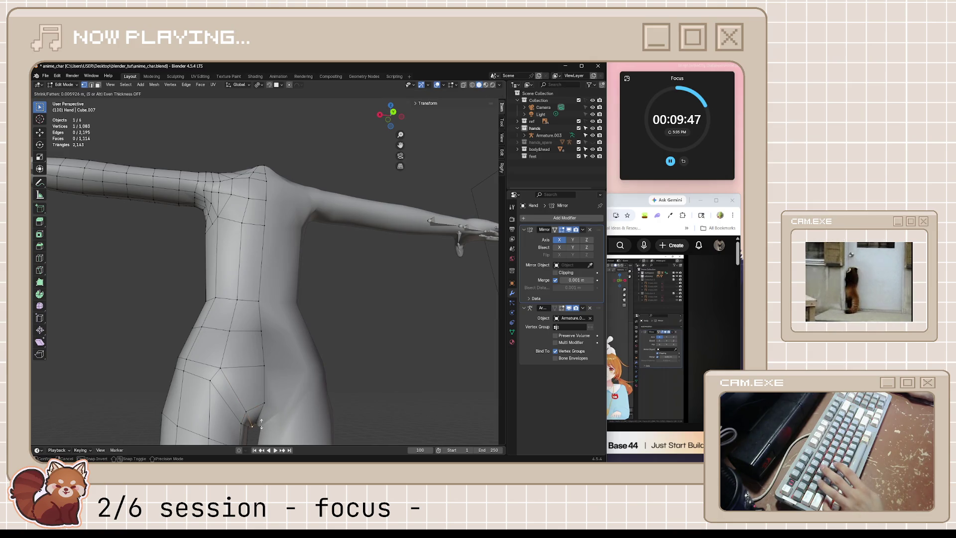
pyautogui.press('Escape')
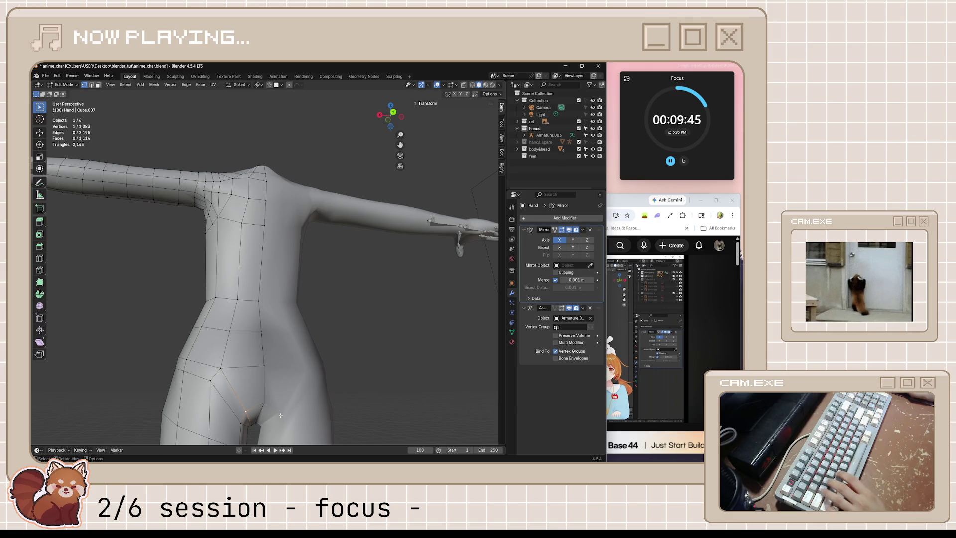
pyautogui.moveTo(293, 416); pyautogui.dragTo(263, 422, button='middle')
pyautogui.hotkey('alt', 's')
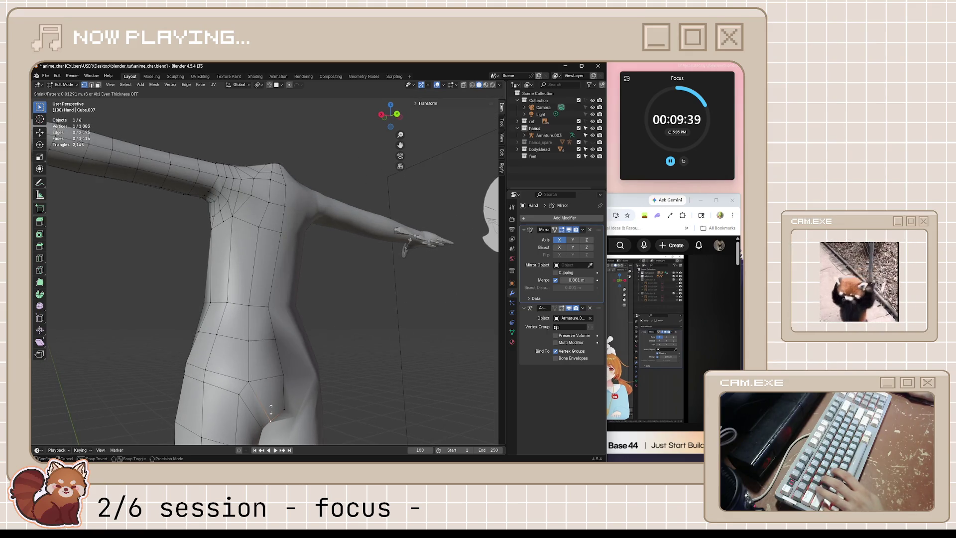
pyautogui.click(271, 409)
pyautogui.moveTo(271, 409)
pyautogui.mouseDown(button='middle')
pyautogui.moveTo(310, 417)
pyautogui.moveTo(320, 378)
pyautogui.mouseUp(button='middle')
pyautogui.hotkey('alt', 's')
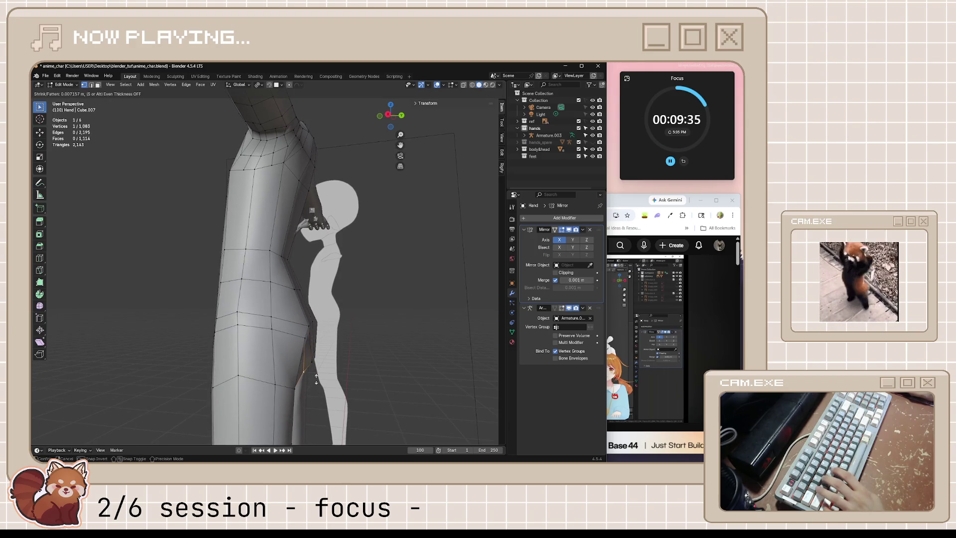
pyautogui.click(316, 376)
# Inflate and reposition the buttock vertex, then pull the vertices inward for a smoother rear.
pyautogui.moveTo(316, 376); pyautogui.dragTo(179, 341, button='middle')
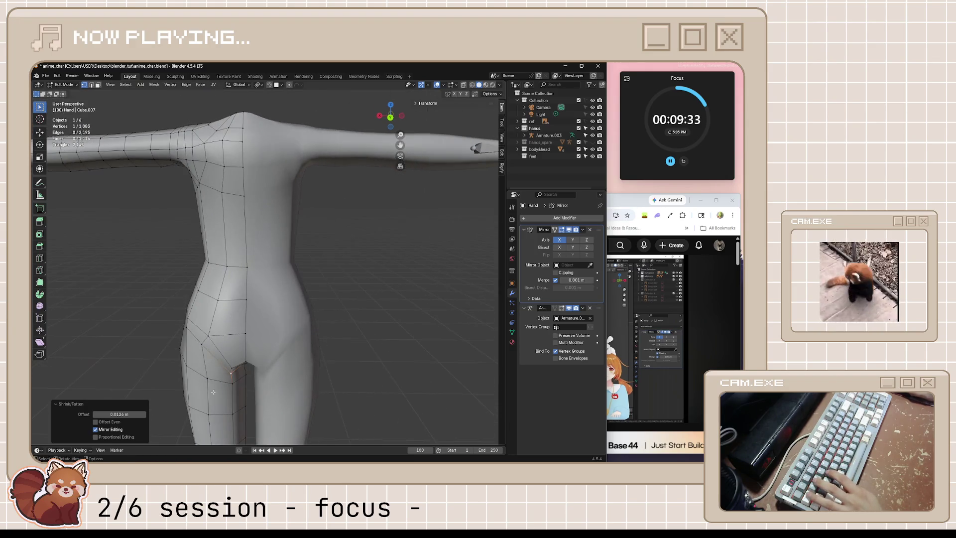
pyautogui.moveTo(250, 332)
pyautogui.mouseDown(button='middle')
pyautogui.moveTo(199, 345)
pyautogui.moveTo(247, 332)
pyautogui.mouseUp(button='middle')
pyautogui.hotkey('alt', 's')
pyautogui.click(200, 327)
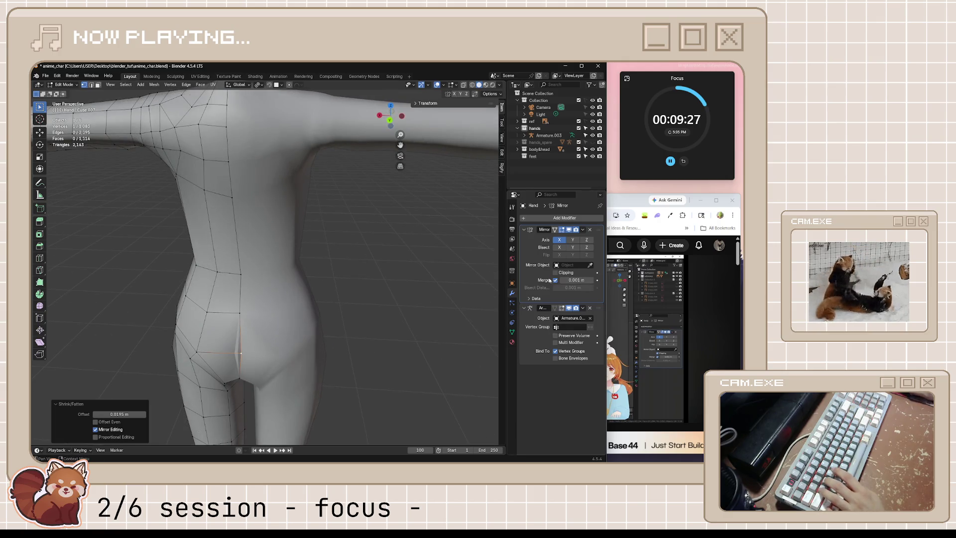
pyautogui.press('g')
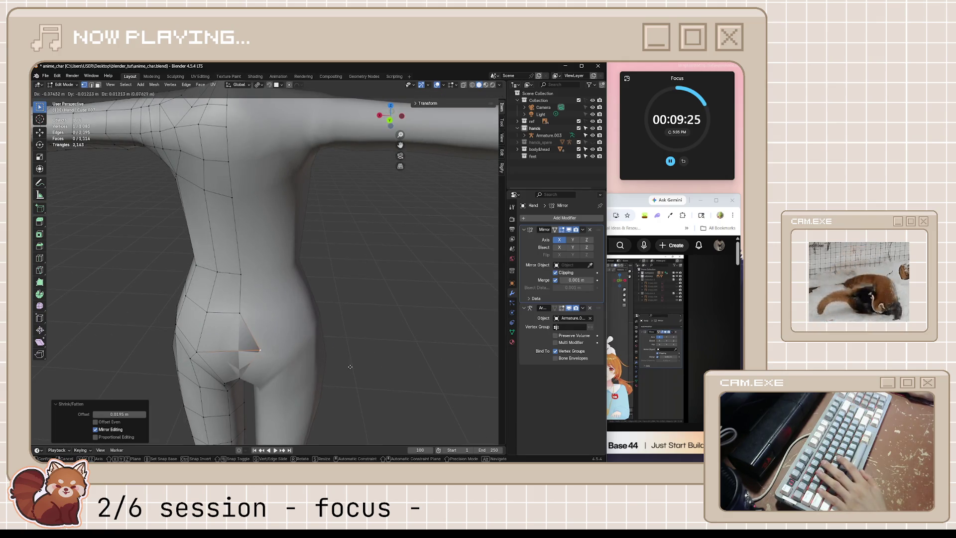
pyautogui.click(326, 370)
pyautogui.moveTo(326, 370); pyautogui.dragTo(299, 364, button='middle')
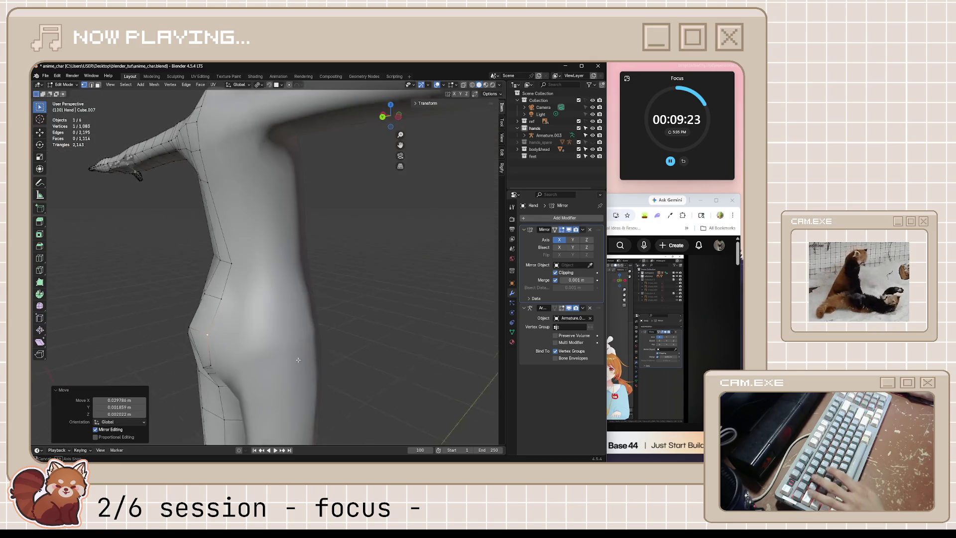
pyautogui.hotkey('alt', 's')
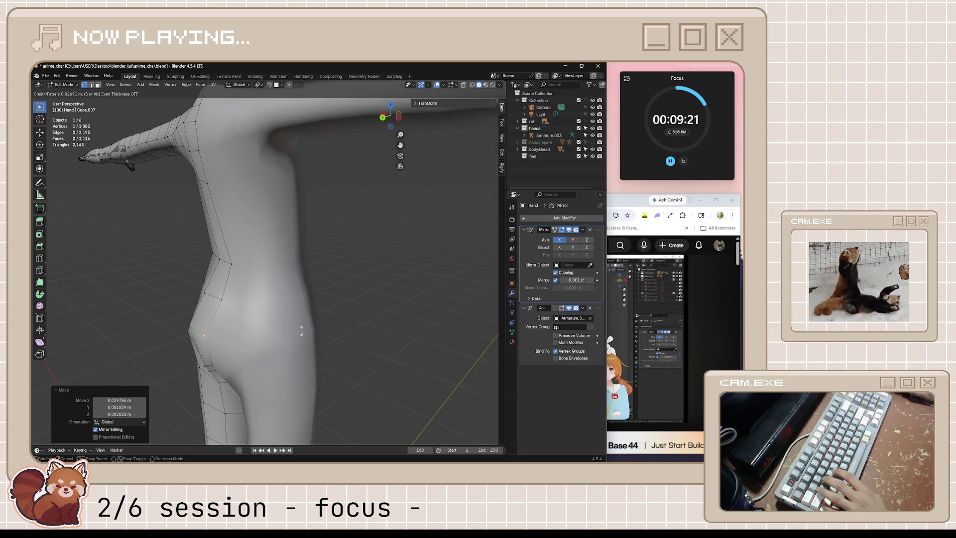
pyautogui.click(301, 330)
# Switch to Right Orthographic view with X-ray showing back edges through the mesh.
pyautogui.moveTo(301, 330); pyautogui.dragTo(346, 346, button='middle')
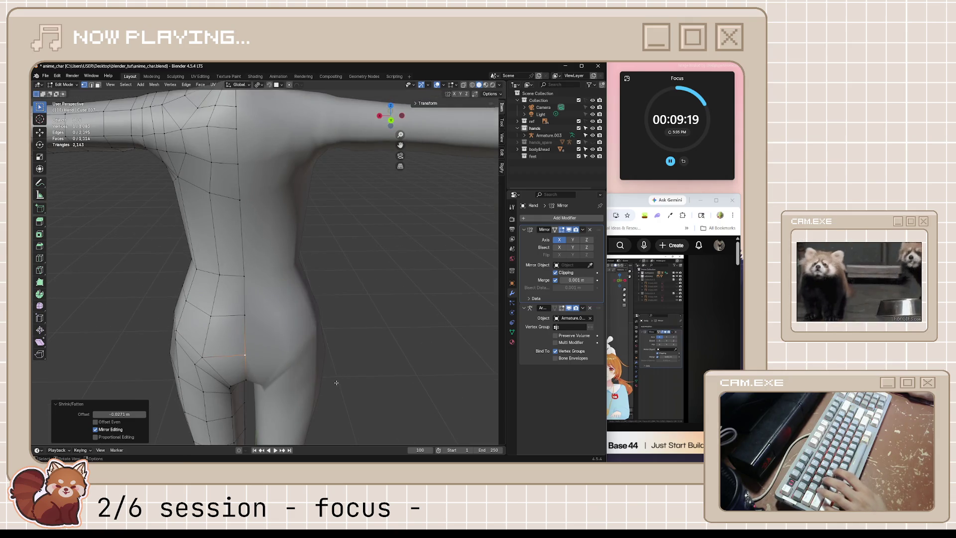
pyautogui.press('KP_7')
pyautogui.moveTo(336, 383); pyautogui.dragTo(344, 348, button='middle')
pyautogui.press('KP_3')
pyautogui.hotkey('alt', 'z')
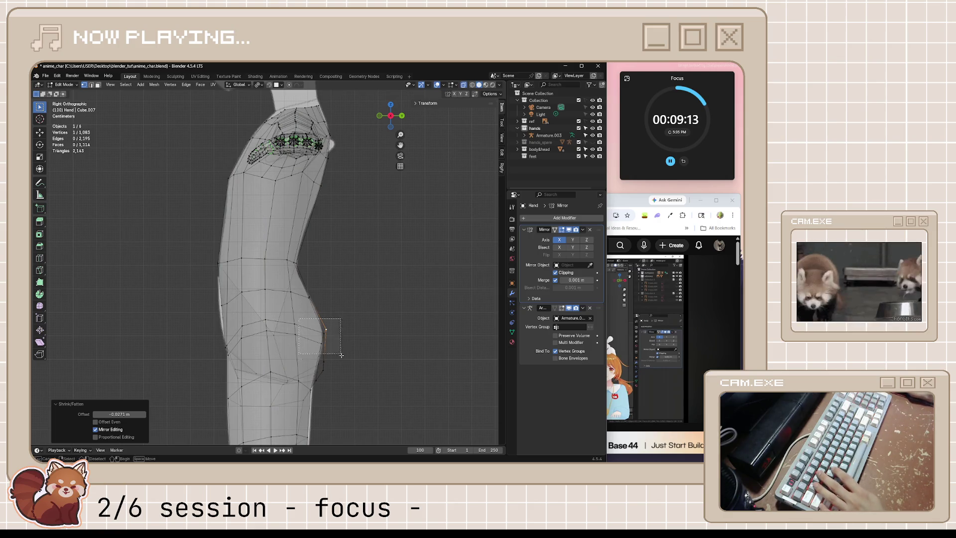
# Move the back-of-hip vertices and compare the side profile against the reference figure.
pyautogui.moveTo(337, 349); pyautogui.dragTo(376, 404)
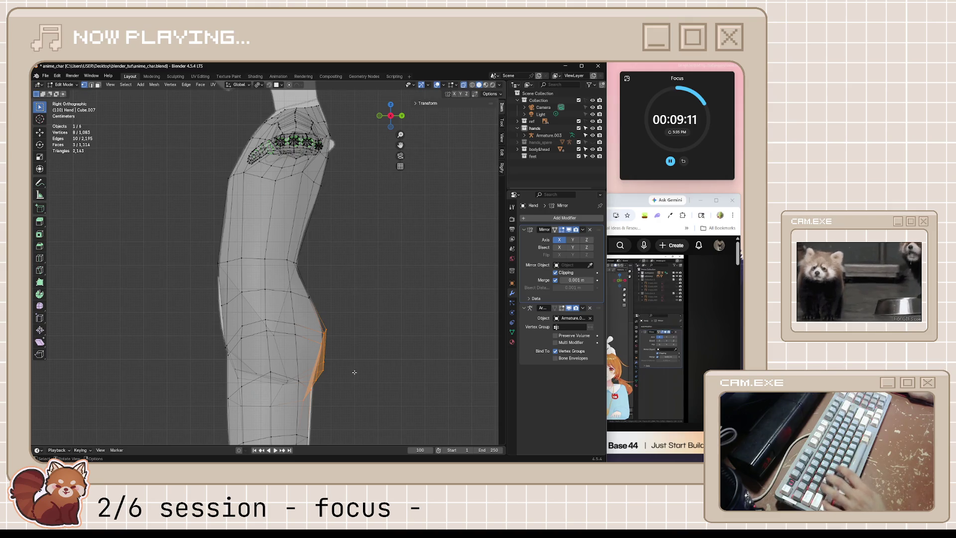
pyautogui.press('g')
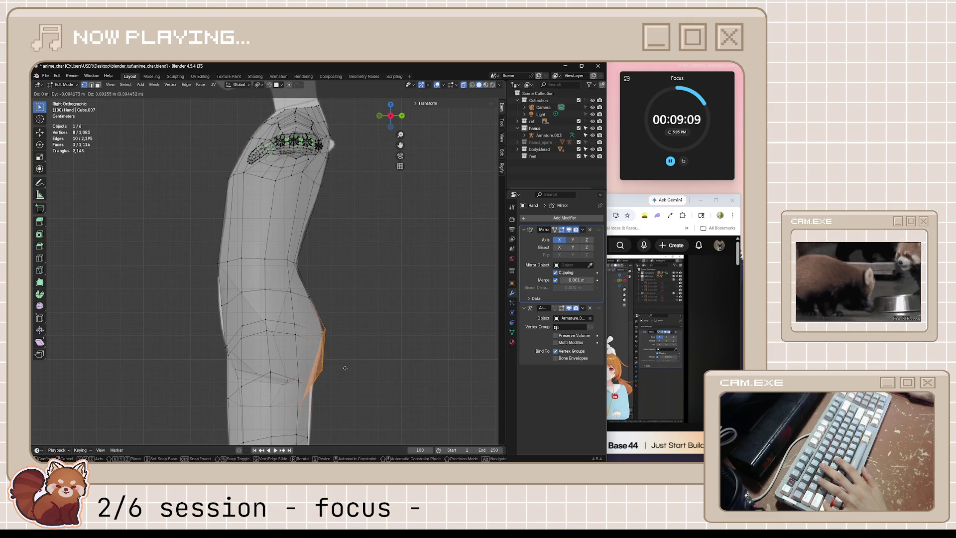
pyautogui.click(357, 344)
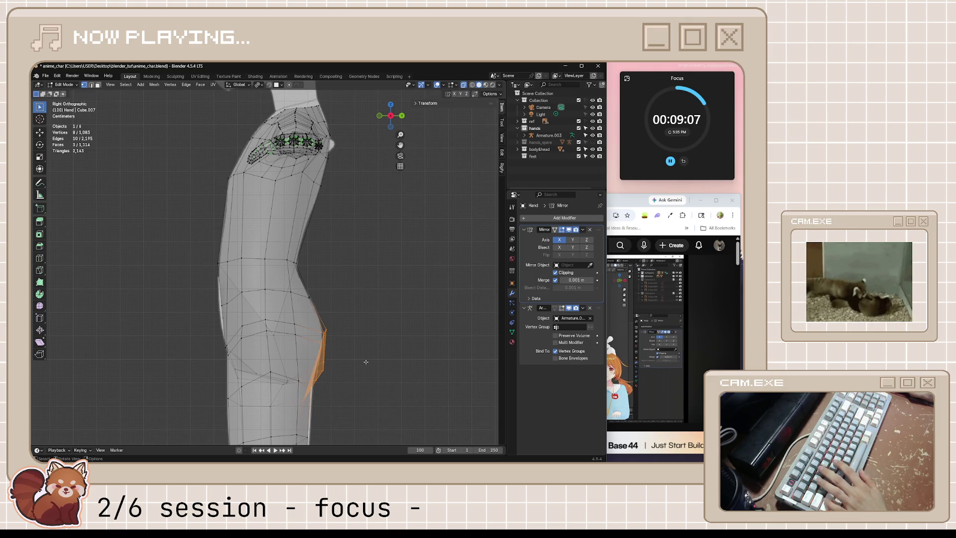
pyautogui.moveTo(368, 373)
pyautogui.mouseDown(button='middle')
pyautogui.moveTo(346, 410)
pyautogui.moveTo(310, 424)
pyautogui.mouseUp(button='middle')
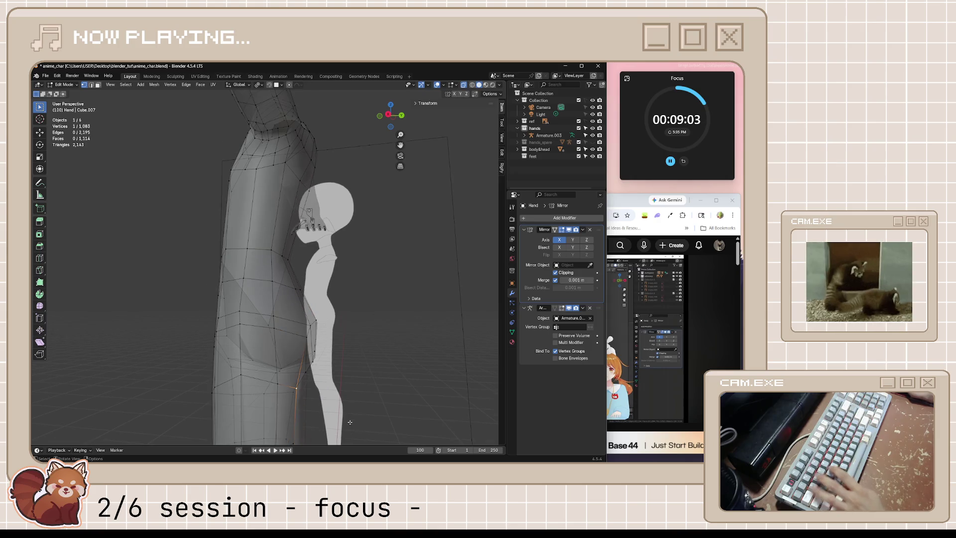
pyautogui.press('KP_3')
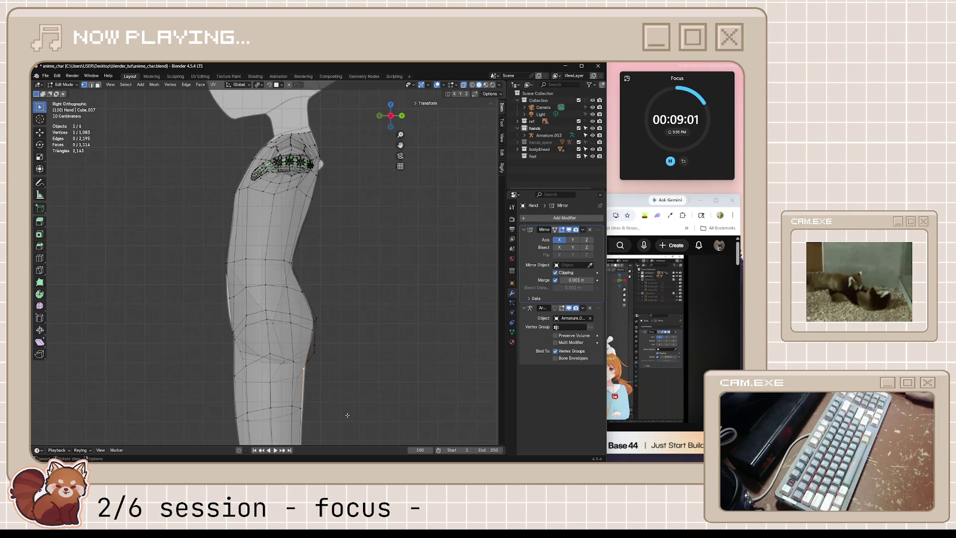
pyautogui.moveTo(330, 388); pyautogui.dragTo(310, 375, button='middle')
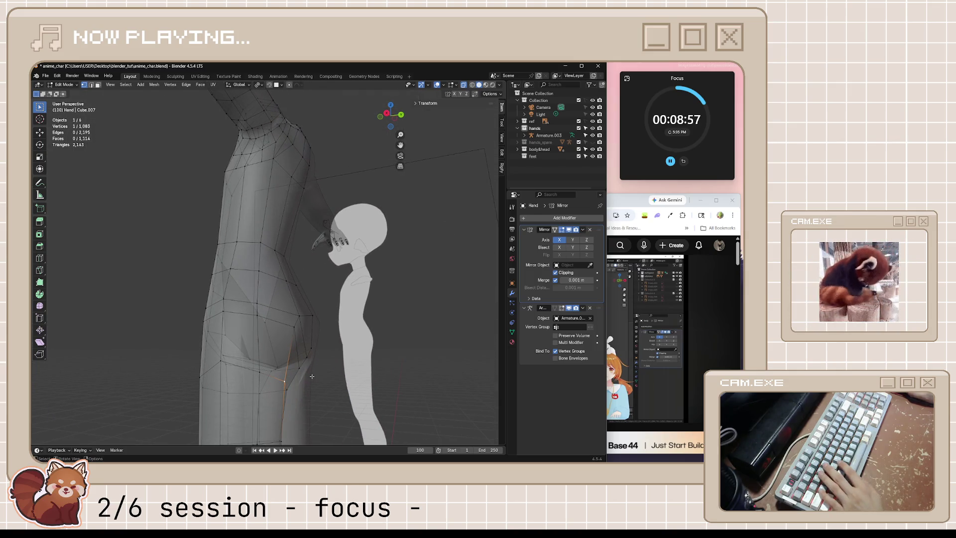
pyautogui.press('KP_3')
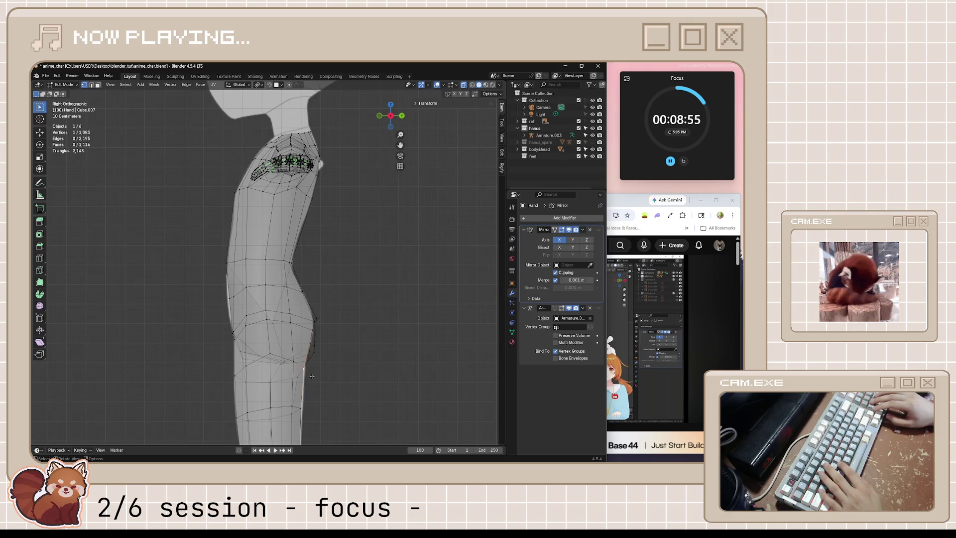
# Slide a vertex along its edge and shift the buttock contour edges to match the reference.
pyautogui.hotkey('shift', 'v')
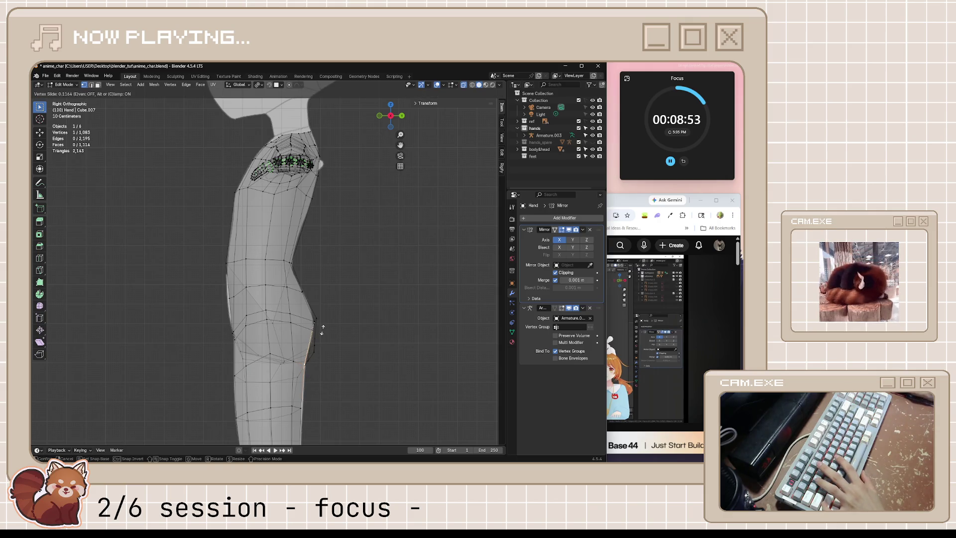
pyautogui.click(322, 328)
pyautogui.moveTo(319, 338)
pyautogui.mouseDown()
pyautogui.moveTo(329, 372)
pyautogui.moveTo(340, 366)
pyautogui.mouseUp()
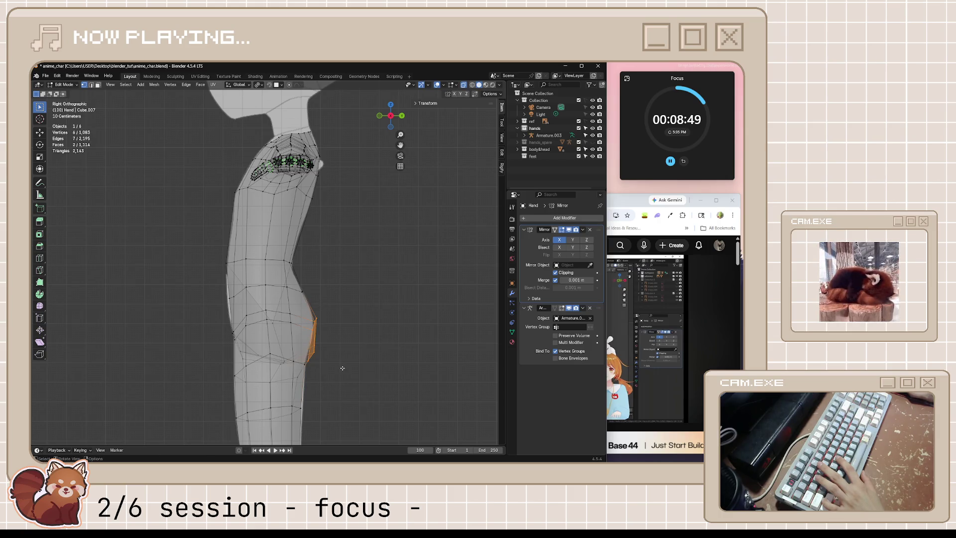
pyautogui.press('g')
pyautogui.moveTo(341, 363)
pyautogui.mouseDown(button='middle')
pyautogui.moveTo(333, 384)
pyautogui.moveTo(313, 329)
pyautogui.mouseUp(button='middle')
pyautogui.press('Tab')
pyautogui.scroll(-3, 332, 384)
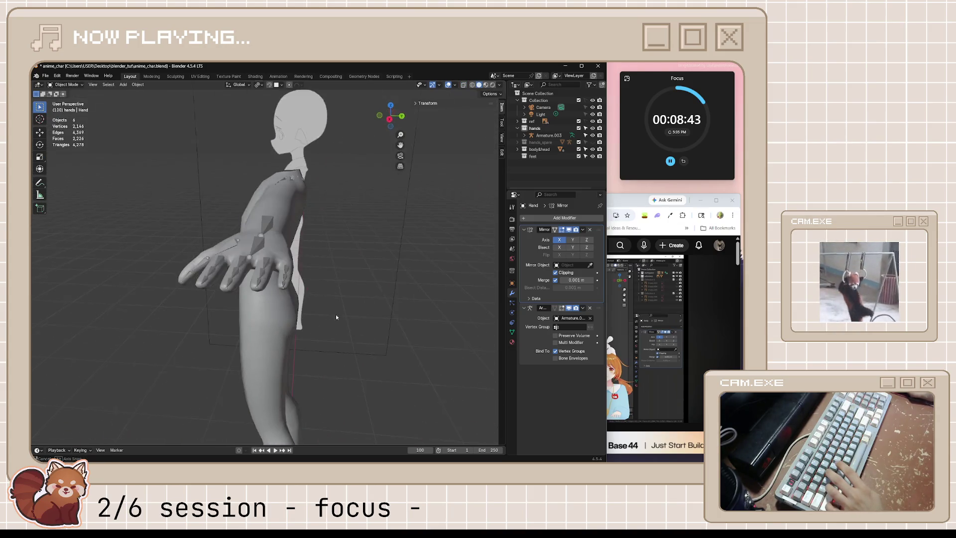
# Save anime_char.blend and resume the tutorial video in the browser.
pyautogui.moveTo(313, 328); pyautogui.dragTo(361, 284, button='middle')
pyautogui.hotkey('ctrl', 's')
pyautogui.press('Tab')
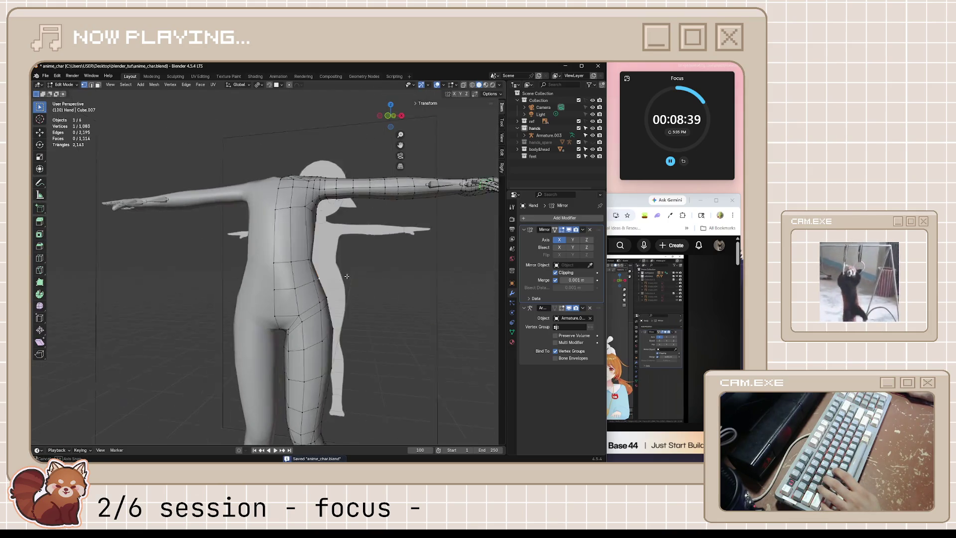
pyautogui.press('KP_1')
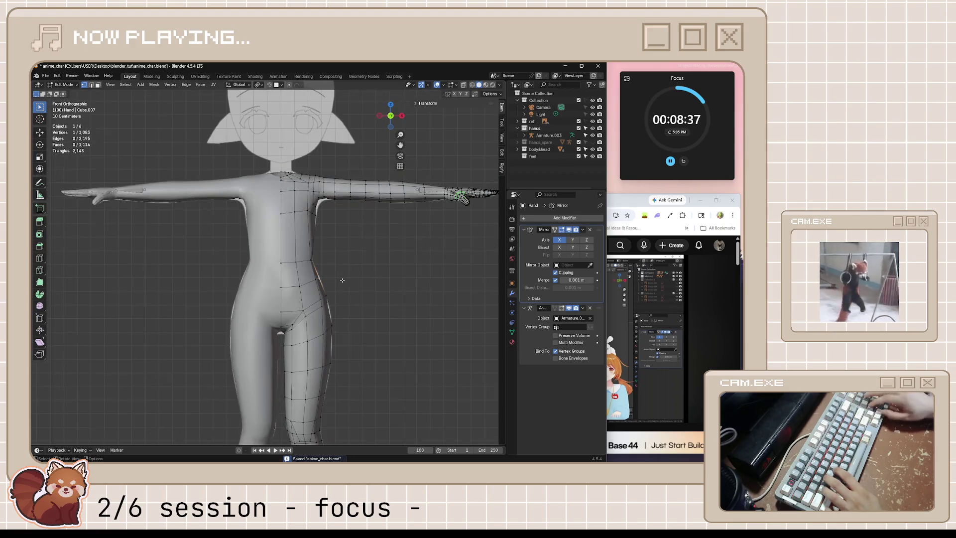
pyautogui.moveTo(351, 285); pyautogui.dragTo(389, 285, button='middle')
pyautogui.click(635, 334)
pyautogui.click(603, 334)
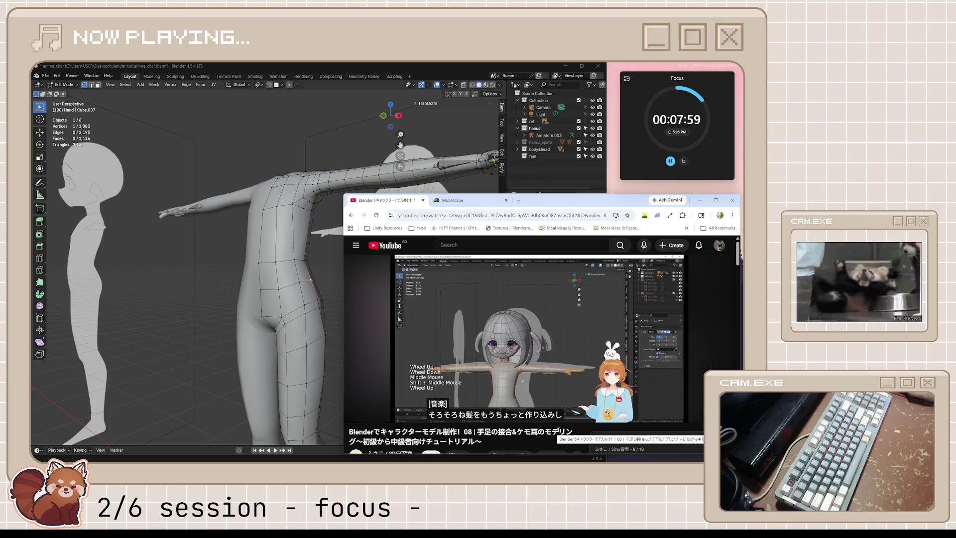
pyautogui.click(557, 322)
# Return to Blender and make the body mesh Cube.007 active in Edit Mode.
pyautogui.click(396, 318)
pyautogui.press('Tab')
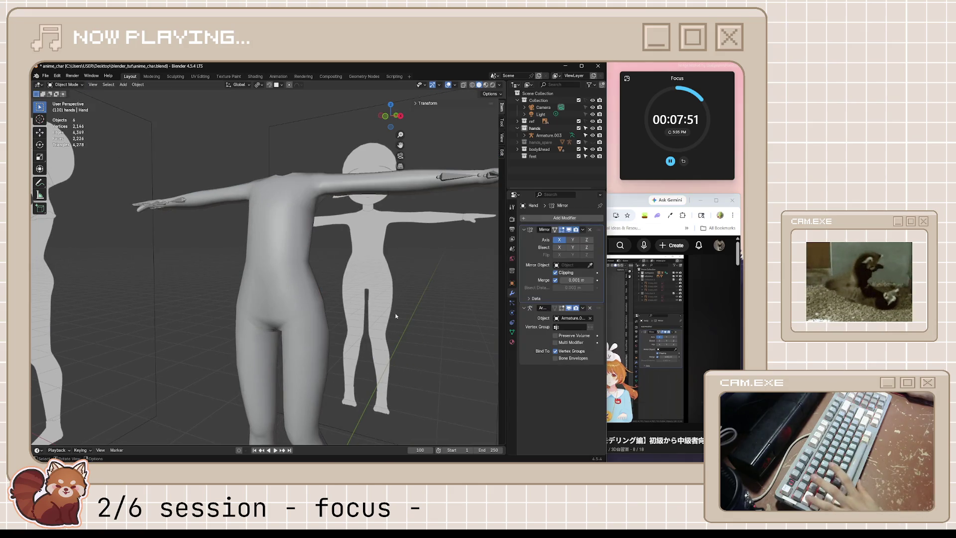
pyautogui.moveTo(397, 316)
pyautogui.mouseDown(button='middle')
pyautogui.moveTo(316, 303)
pyautogui.moveTo(353, 302)
pyautogui.moveTo(322, 323)
pyautogui.moveTo(329, 340)
pyautogui.mouseUp(button='middle')
pyautogui.click(316, 303)
pyautogui.press('Tab')
pyautogui.scroll(3, 333, 352)
pyautogui.scroll(2, 338, 364)
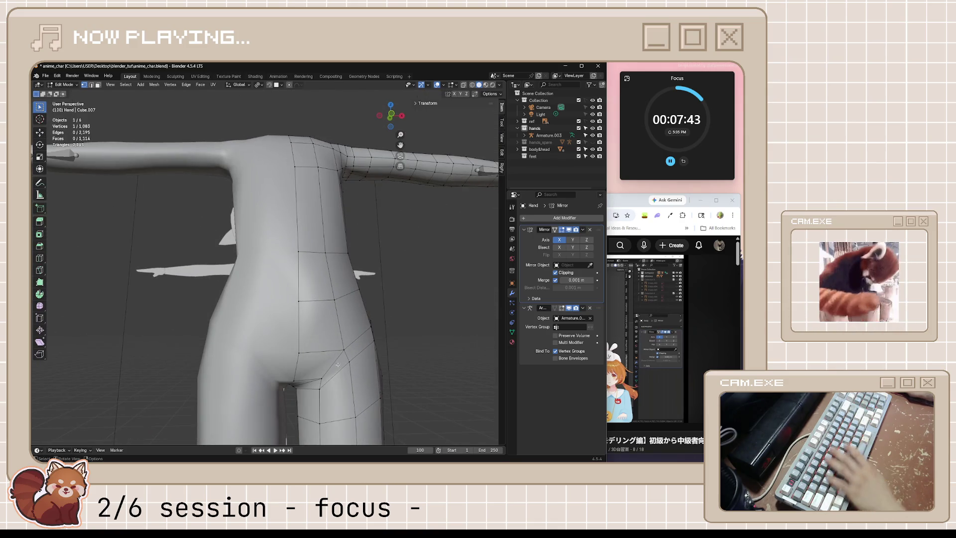
# Knife-cut a new edge line across the hip and crotch of the body mesh.
pyautogui.press('k')
pyautogui.click(343, 349)
pyautogui.press('Return')
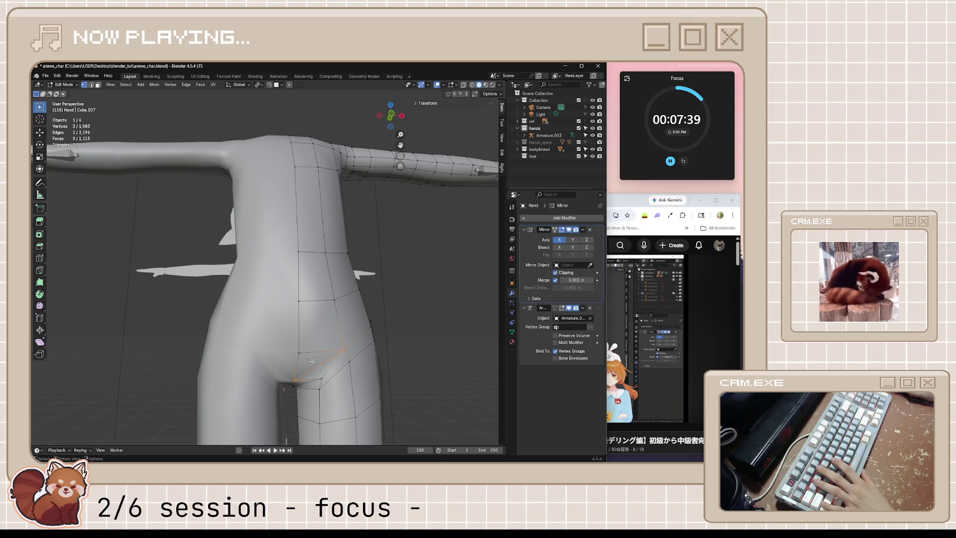
pyautogui.moveTo(330, 354); pyautogui.dragTo(342, 375, button='middle')
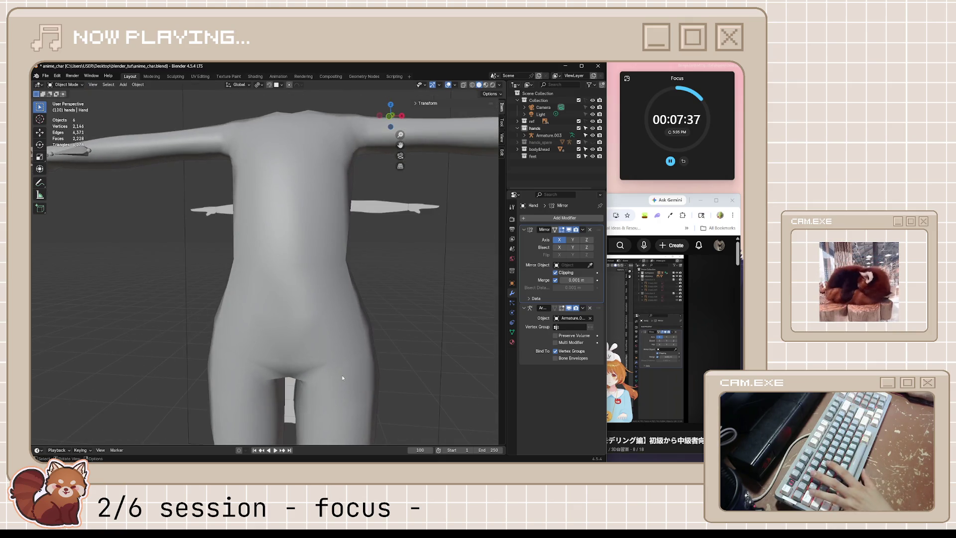
# Save anime_char.blend in Object Mode and bring the tutorial video forward.
pyautogui.press('Tab')
pyautogui.moveTo(375, 356)
pyautogui.mouseDown(button='middle')
pyautogui.moveTo(352, 370)
pyautogui.moveTo(345, 354)
pyautogui.moveTo(390, 329)
pyautogui.moveTo(309, 321)
pyautogui.moveTo(349, 238)
pyautogui.moveTo(333, 288)
pyautogui.mouseUp(button='middle')
pyautogui.hotkey('ctrl', 's')
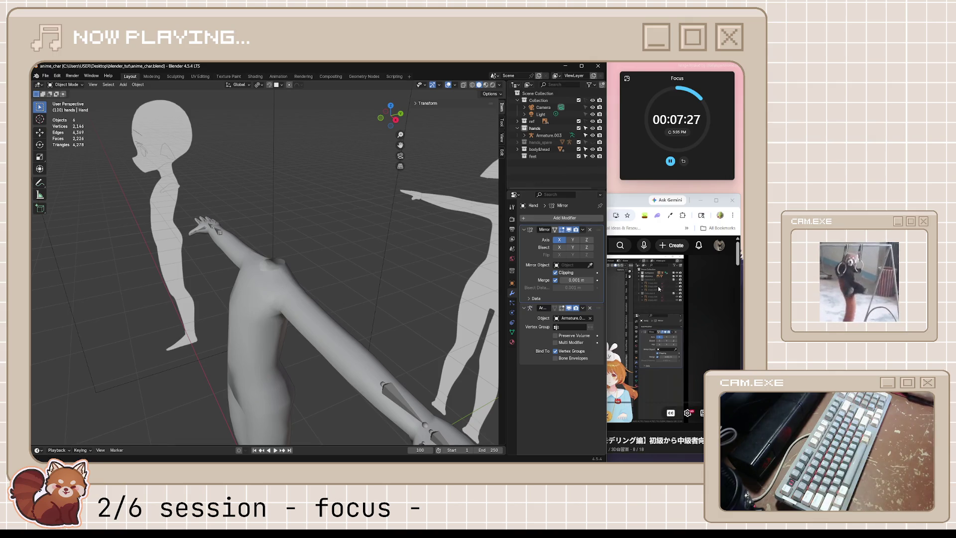
pyautogui.click(658, 286)
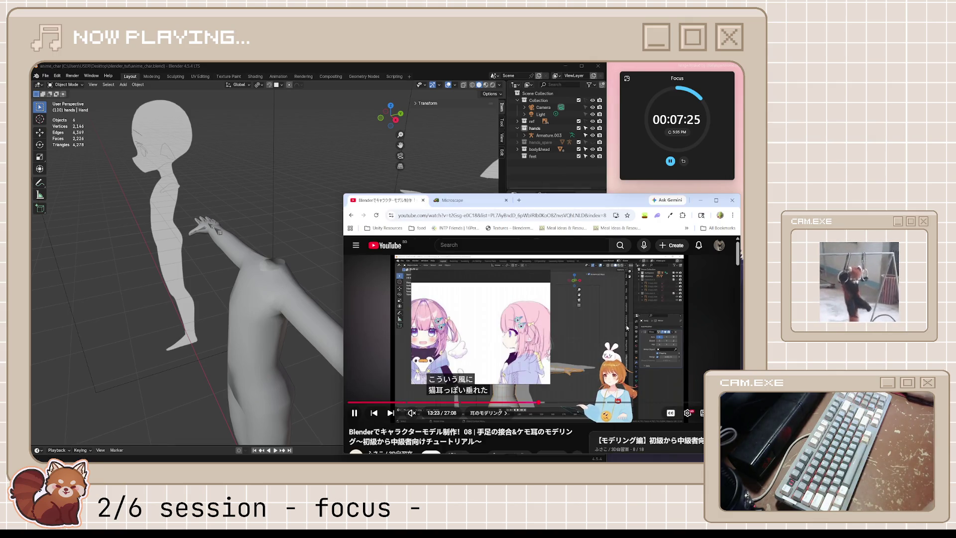
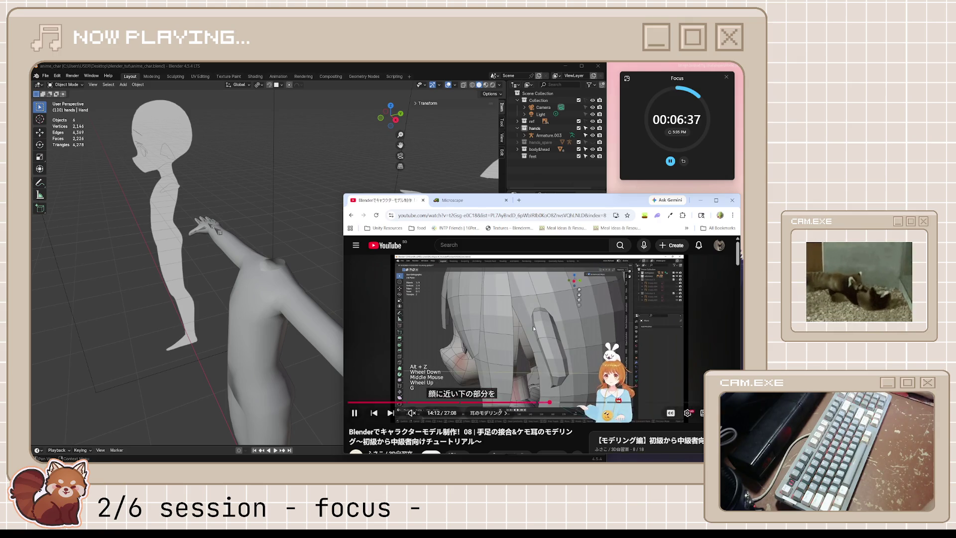
# Return to Blender and unhide the eyes, hair and head objects in the body&head collection.
pyautogui.press('space')
pyautogui.click(568, 171)
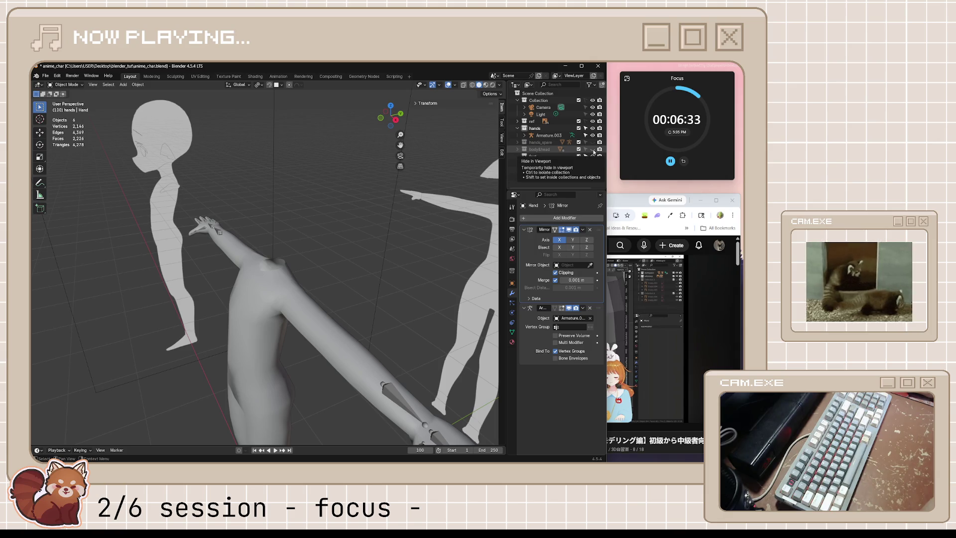
pyautogui.click(524, 149)
pyautogui.scroll(-2, 553, 161)
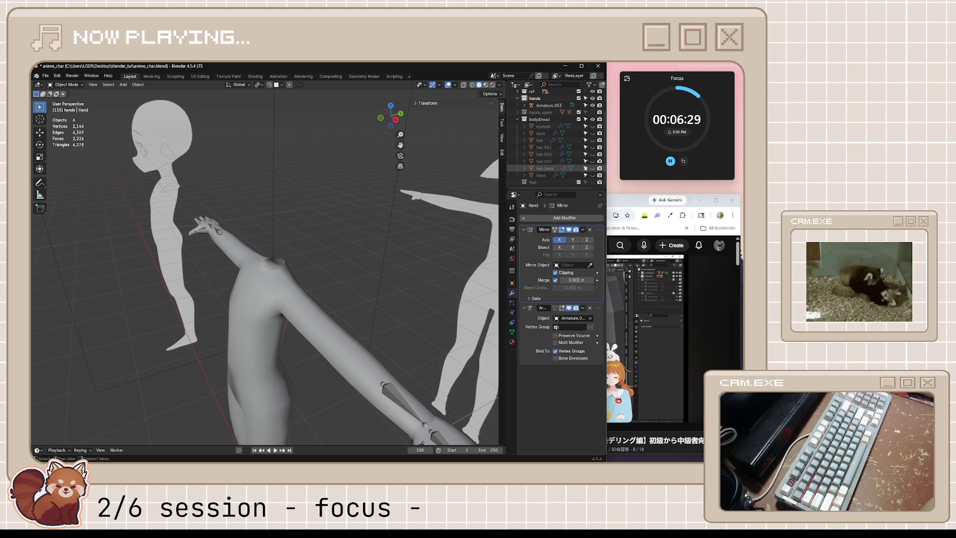
pyautogui.click(593, 133)
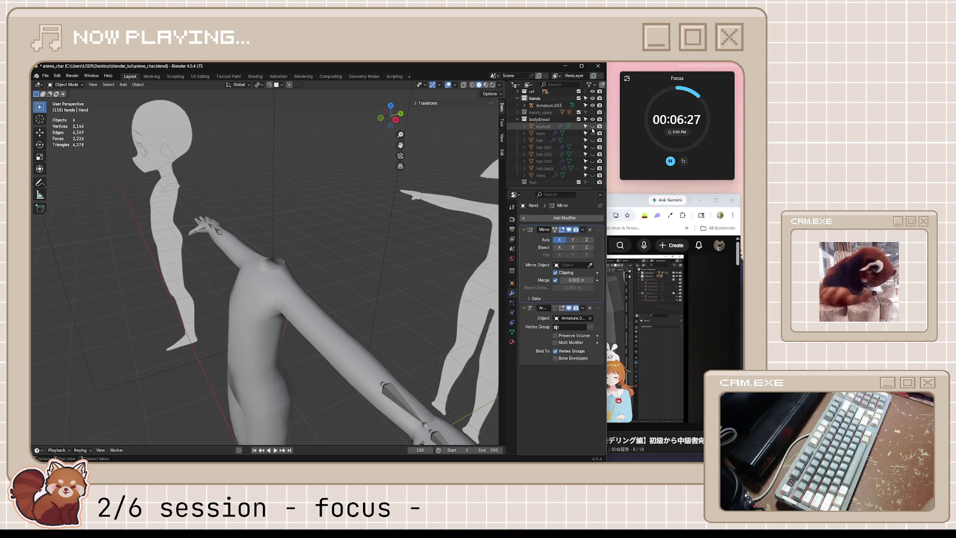
pyautogui.moveTo(594, 133); pyautogui.dragTo(593, 173)
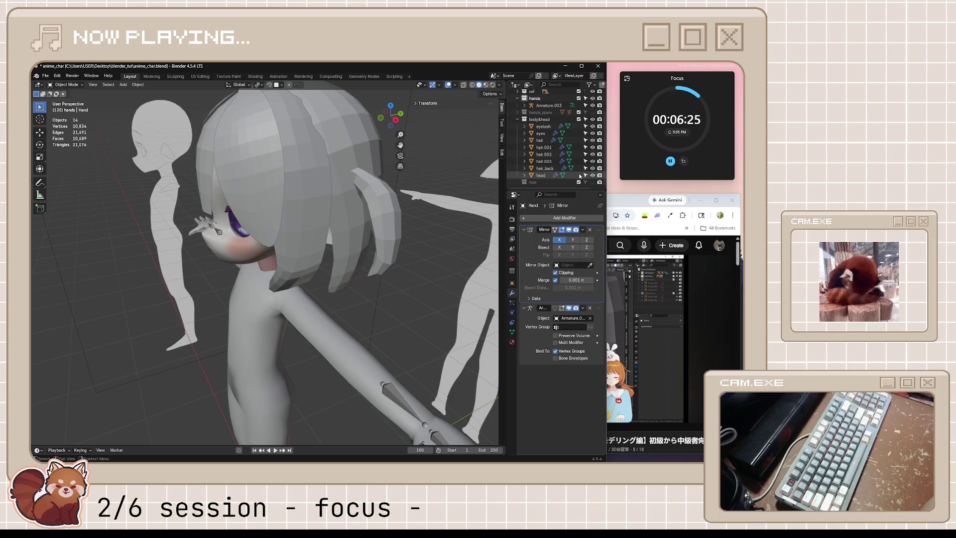
pyautogui.click(371, 323)
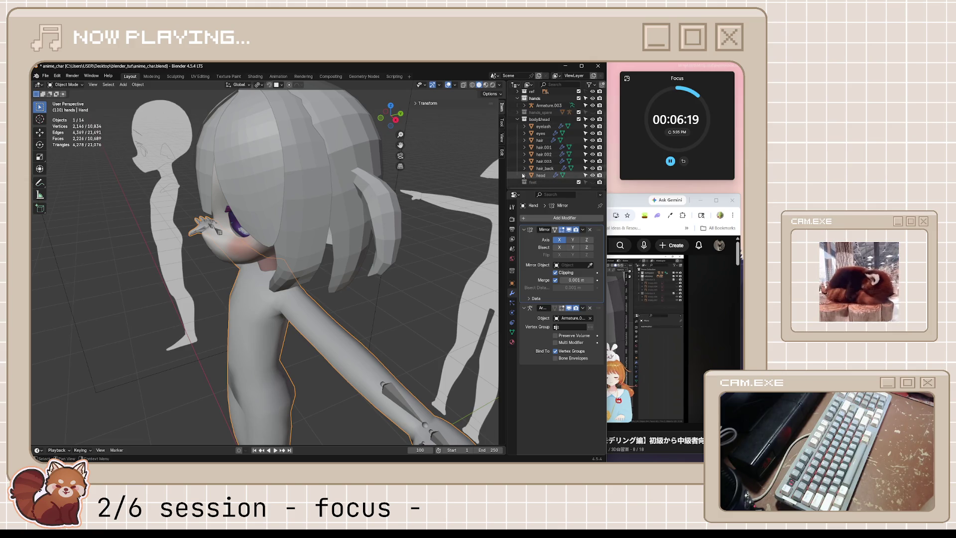
# Delete the feet collection from the outliner and face the character from the front.
pyautogui.click(539, 182)
pyautogui.doubleClick(540, 182)
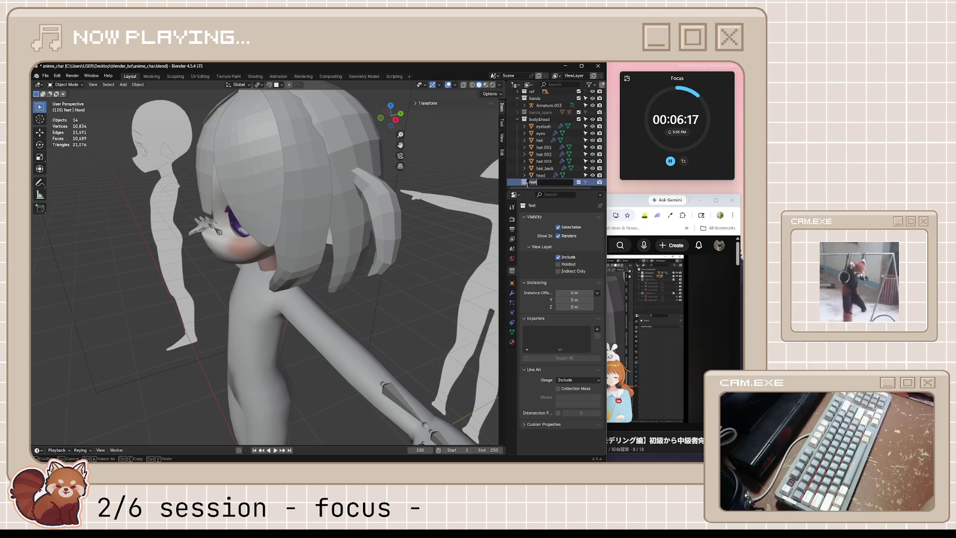
pyautogui.rightClick(530, 183)
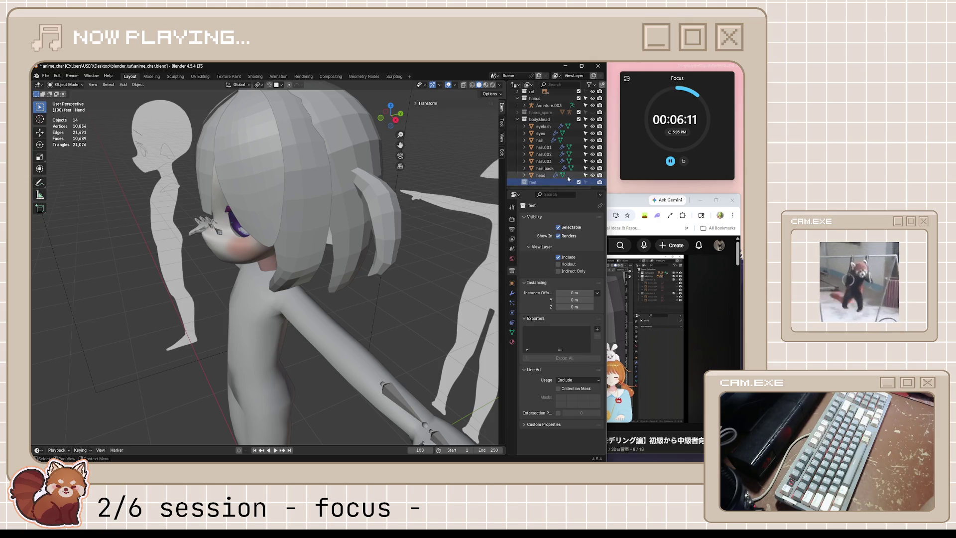
pyautogui.rightClick(527, 187)
pyautogui.click(485, 216)
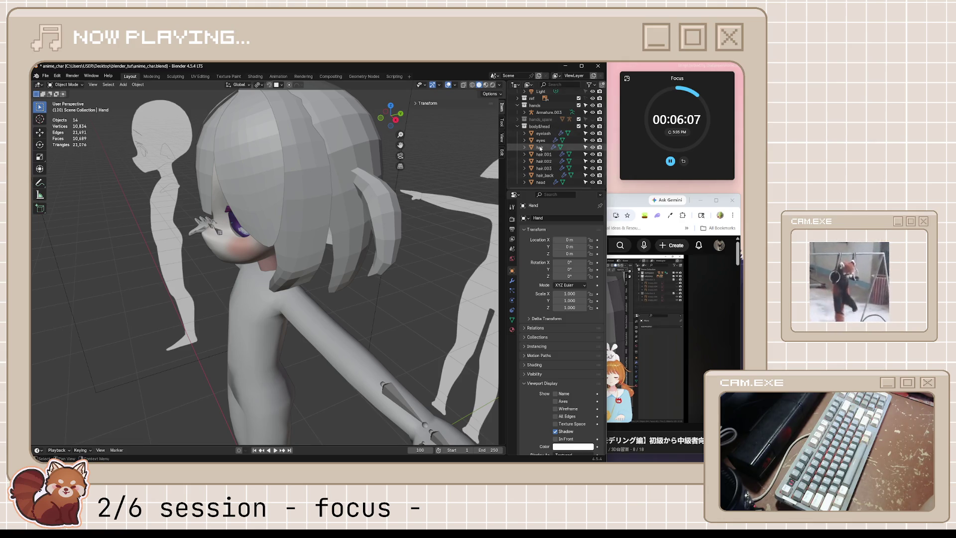
pyautogui.click(288, 320)
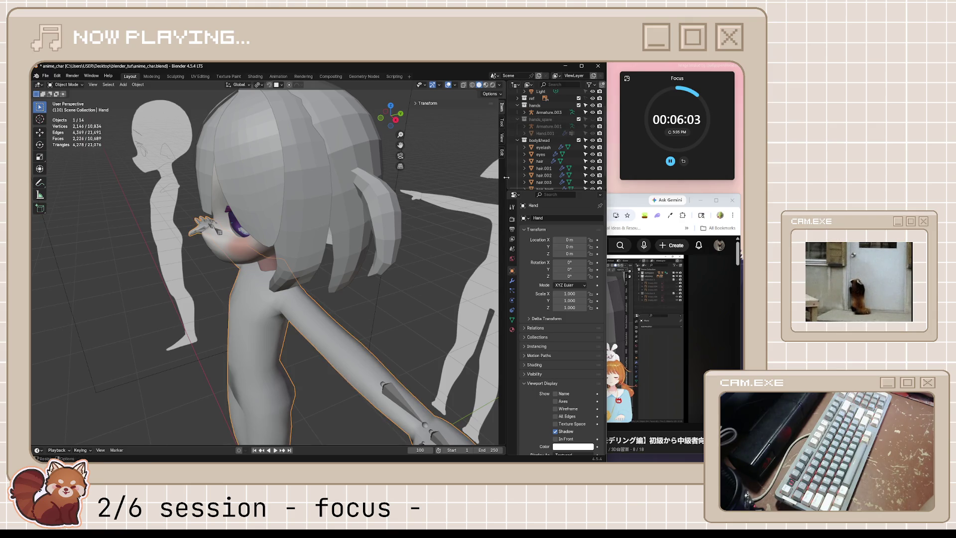
pyautogui.scroll(-2, 516, 107)
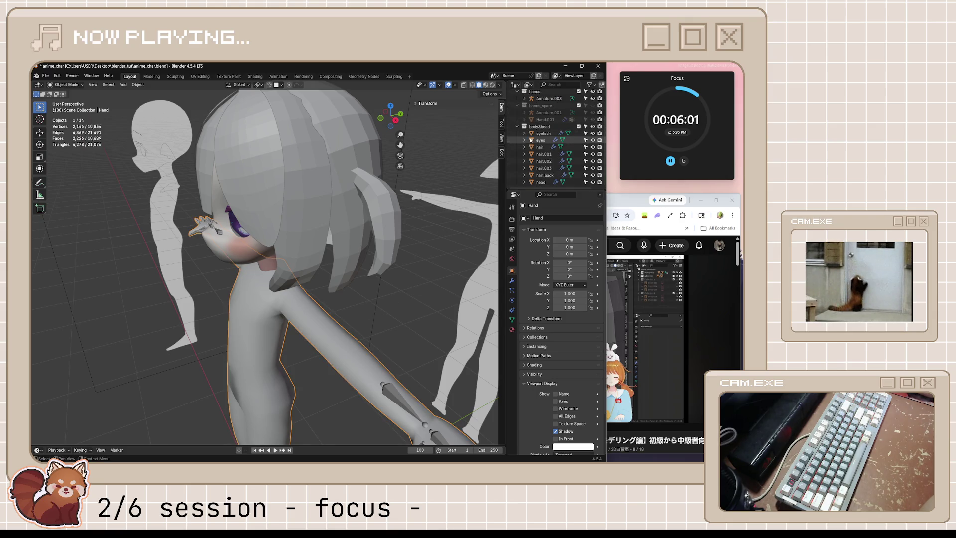
pyautogui.moveTo(394, 303)
pyautogui.mouseDown(button='middle')
pyautogui.moveTo(372, 324)
pyautogui.moveTo(348, 319)
pyautogui.mouseUp(button='middle')
pyautogui.scroll(-5, 371, 324)
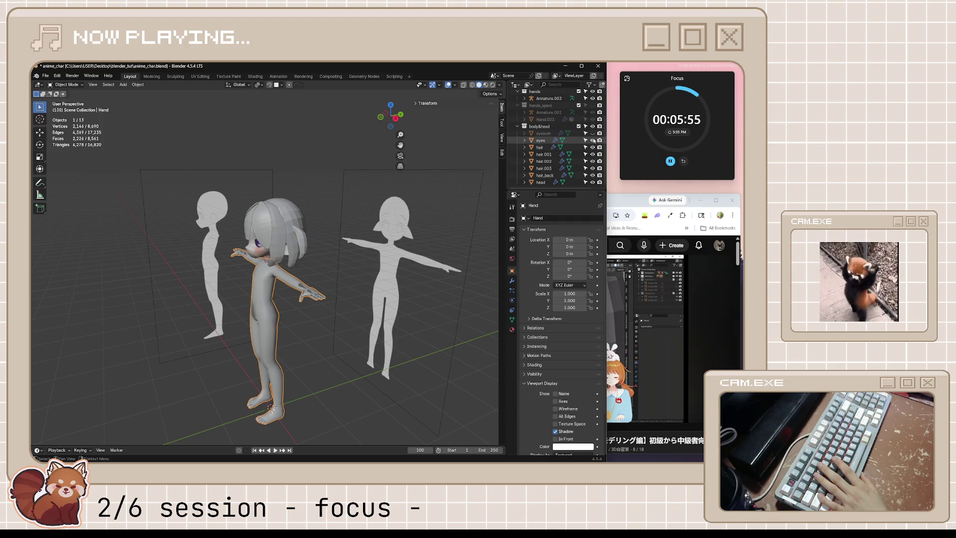
# Hide the hair, eyes and head objects so only the headless body remains visible.
pyautogui.moveTo(592, 144); pyautogui.dragTo(594, 183)
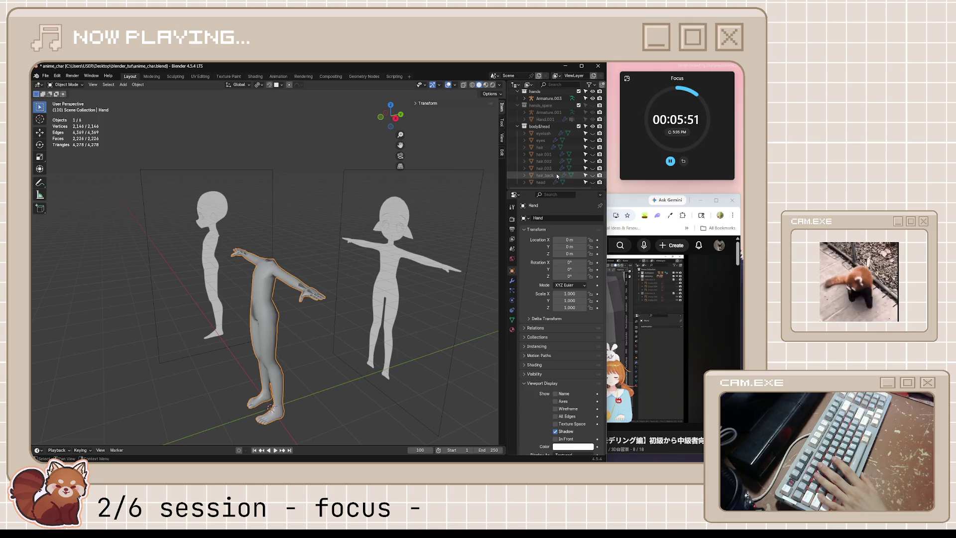
pyautogui.scroll(3, 557, 149)
pyautogui.moveTo(563, 193); pyautogui.dragTo(564, 221)
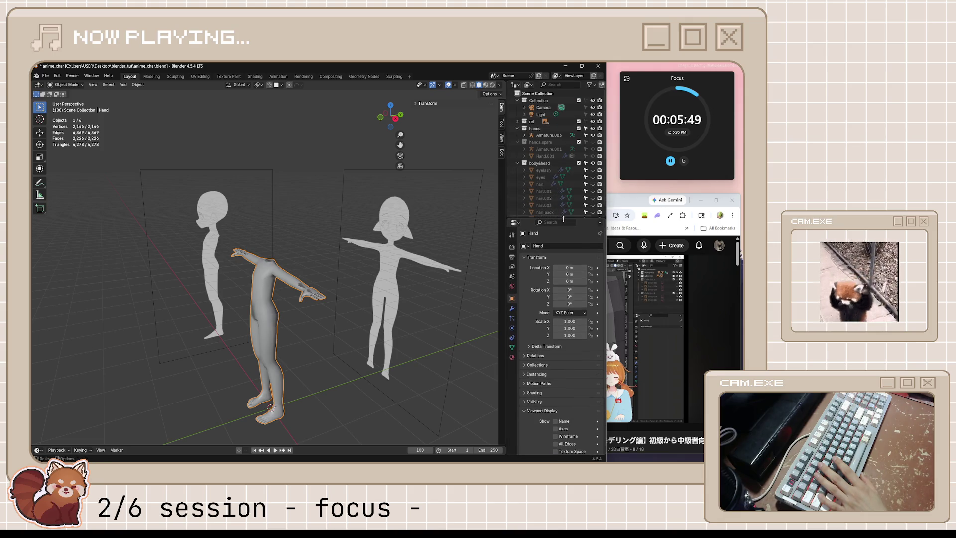
pyautogui.click(524, 121)
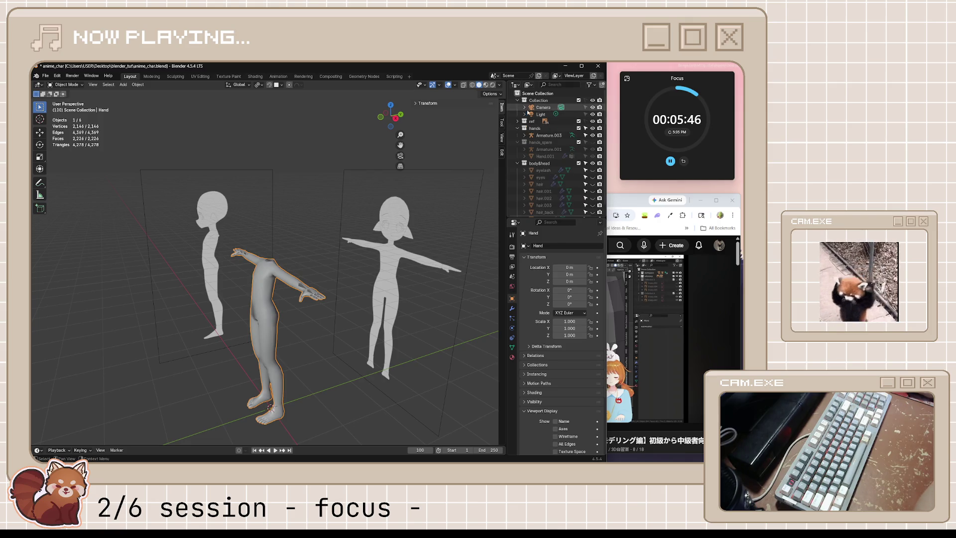
pyautogui.click(544, 135)
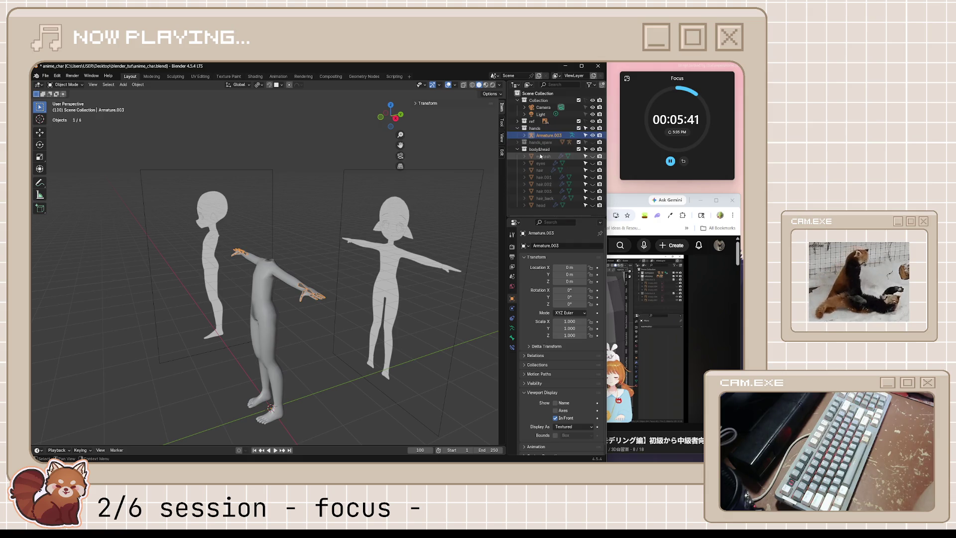
pyautogui.click(541, 156)
pyautogui.click(543, 163)
pyautogui.click(546, 178)
pyautogui.click(548, 184)
pyautogui.click(551, 192)
pyautogui.click(552, 205)
pyautogui.click(593, 205)
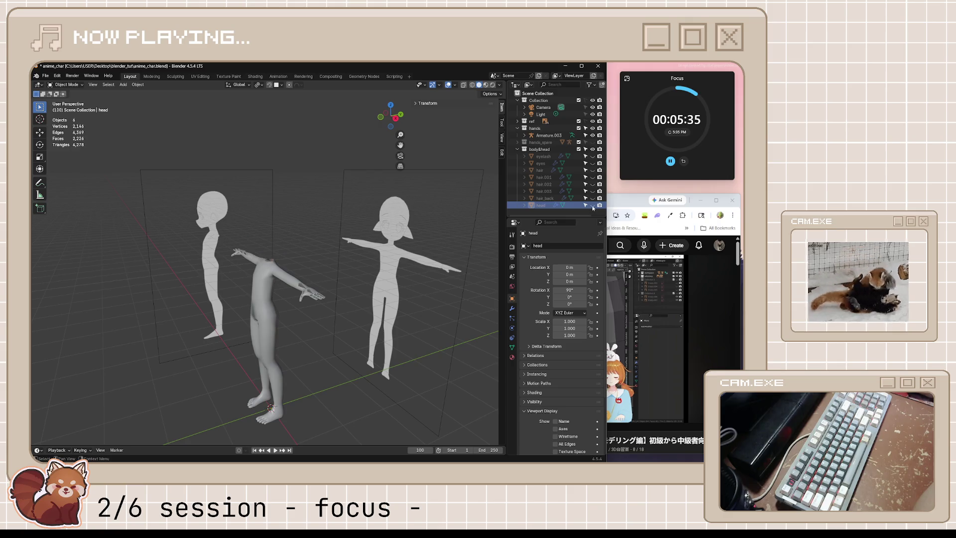
pyautogui.scroll(-5, 235, 335)
pyautogui.scroll(4, 236, 336)
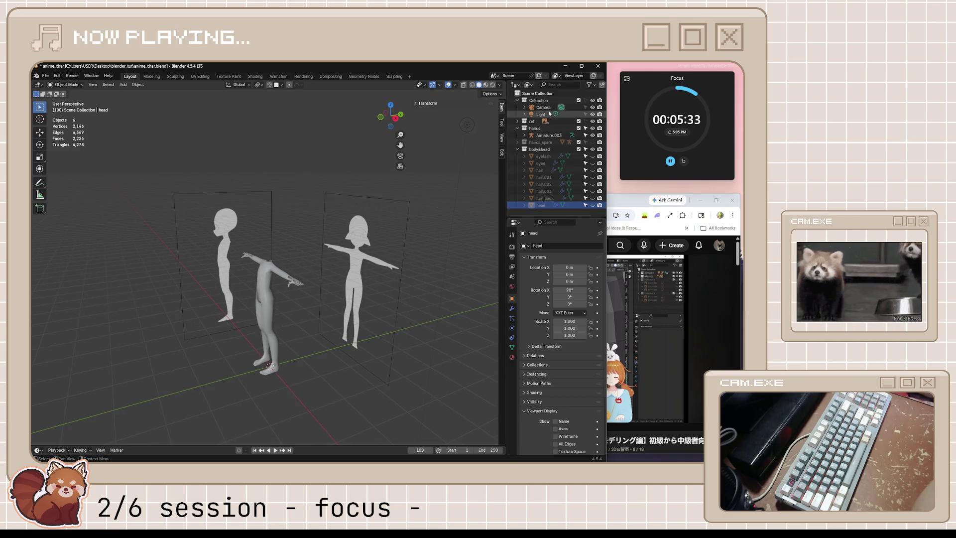
# Select the Hand mesh in the outliner ready for renaming.
pyautogui.click(539, 94)
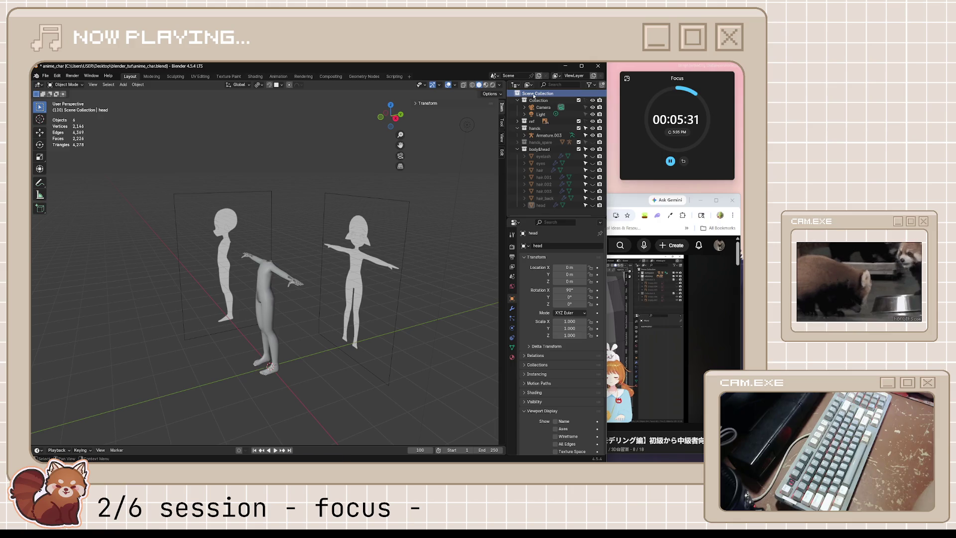
pyautogui.doubleClick(519, 94)
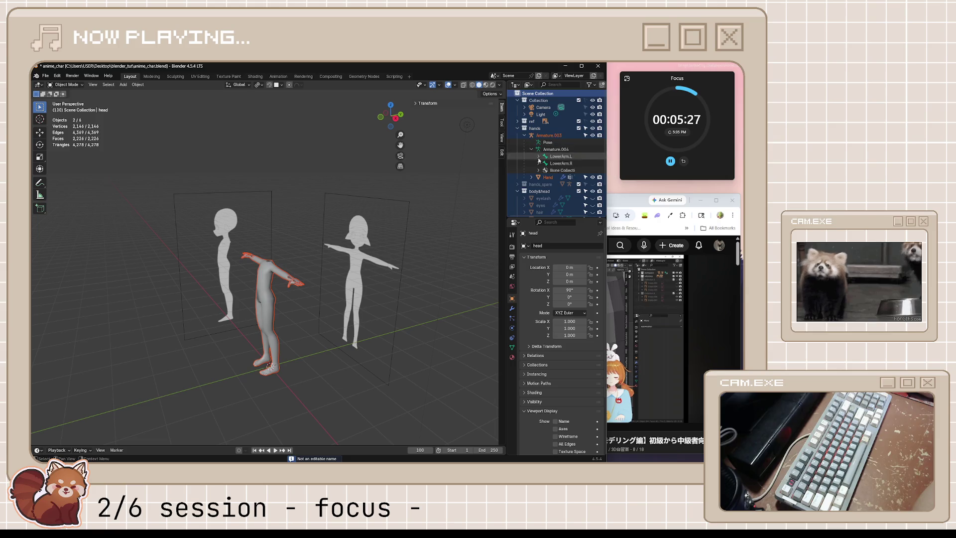
pyautogui.click(543, 178)
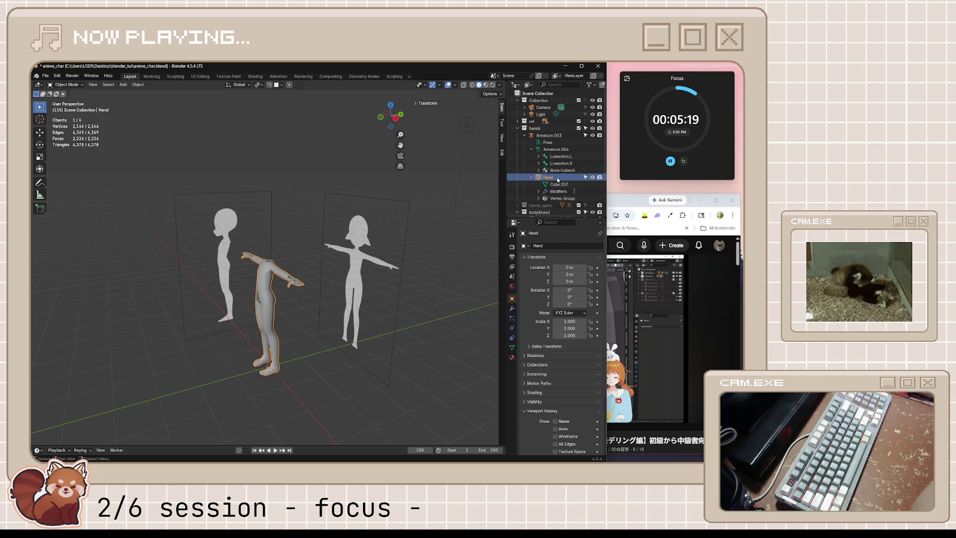
pyautogui.scroll(-2, 551, 179)
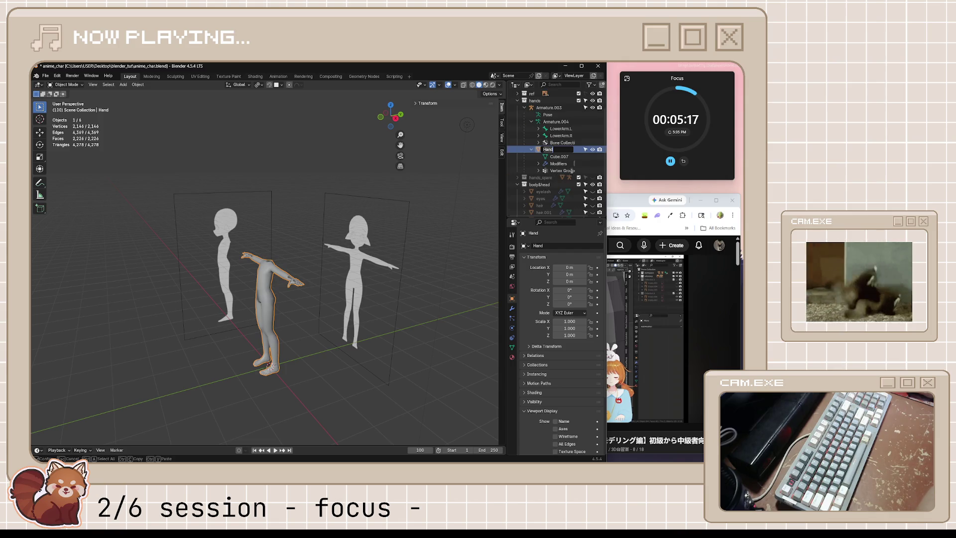
pyautogui.write('Body')
# Rename the Hand mesh to Body, put Armature.003 in pose mode and select the Hand.R bone.
pyautogui.press('Return')
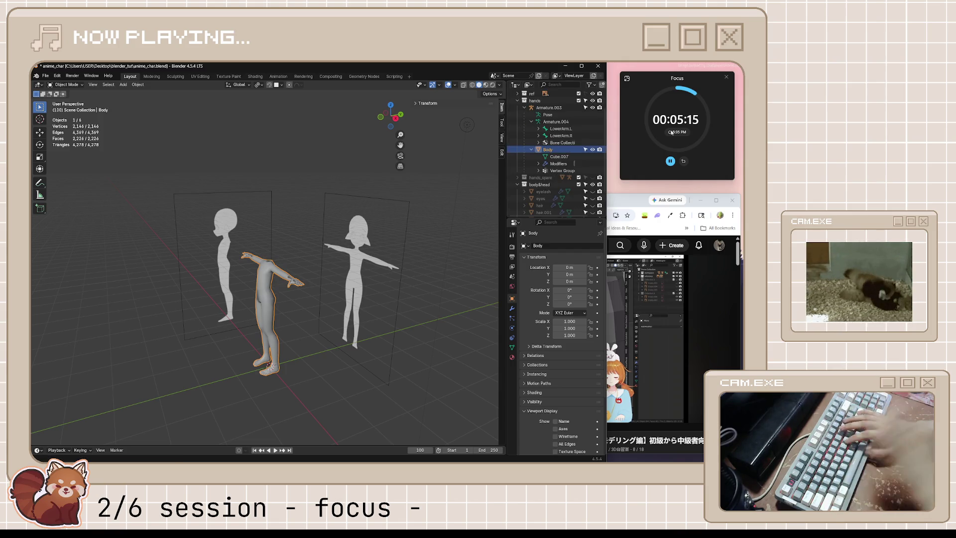
pyautogui.scroll(5, 323, 256)
pyautogui.click(408, 358)
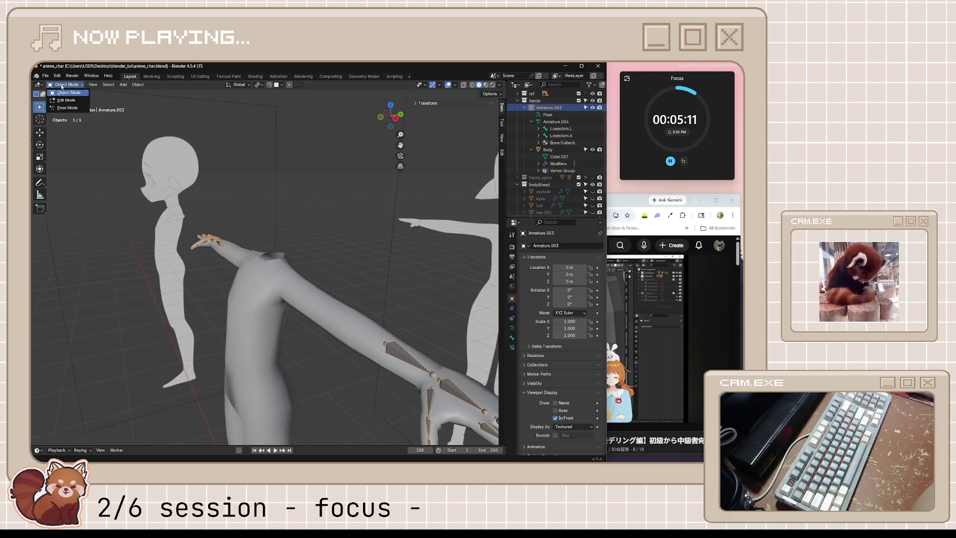
pyautogui.moveTo(90, 120); pyautogui.dragTo(187, 149, button='middle')
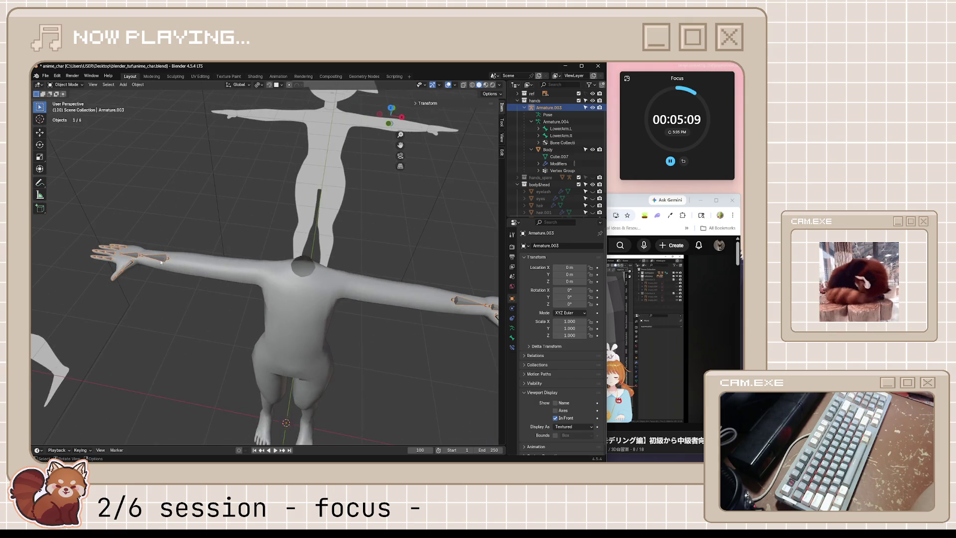
pyautogui.click(66, 84)
pyautogui.click(68, 107)
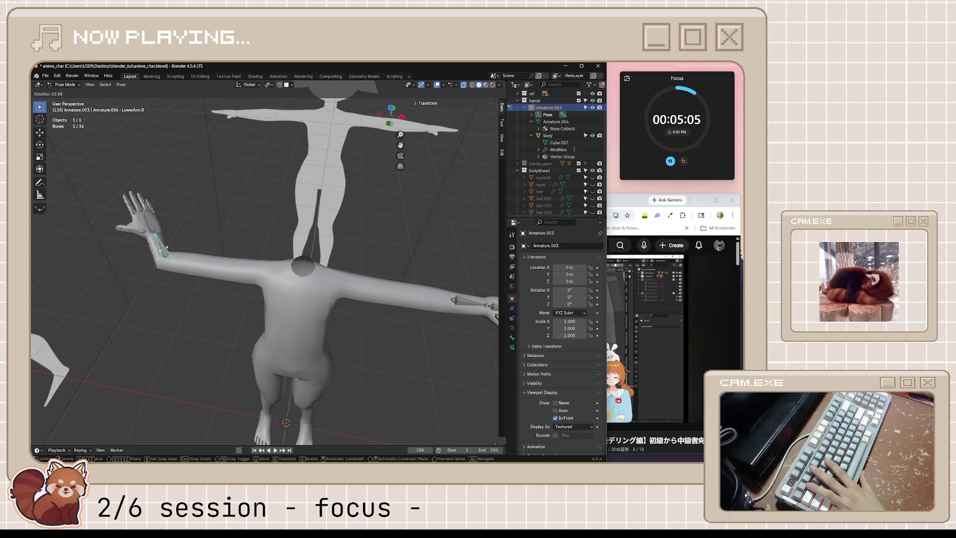
pyautogui.click(132, 256)
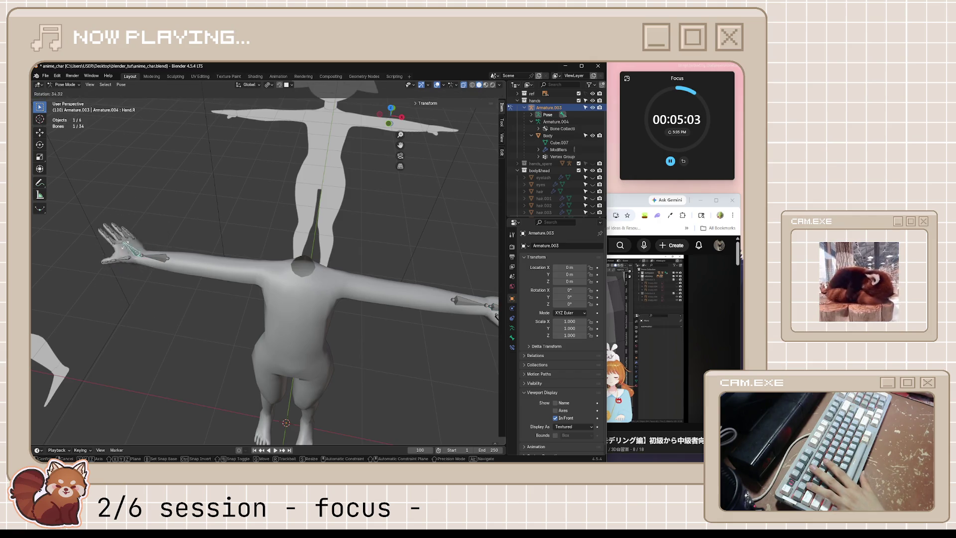
pyautogui.moveTo(297, 282); pyautogui.dragTo(314, 231, button='middle')
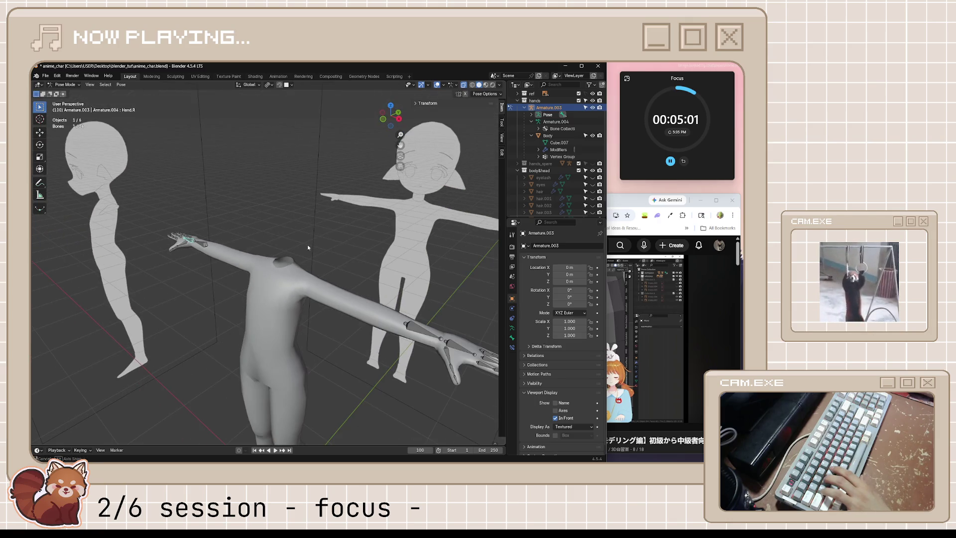
# Save the blend file and rename the hands collection to body.
pyautogui.hotkey('ctrl', 's')
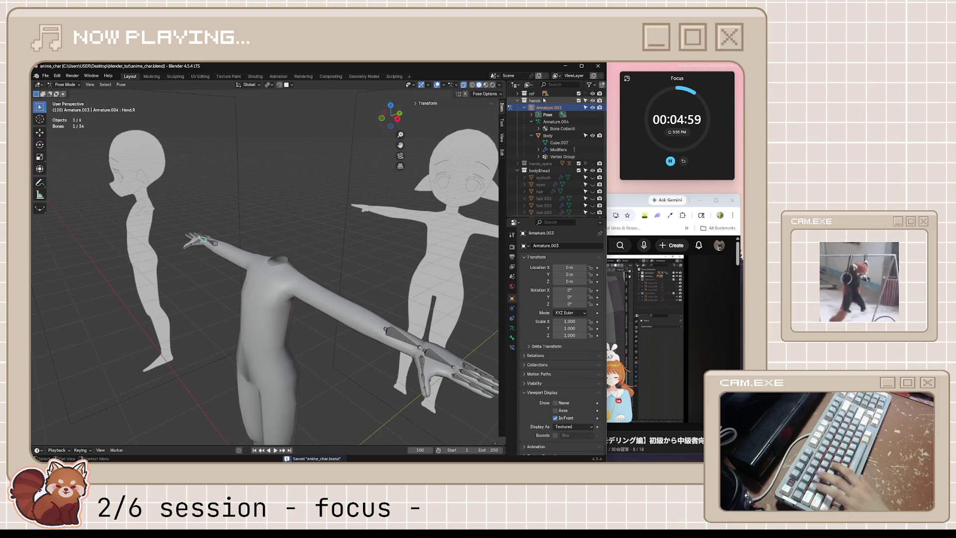
pyautogui.click(544, 100)
pyautogui.scroll(2, 540, 100)
pyautogui.write('body')
pyautogui.press('Return')
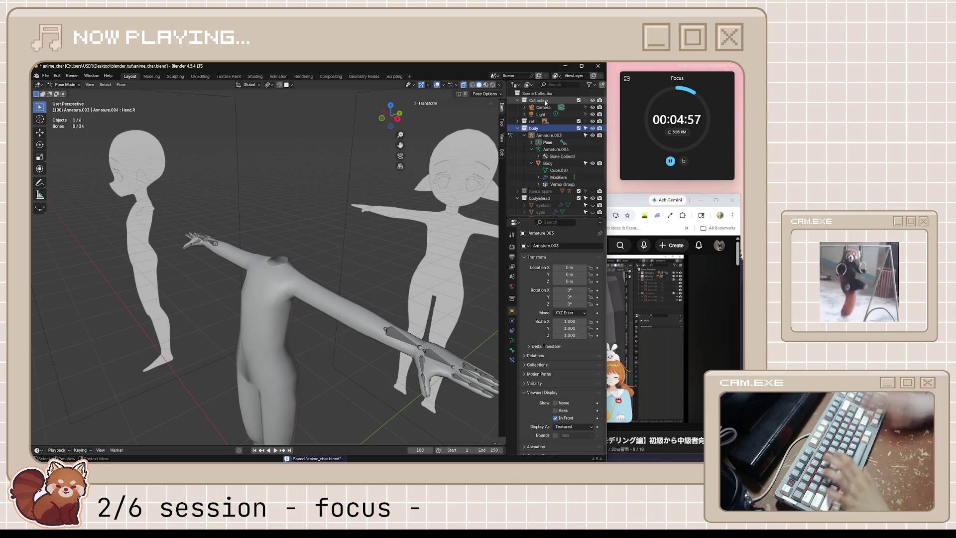
# Rename the collections to body&hand and head, return to object mode and save.
pyautogui.doubleClick(557, 130)
pyautogui.write('&hand')
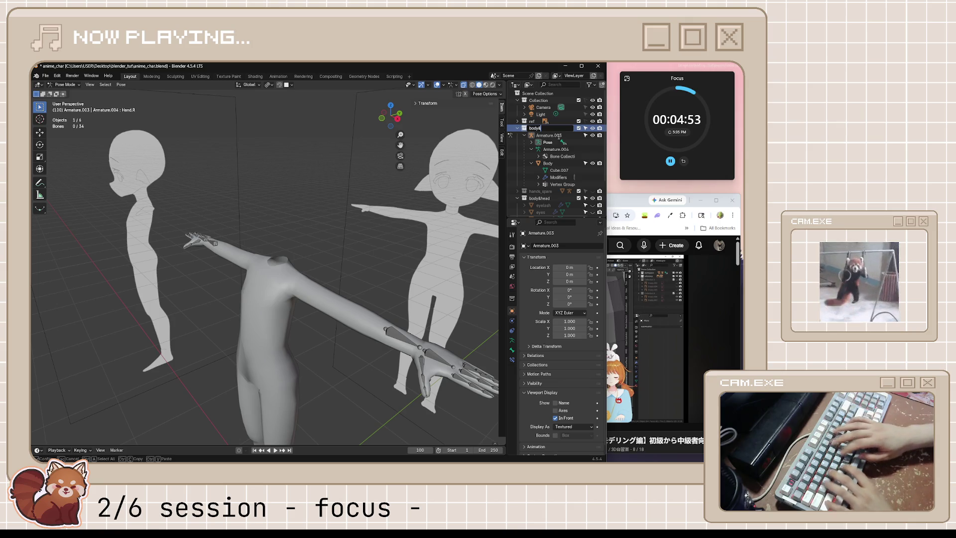
pyautogui.press('Return')
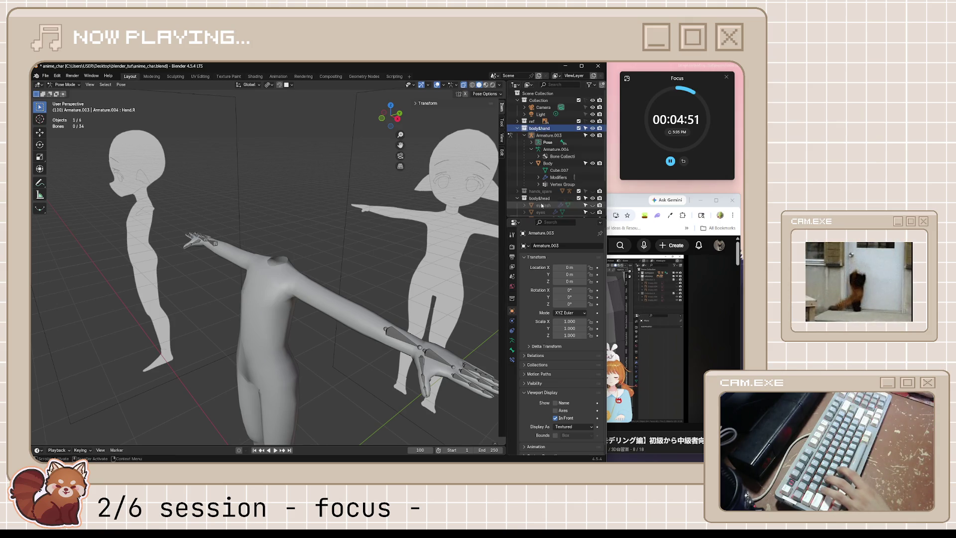
pyautogui.scroll(-3, 539, 187)
pyautogui.doubleClick(543, 158)
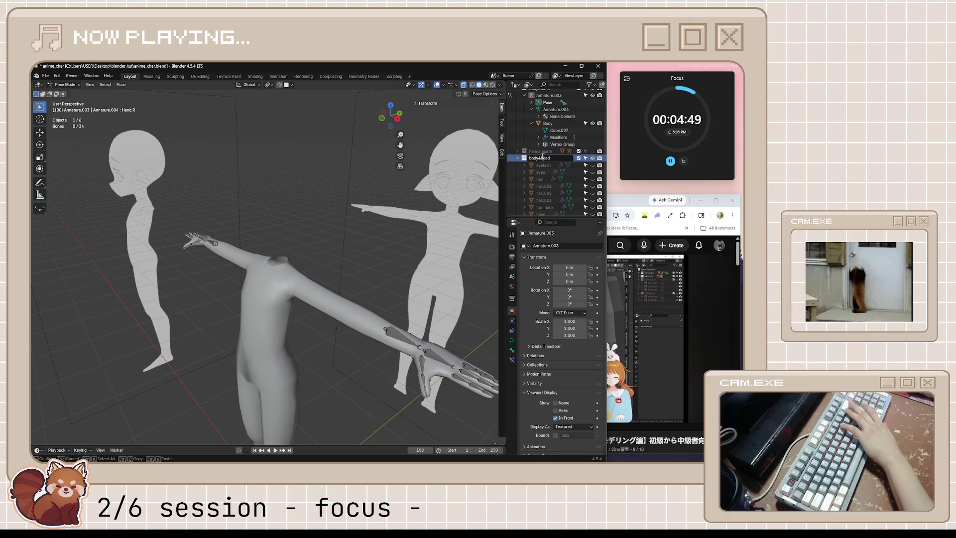
pyautogui.write('head')
pyautogui.press('Return')
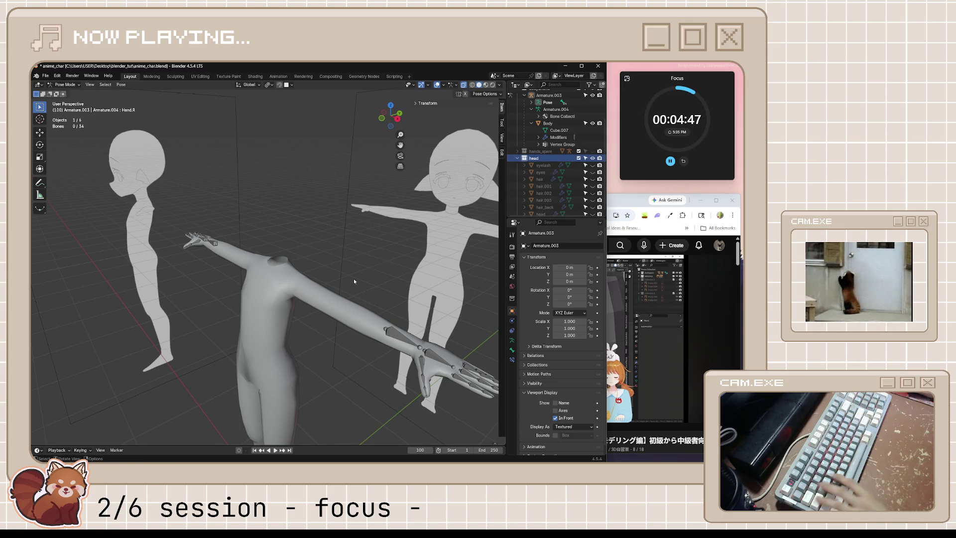
pyautogui.click(66, 85)
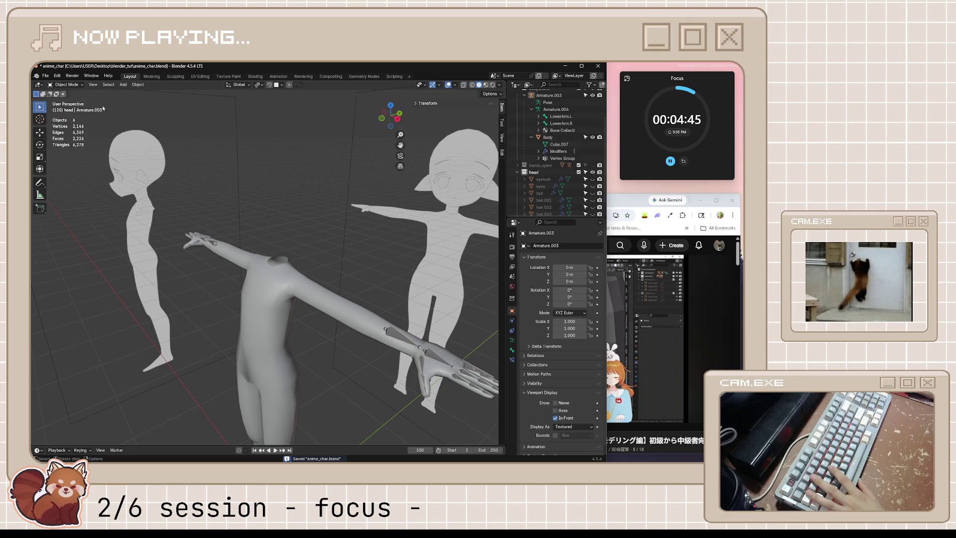
pyautogui.press('Tab')
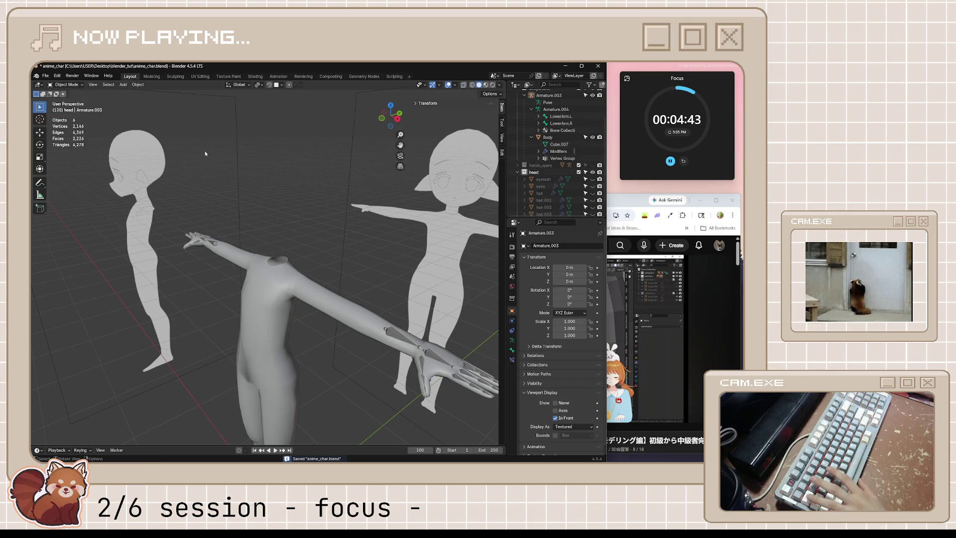
pyautogui.hotkey('ctrl', 's')
# Hide the body and armature and show the head collection with hair and face.
pyautogui.moveTo(316, 231); pyautogui.dragTo(333, 262, button='middle')
pyautogui.scroll(2, 560, 150)
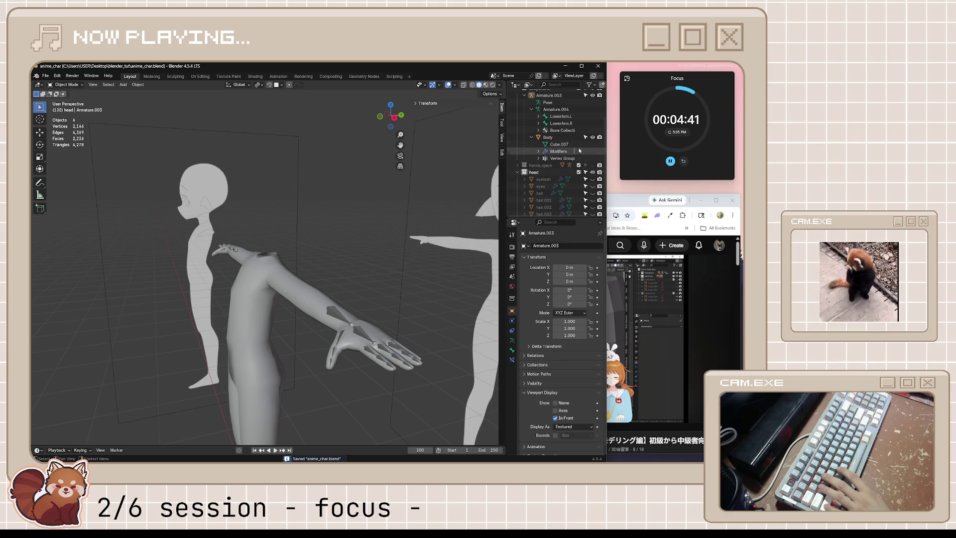
pyautogui.click(593, 109)
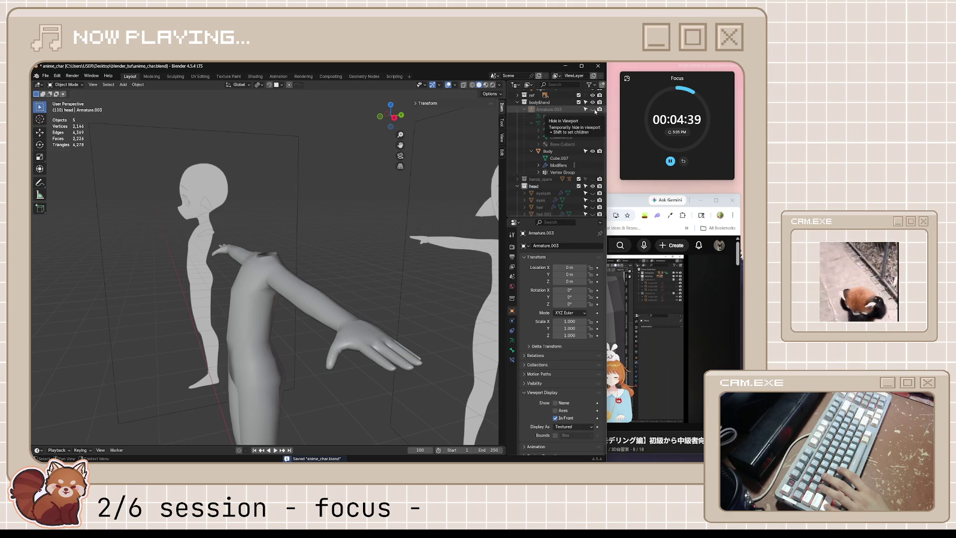
pyautogui.click(594, 110)
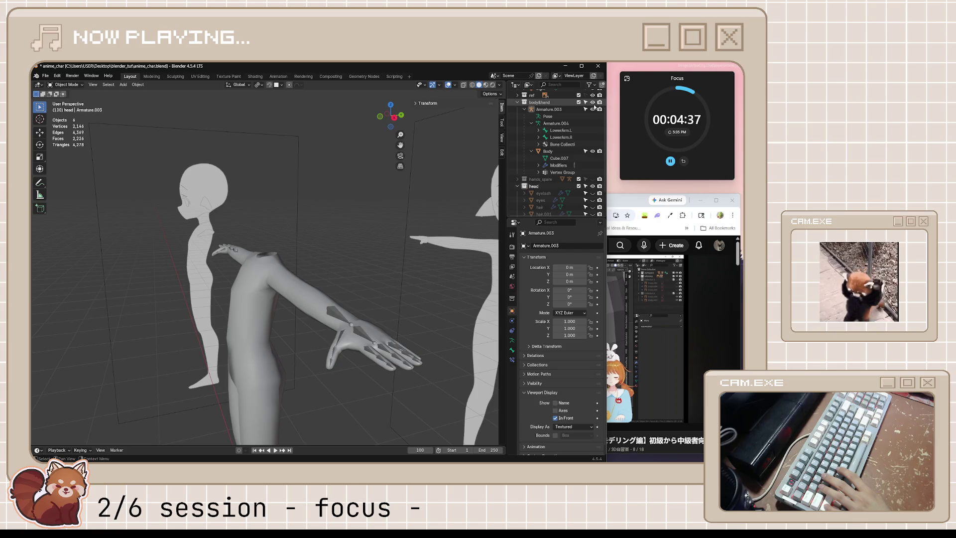
pyautogui.click(593, 110)
pyautogui.scroll(-2, 588, 191)
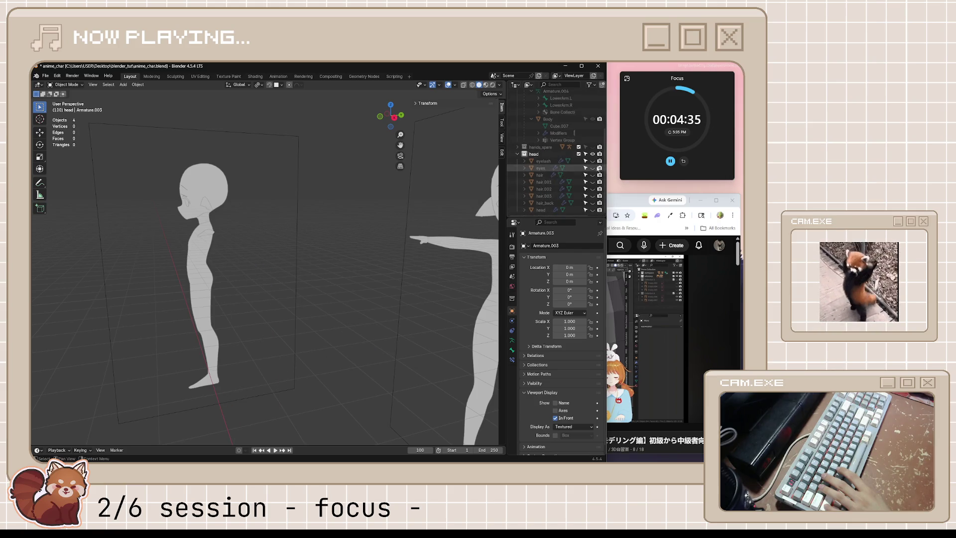
pyautogui.click(592, 154)
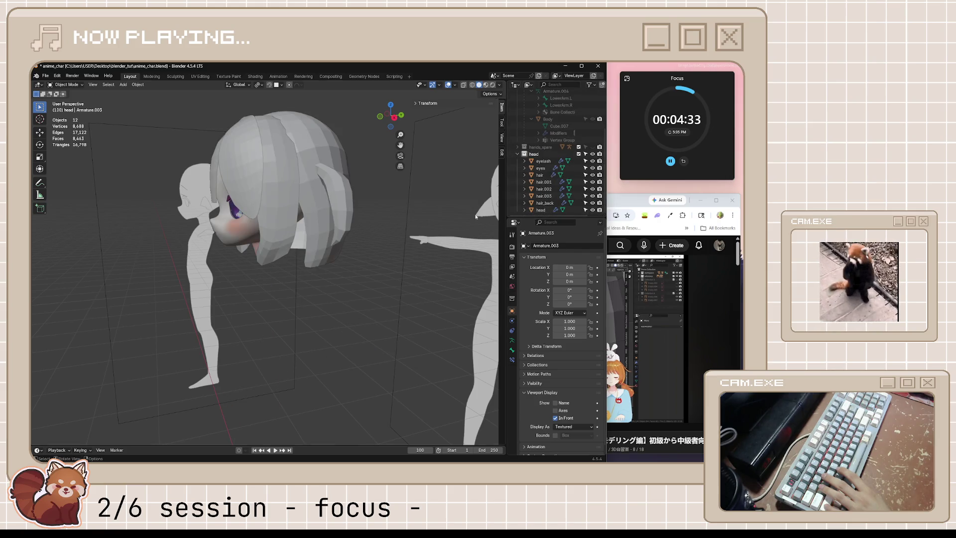
pyautogui.scroll(-5, 338, 232)
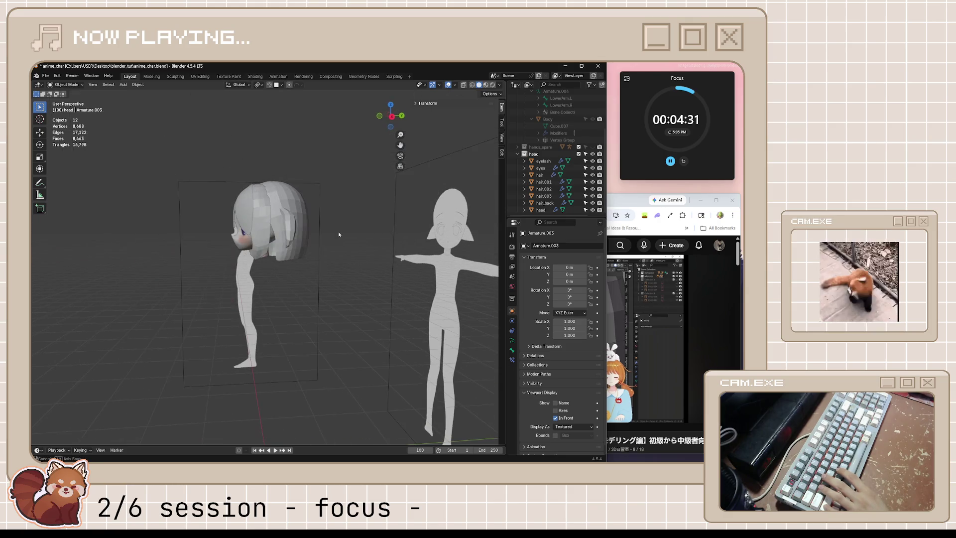
pyautogui.scroll(1, 338, 231)
pyautogui.moveTo(393, 299); pyautogui.dragTo(433, 247, button='middle')
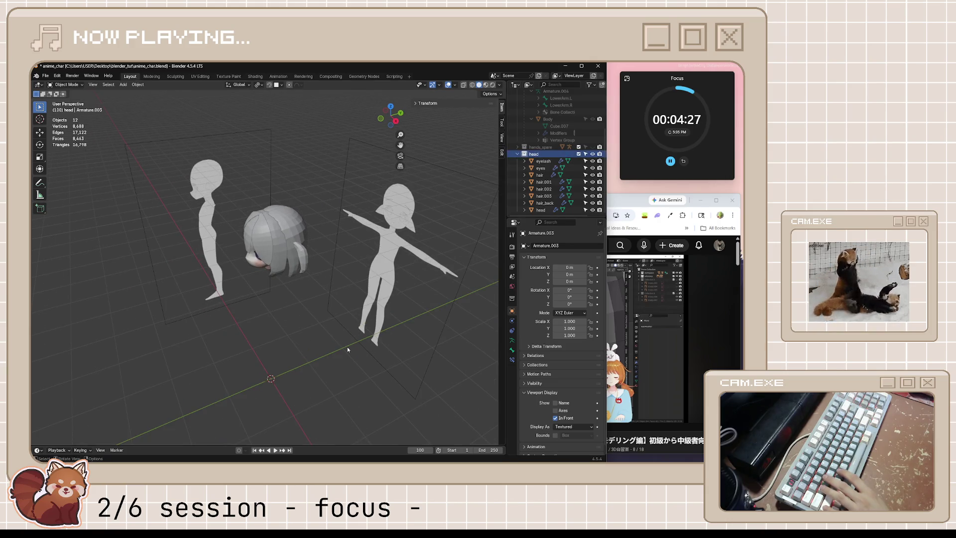
pyautogui.moveTo(347, 347); pyautogui.dragTo(334, 384, button='middle')
pyautogui.hotkey('shift', 'a')
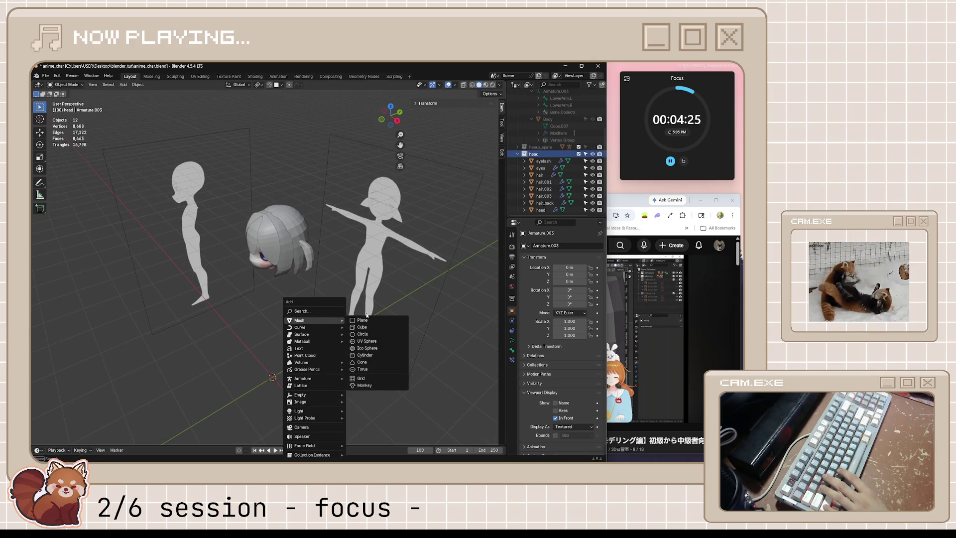
# Add a plane, scale it to 0.345, rotate it 90° on X and raise it to head height.
pyautogui.click(366, 316)
pyautogui.moveTo(366, 321); pyautogui.dragTo(418, 373, button='middle')
pyautogui.press('s')
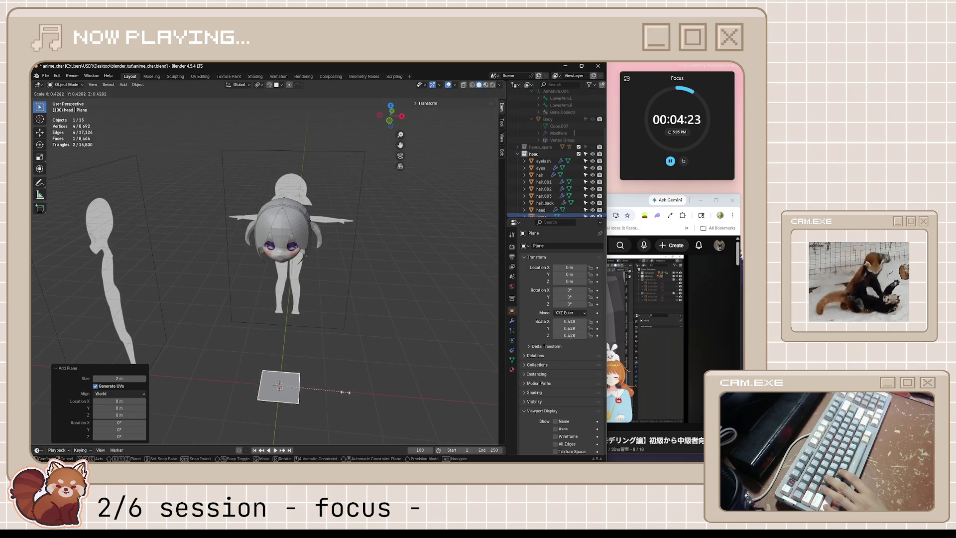
pyautogui.click(333, 393)
pyautogui.moveTo(333, 392); pyautogui.dragTo(349, 373, button='middle')
pyautogui.write('rx90')
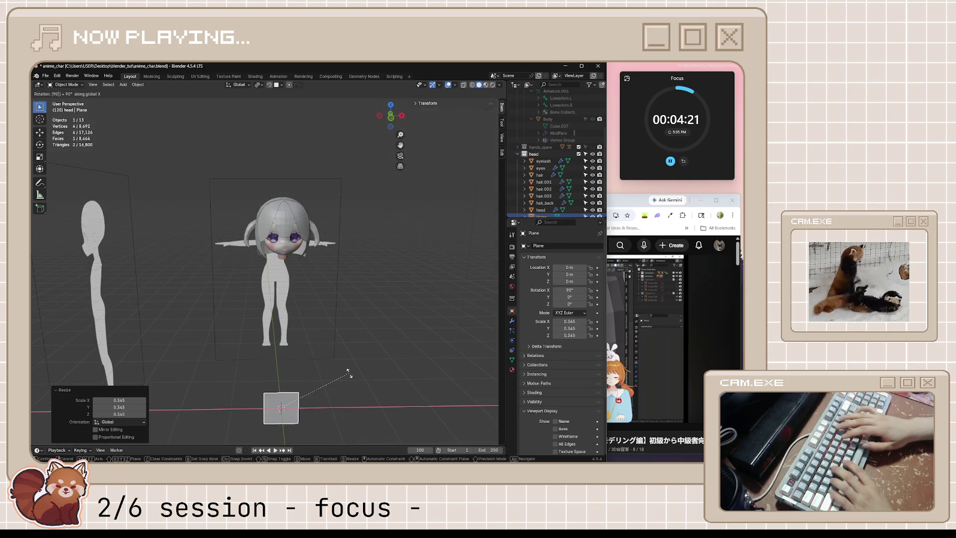
pyautogui.press('Return')
pyautogui.press('g')
pyautogui.press('z')
pyautogui.click(389, 239)
# From front view move the plane along X beside the head, halve its size and save.
pyautogui.moveTo(389, 239); pyautogui.dragTo(378, 239, button='middle')
pyautogui.press('KP_7')
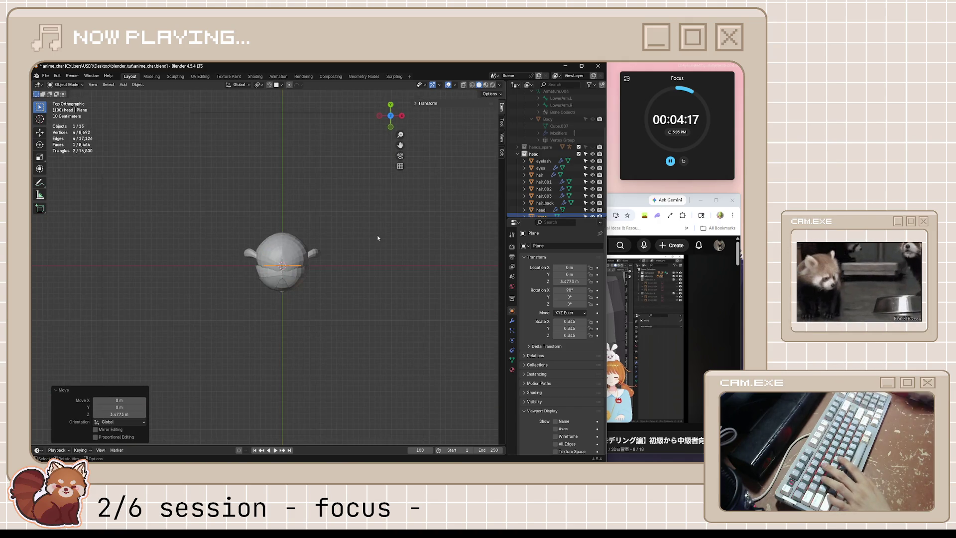
pyautogui.press('KP_1')
pyautogui.scroll(2, 378, 239)
pyautogui.scroll(2, 245, 321)
pyautogui.press('g')
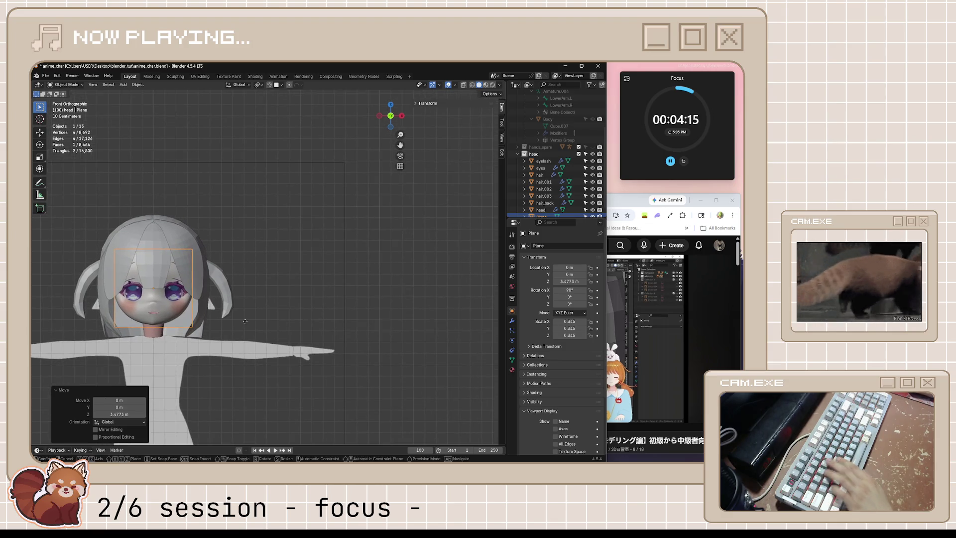
pyautogui.press('x')
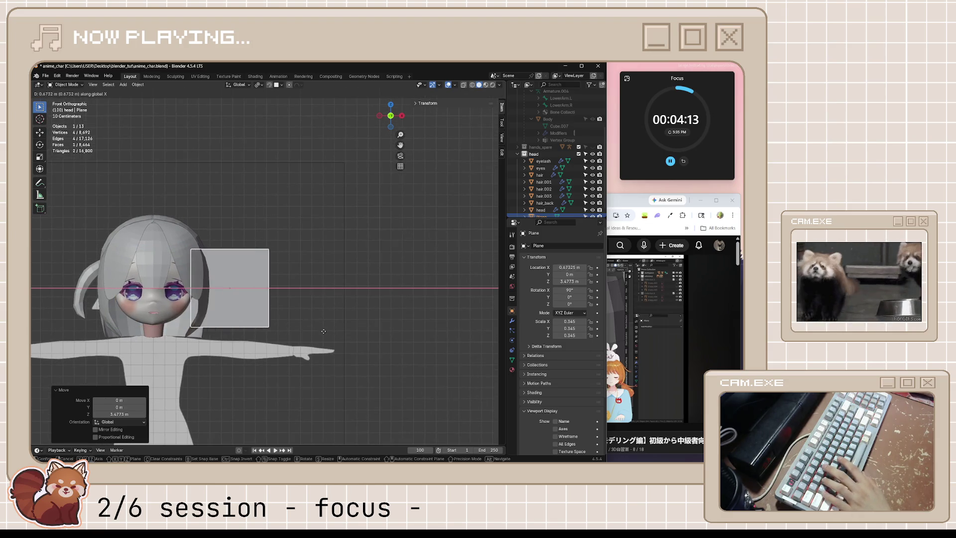
pyautogui.click(317, 333)
pyautogui.write('s0.5')
pyautogui.press('Return')
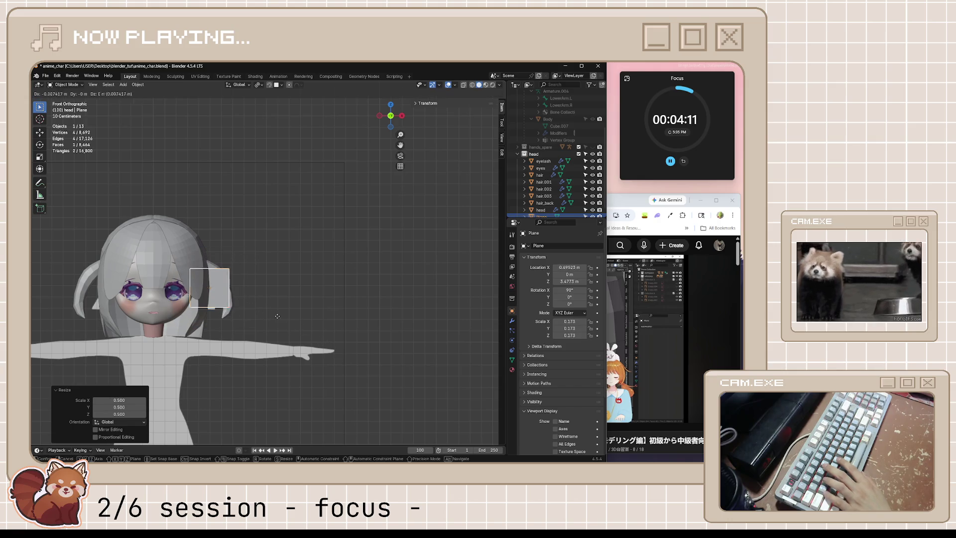
pyautogui.click(266, 319)
pyautogui.moveTo(374, 276); pyautogui.dragTo(373, 255, button='middle')
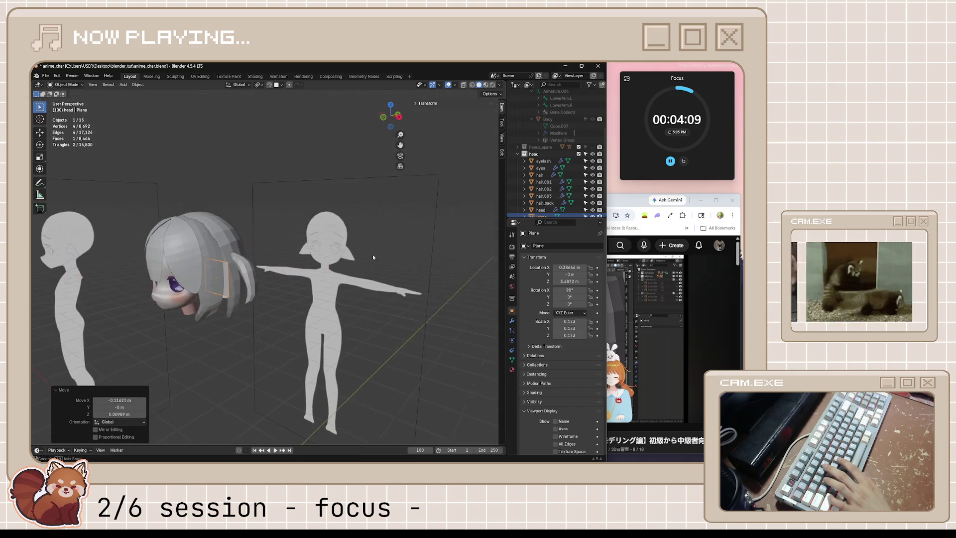
pyautogui.hotkey('ctrl', 's')
pyautogui.scroll(4, 568, 129)
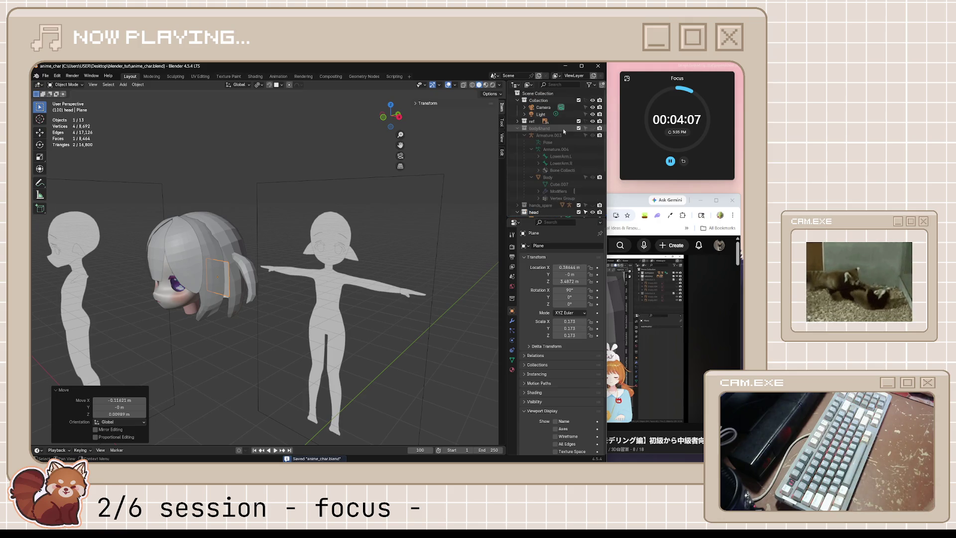
# Show the Empty.002 reference image in front view and move the plane over her ear.
pyautogui.click(525, 121)
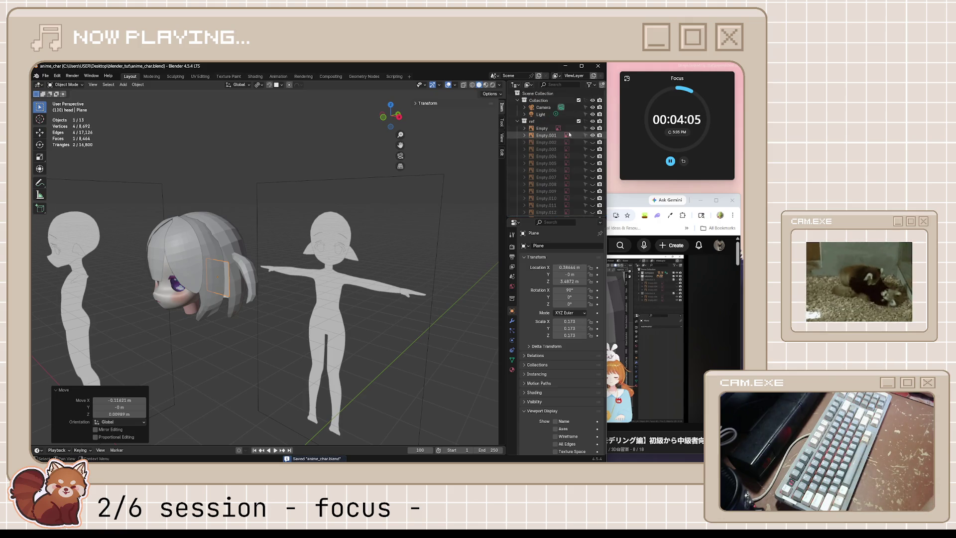
pyautogui.click(593, 142)
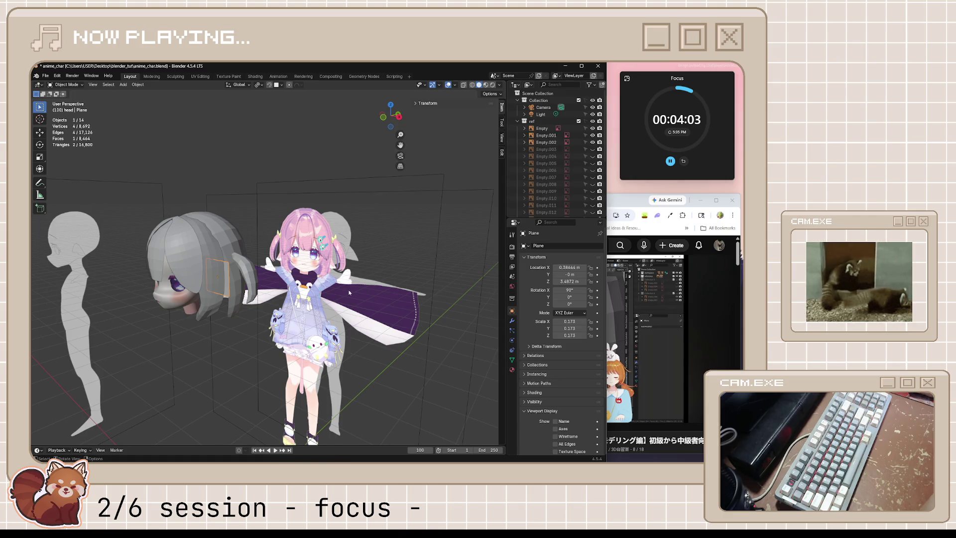
pyautogui.press('KP_1')
pyautogui.scroll(2, 350, 291)
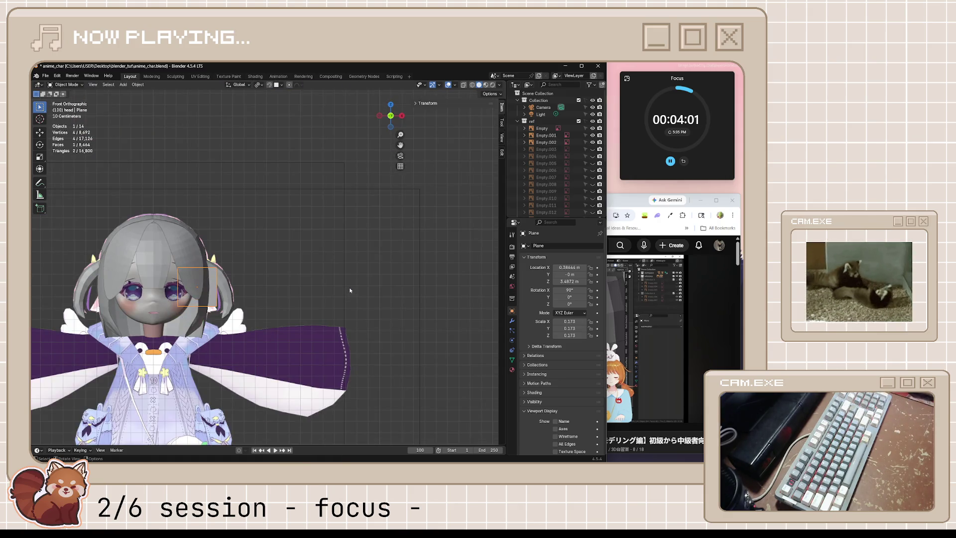
pyautogui.hotkey('alt', 'z')
pyautogui.scroll(3, 240, 314)
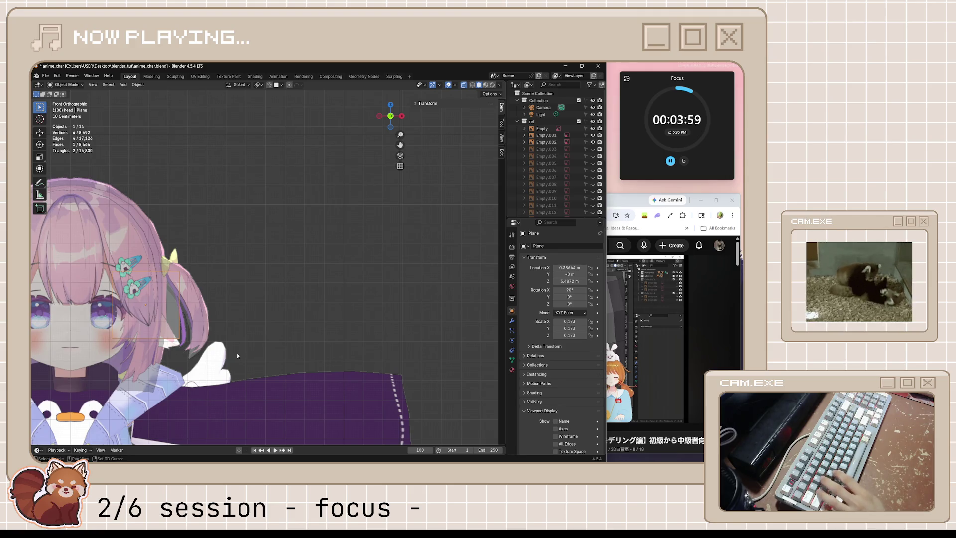
pyautogui.keyDown('shift'); pyautogui.moveTo(237, 353); pyautogui.dragTo(360, 324, button='middle'); pyautogui.keyUp('shift')
pyautogui.scroll(1, 360, 324)
pyautogui.scroll(2, 359, 323)
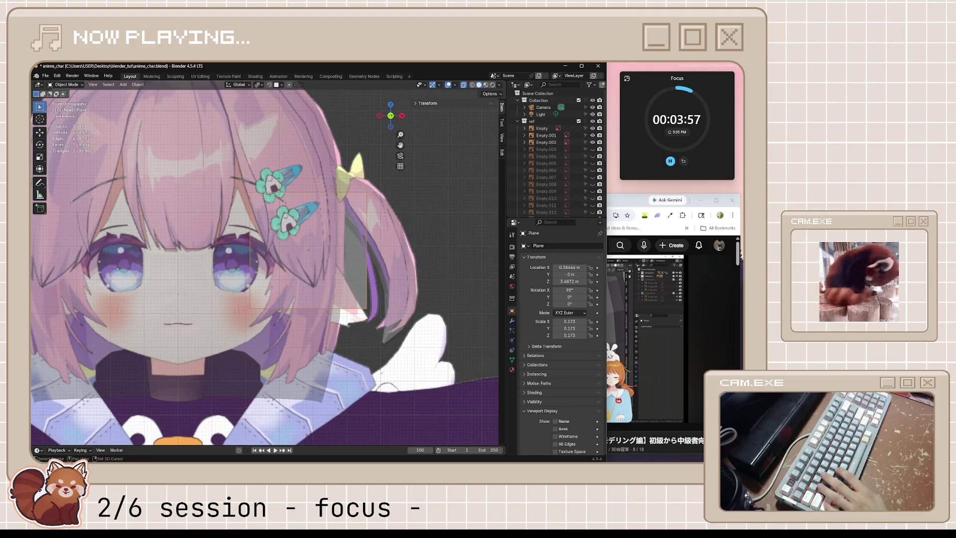
pyautogui.press('g')
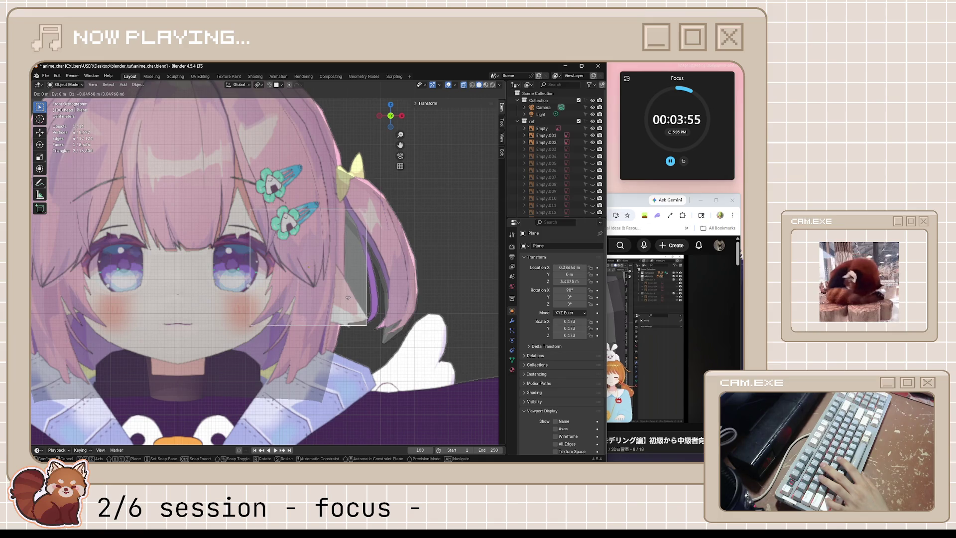
pyautogui.click(242, 318)
# In edit mode, move the ear plane's vertices one by one to tuck them into the hair.
pyautogui.press('Tab')
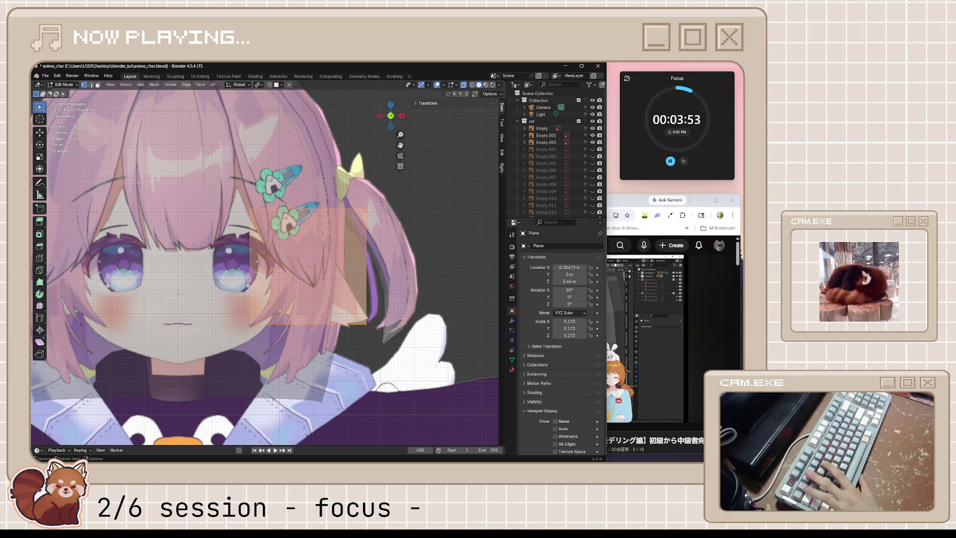
pyautogui.press('g')
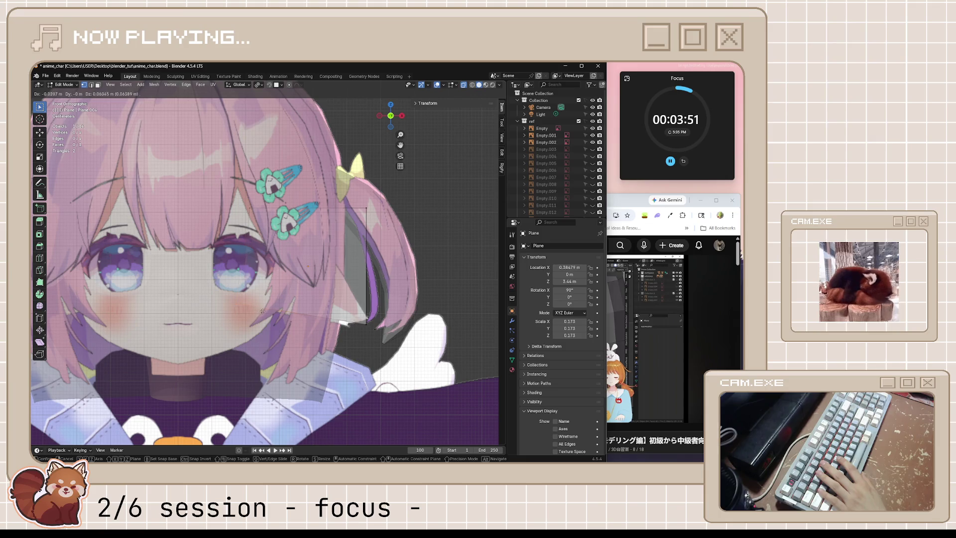
pyautogui.click(266, 310)
pyautogui.press('g')
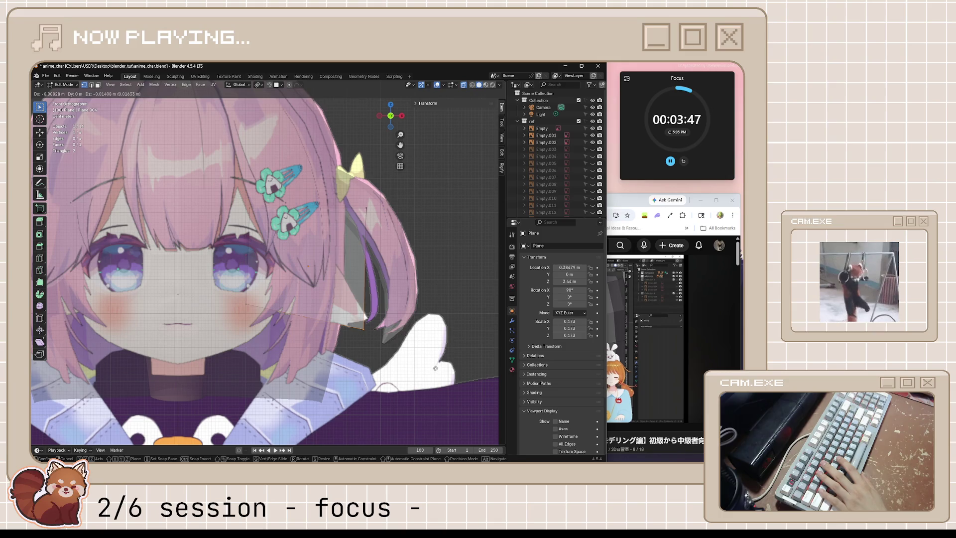
pyautogui.click(435, 369)
pyautogui.press('g')
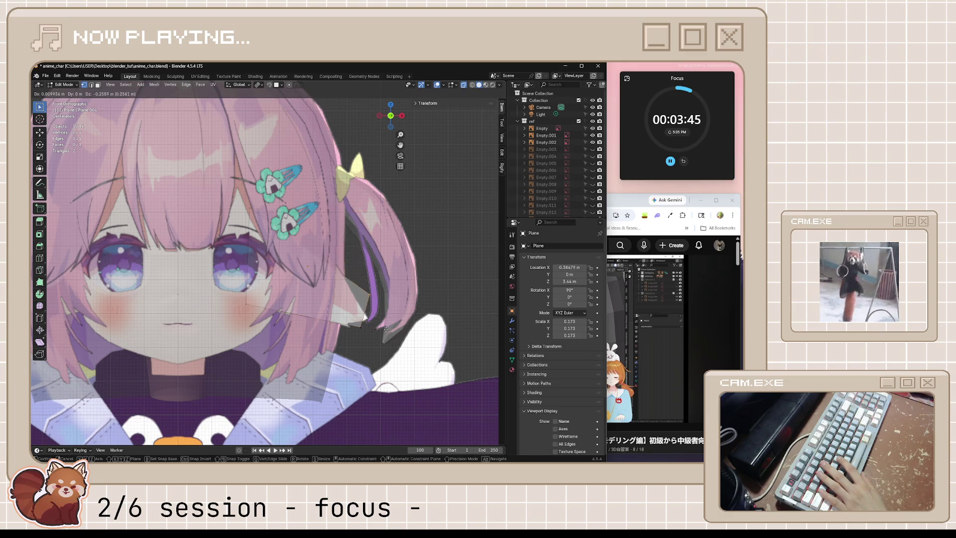
pyautogui.click(382, 351)
pyautogui.press('g')
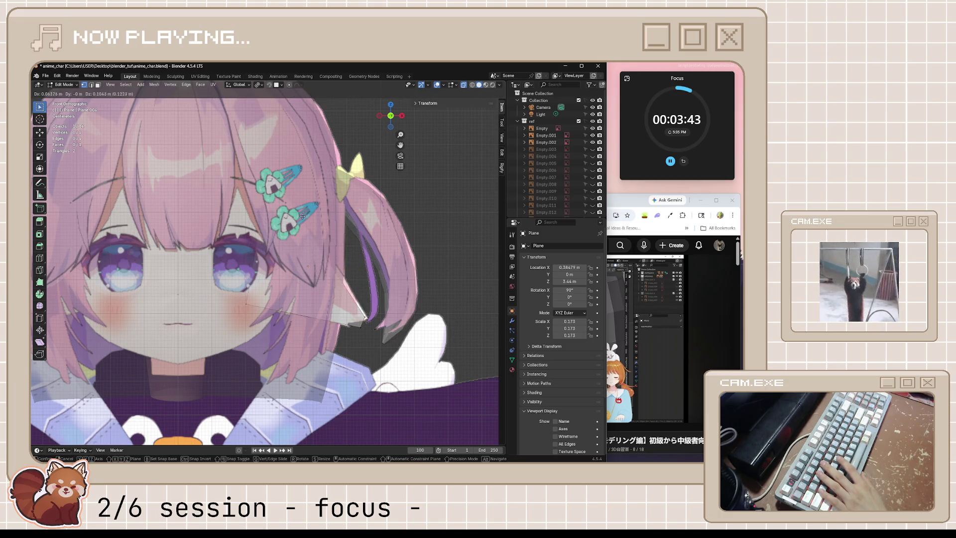
pyautogui.click(366, 318)
pyautogui.press('g')
pyautogui.click(402, 362)
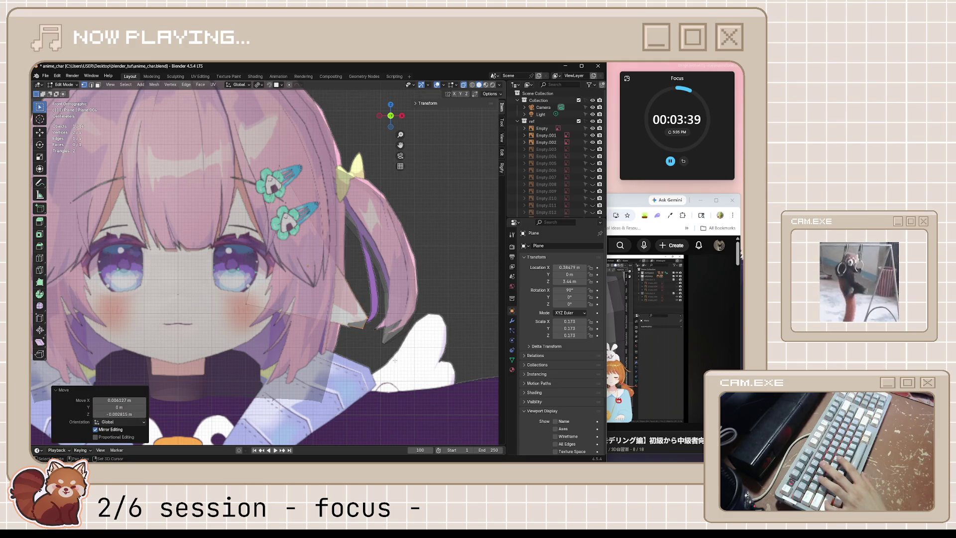
# Shift the whole ear object 0.027471 m along Y, save the file and make the hair solid again.
pyautogui.press('Tab')
pyautogui.moveTo(397, 273); pyautogui.dragTo(310, 280, button='middle')
pyautogui.scroll(-3, 332, 281)
pyautogui.scroll(-2, 321, 271)
pyautogui.press('g')
pyautogui.press('x')
pyautogui.press('y')
pyautogui.click(354, 296)
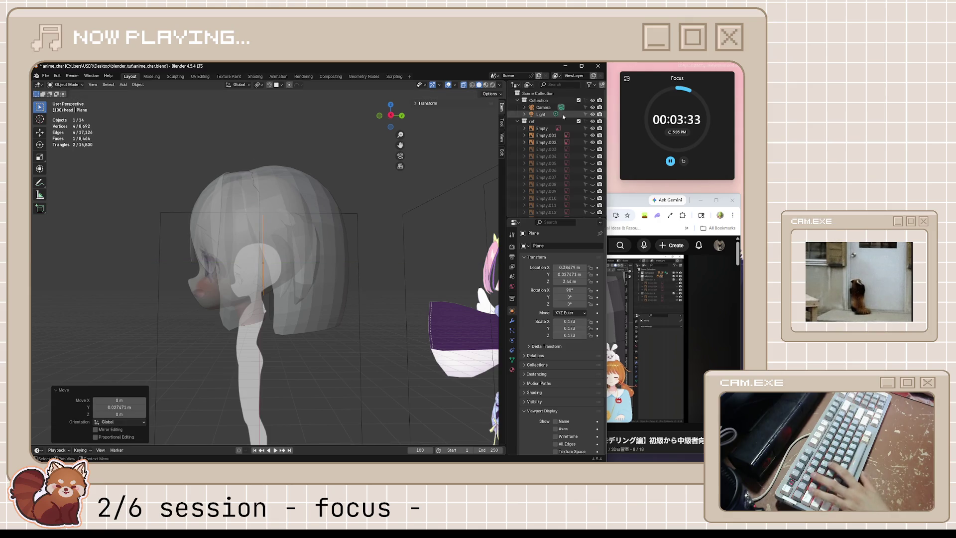
pyautogui.click(524, 122)
pyautogui.moveTo(384, 216)
pyautogui.mouseDown(button='middle')
pyautogui.moveTo(377, 284)
pyautogui.moveTo(330, 379)
pyautogui.moveTo(316, 375)
pyautogui.mouseUp(button='middle')
pyautogui.press('Tab')
pyautogui.hotkey('ctrl', 's')
pyautogui.hotkey('alt', 'z')
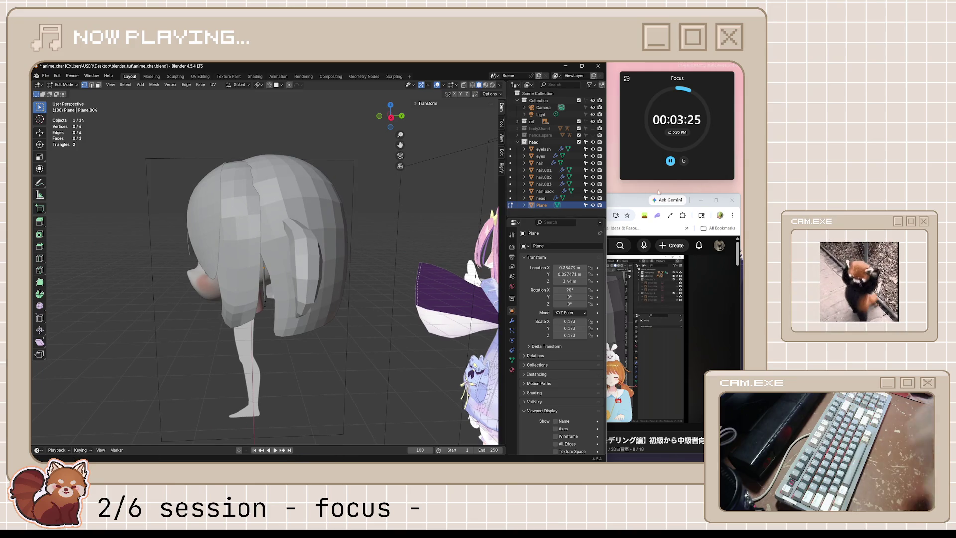
pyautogui.hotkey('alt', 'Tab')
pyautogui.click(560, 339)
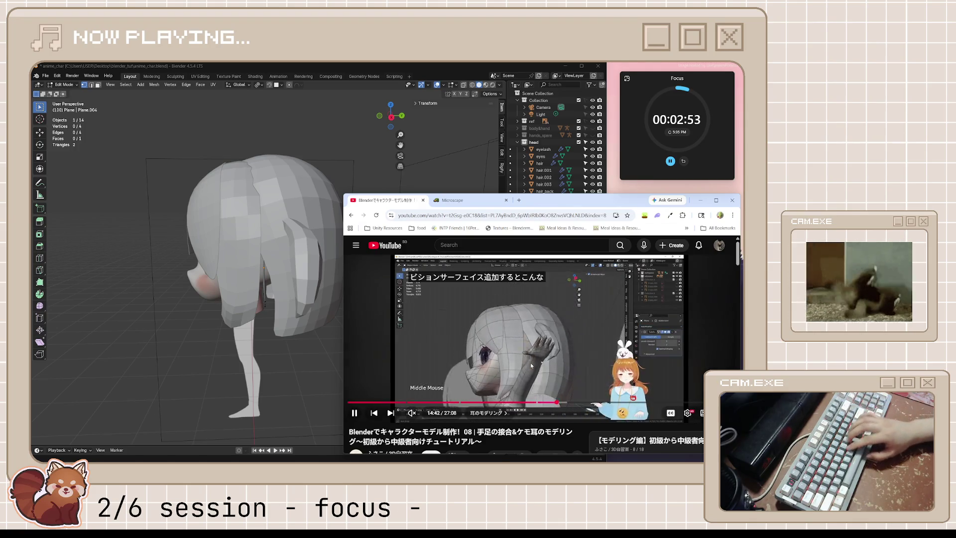
pyautogui.press('j')
pyautogui.press('j')
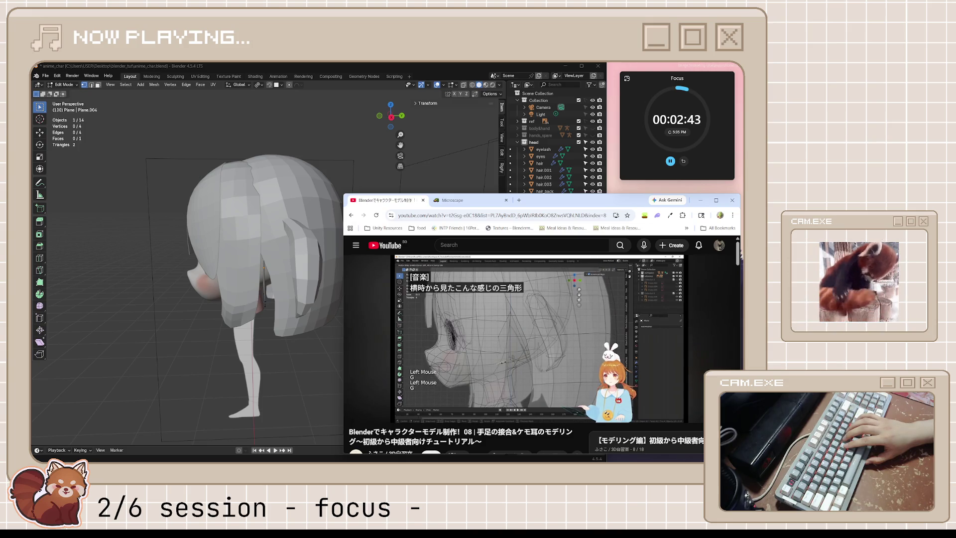
pyautogui.press('Left')
pyautogui.press('Left')
pyautogui.press('Left')
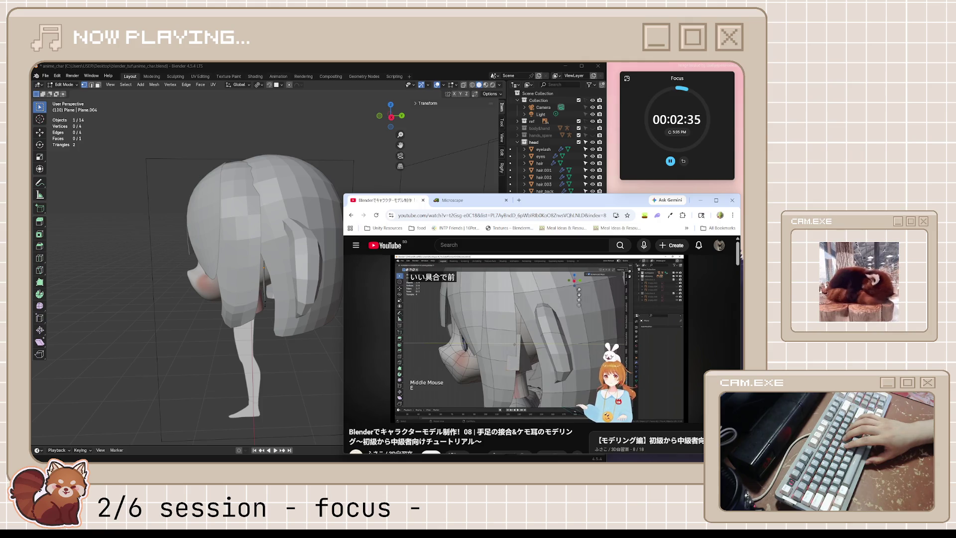
pyautogui.press('space')
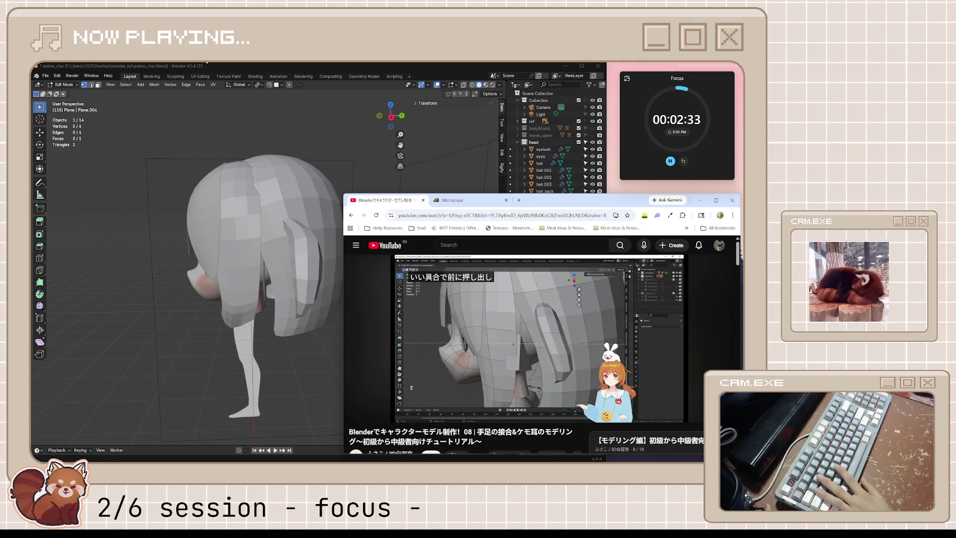
pyautogui.click(238, 68)
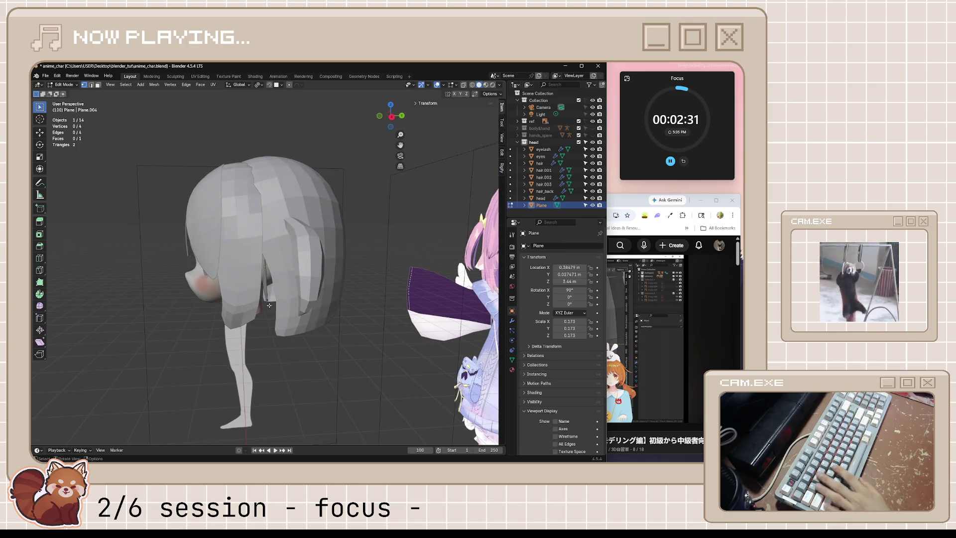
pyautogui.press('Tab')
pyautogui.moveTo(269, 307); pyautogui.dragTo(307, 295, button='middle')
pyautogui.scroll(2, 307, 295)
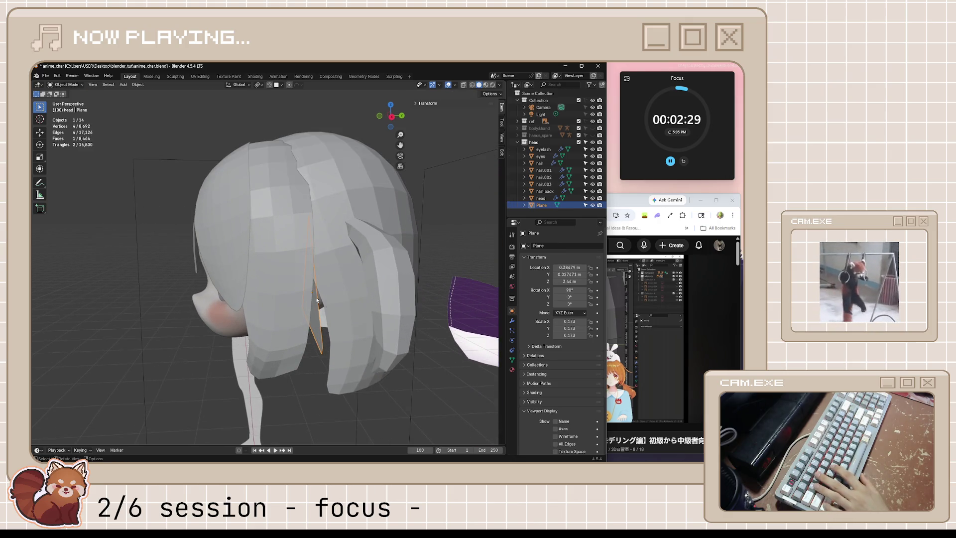
# Toggle local view on the ear, re-enter edit mode and make the model see-through.
pyautogui.press('1')
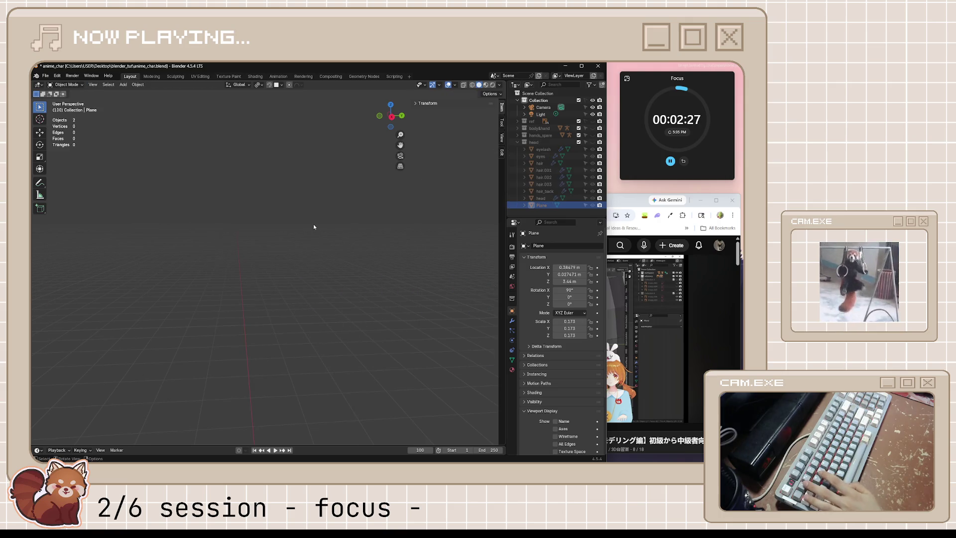
pyautogui.hotkey('ctrl', 'z')
pyautogui.moveTo(325, 322); pyautogui.dragTo(333, 319, button='middle')
pyautogui.press('1')
pyautogui.hotkey('ctrl', 'z')
pyautogui.press('Tab')
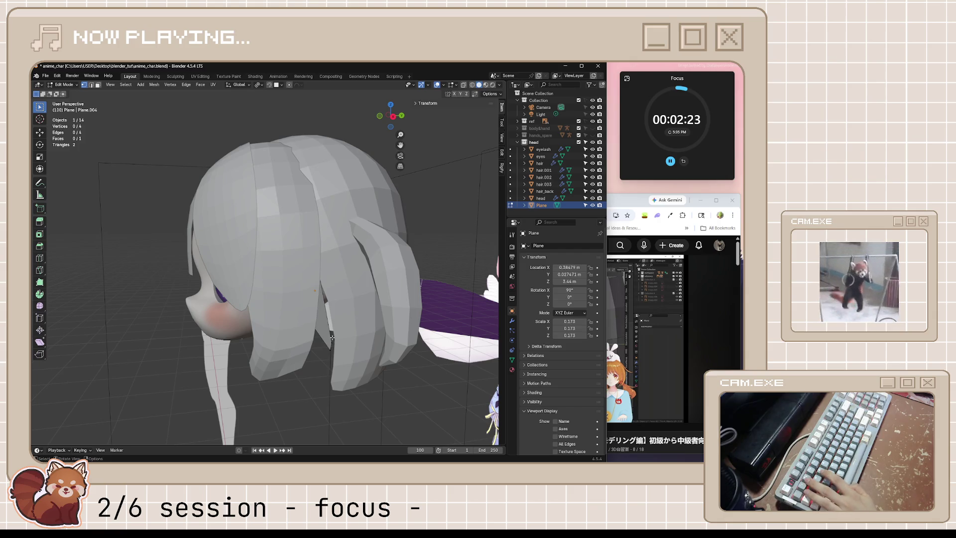
pyautogui.moveTo(332, 339)
pyautogui.mouseDown(button='middle')
pyautogui.moveTo(318, 272)
pyautogui.moveTo(321, 299)
pyautogui.mouseUp(button='middle')
pyautogui.hotkey('alt', 'z')
pyautogui.hotkey('alt', 'z')
# From the right view extrude a new edge from the ear and start moving its points.
pyautogui.press('3')
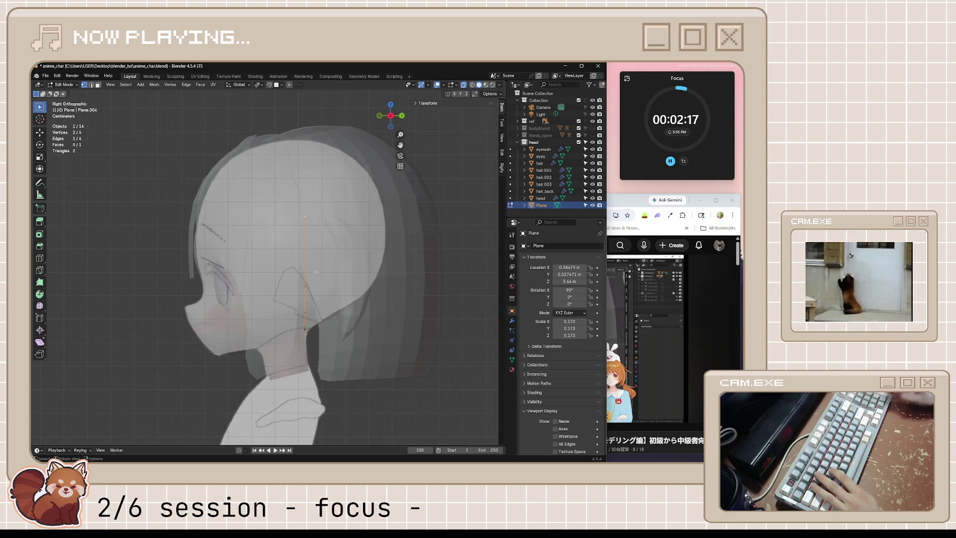
pyautogui.press('e')
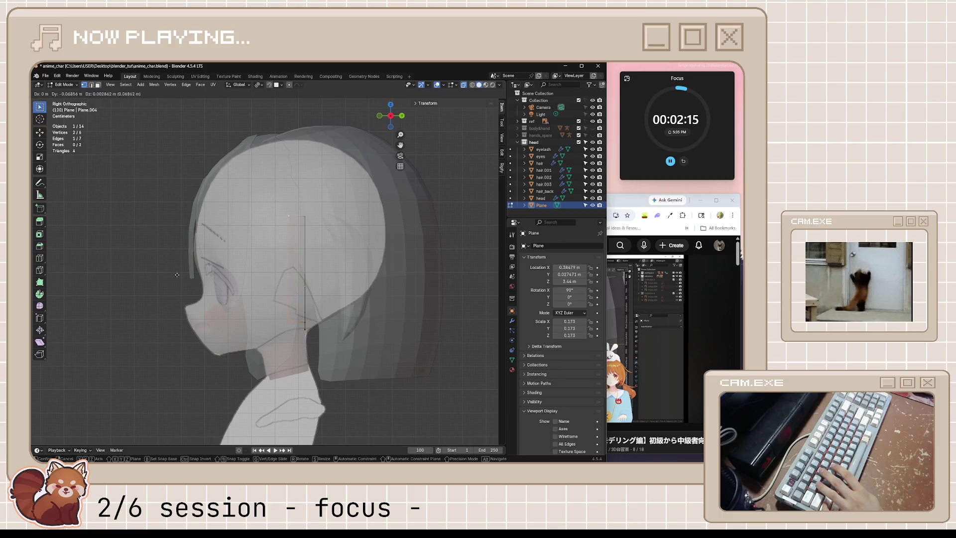
pyautogui.click(195, 236)
pyautogui.hotkey('alt', 'Tab')
pyautogui.press('space')
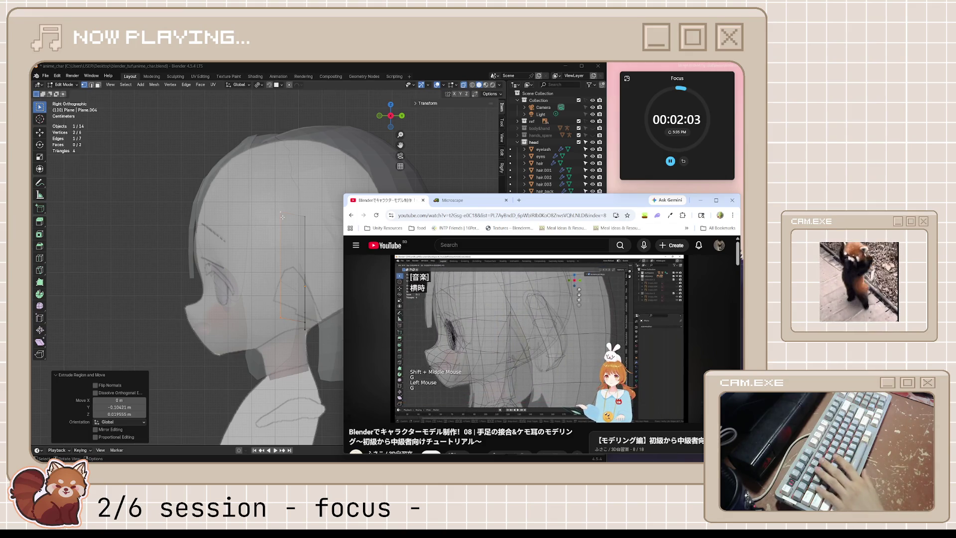
pyautogui.hotkey('alt', 'Tab')
pyautogui.press('g')
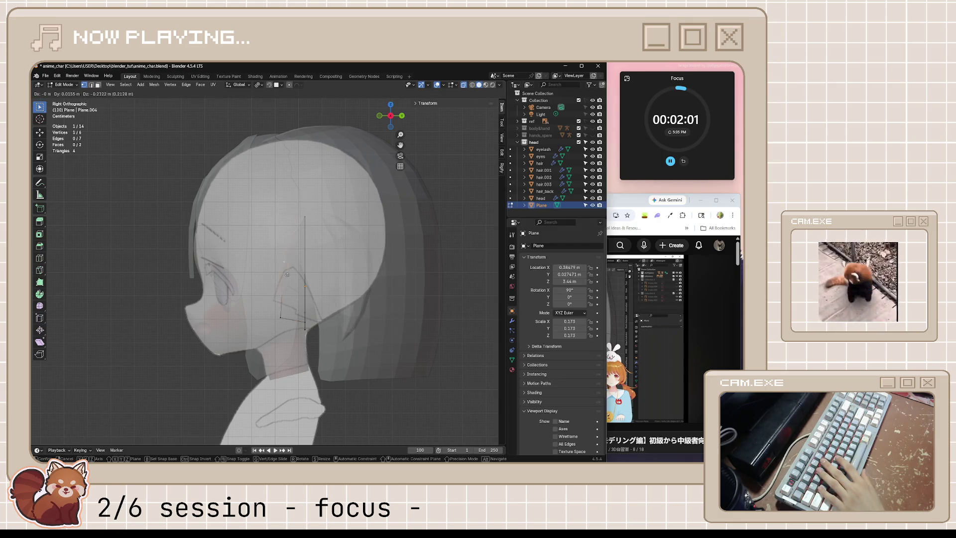
# Set the extruded ear points' height on Z and reposition them from the front view, then check the tutorial.
pyautogui.press('z')
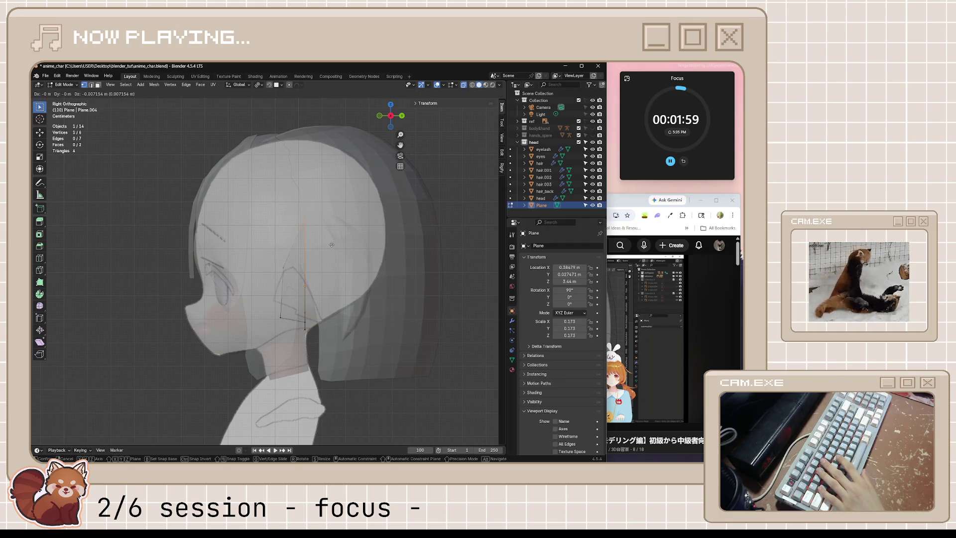
pyautogui.click(330, 245)
pyautogui.moveTo(331, 245); pyautogui.dragTo(405, 305, button='middle')
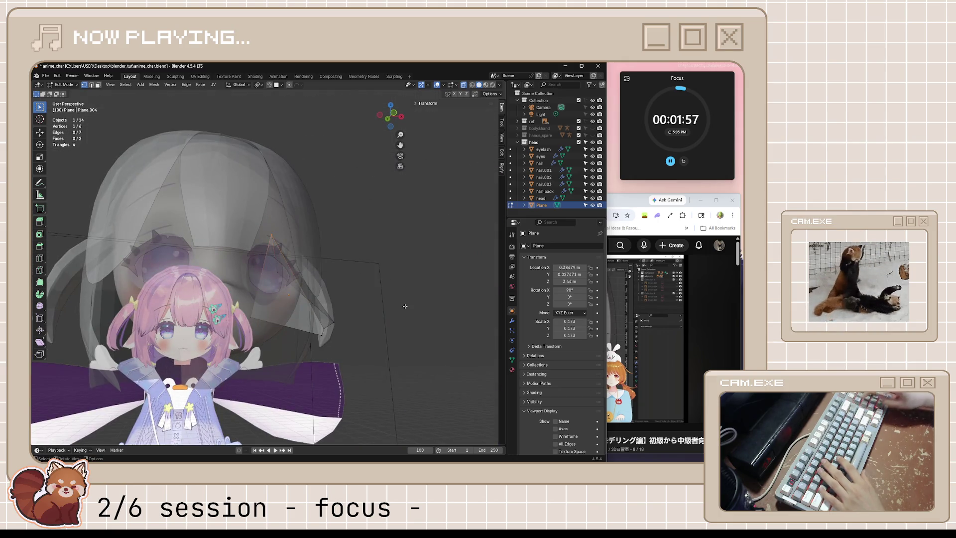
pyautogui.press('KP_1')
pyautogui.scroll(2, 314, 259)
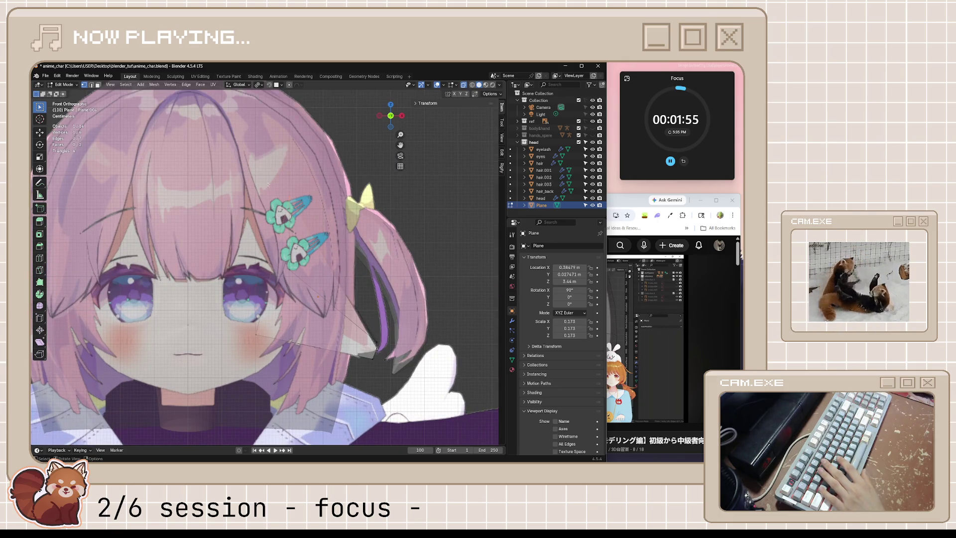
pyautogui.press('g')
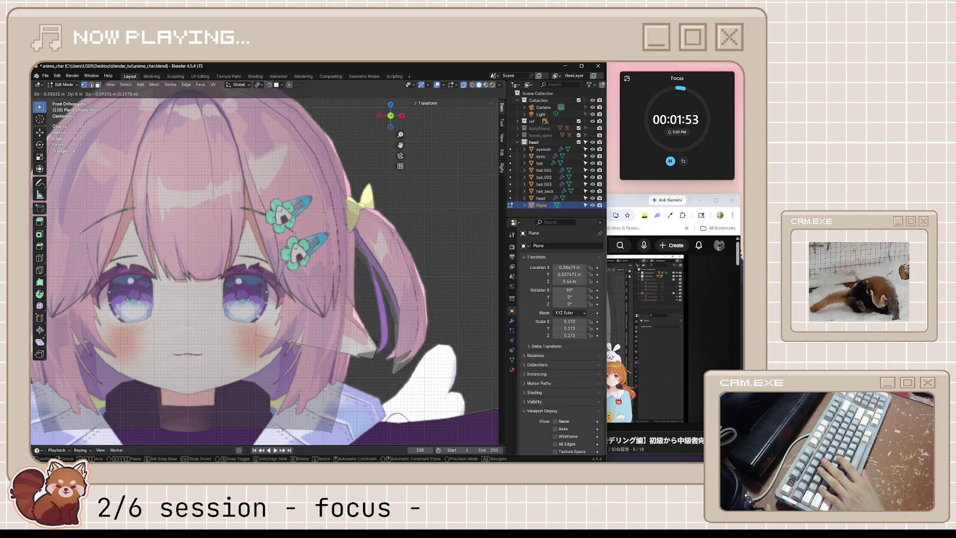
pyautogui.click(309, 234)
pyautogui.scroll(-3, 307, 235)
pyautogui.moveTo(309, 235)
pyautogui.mouseDown(button='middle')
pyautogui.moveTo(258, 236)
pyautogui.moveTo(293, 272)
pyautogui.mouseUp(button='middle')
pyautogui.scroll(-2, 257, 236)
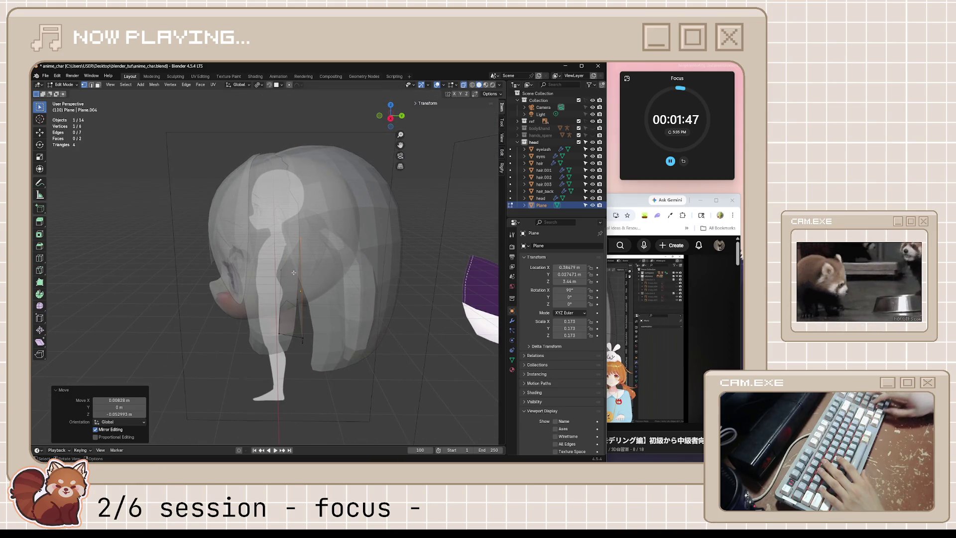
pyautogui.click(667, 366)
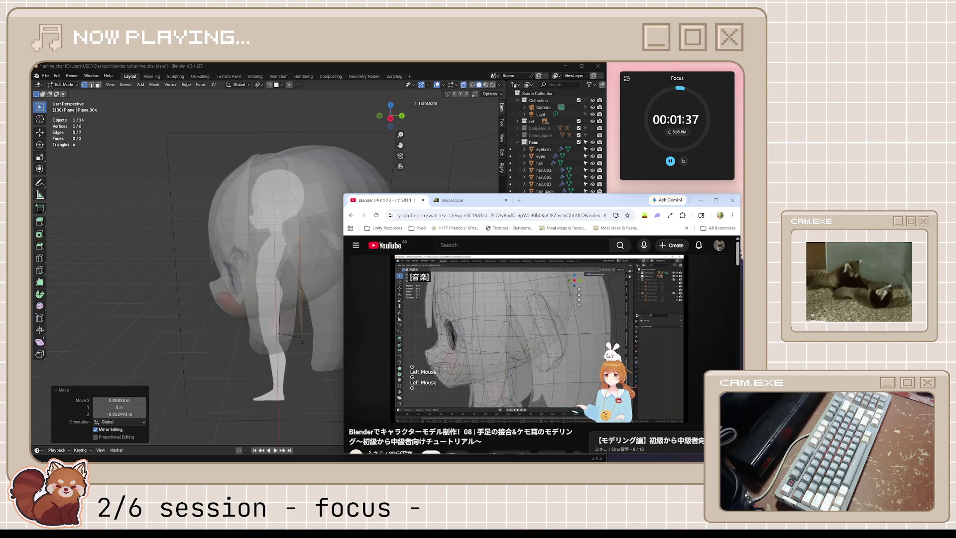
pyautogui.moveTo(539, 328)
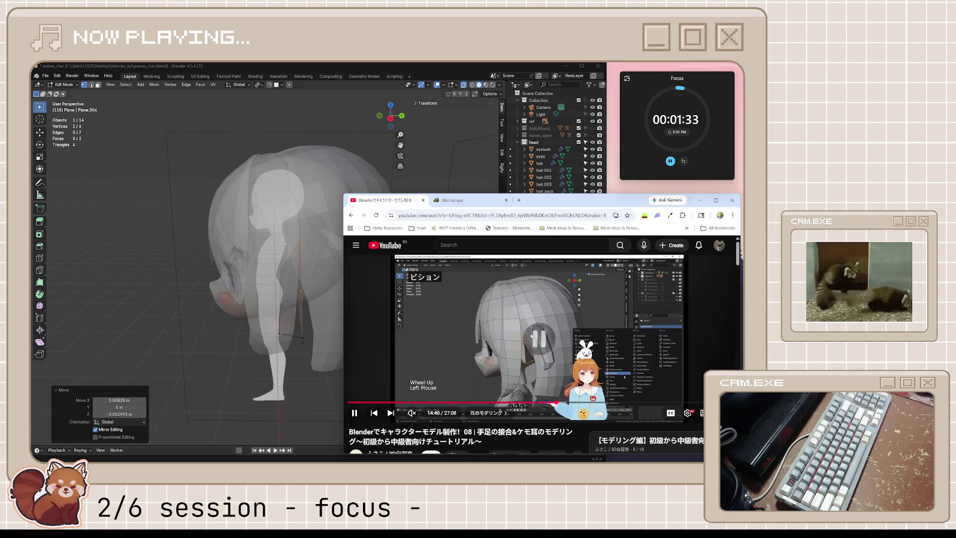
# Slide an ear point along its edge, make the hair opaque again and nudge the point from the right view.
pyautogui.click(272, 291)
pyautogui.moveTo(247, 299); pyautogui.dragTo(271, 292, button='middle')
pyautogui.scroll(3, 272, 292)
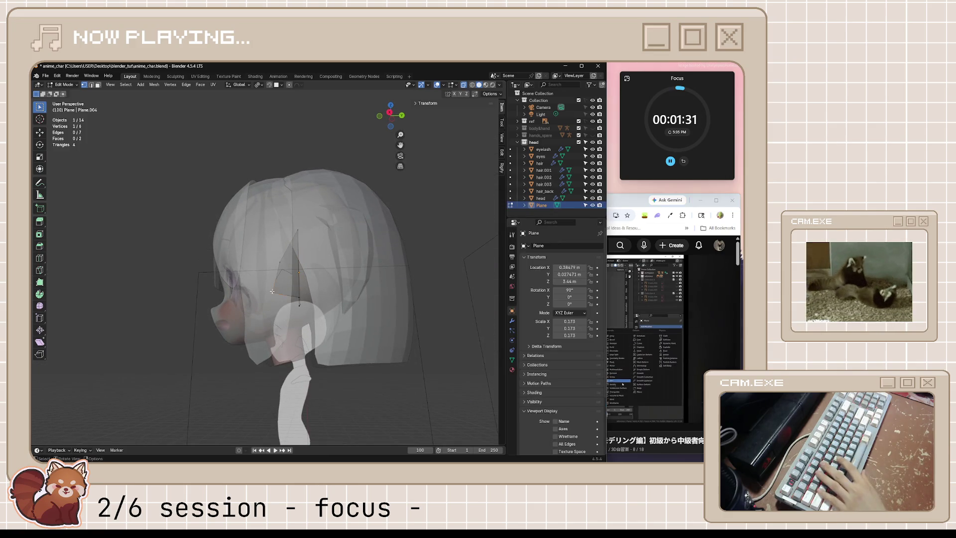
pyautogui.hotkey('shift', 'v')
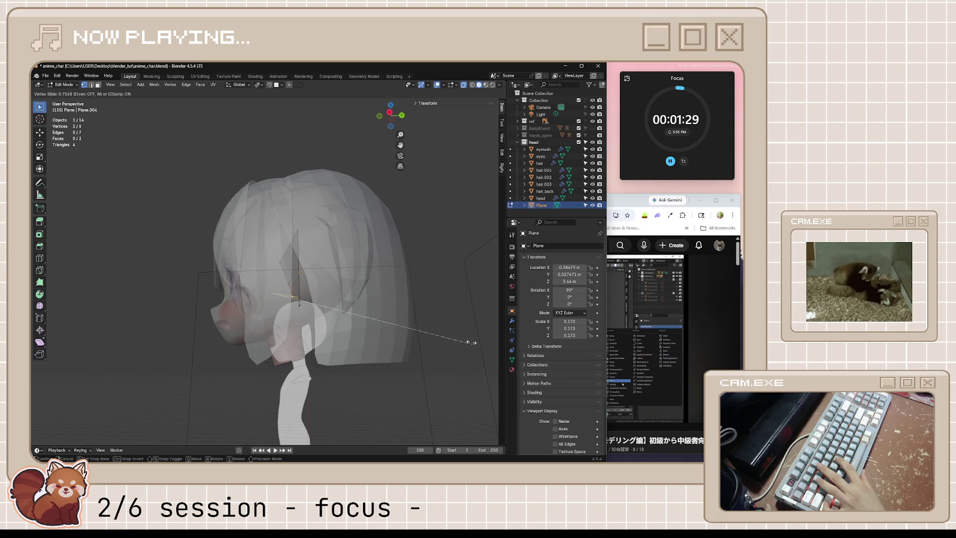
pyautogui.click(472, 343)
pyautogui.moveTo(472, 342)
pyautogui.mouseDown(button='middle')
pyautogui.moveTo(377, 320)
pyautogui.moveTo(362, 327)
pyautogui.mouseUp(button='middle')
pyautogui.hotkey('alt', 'z')
pyautogui.hotkey('alt', 'z')
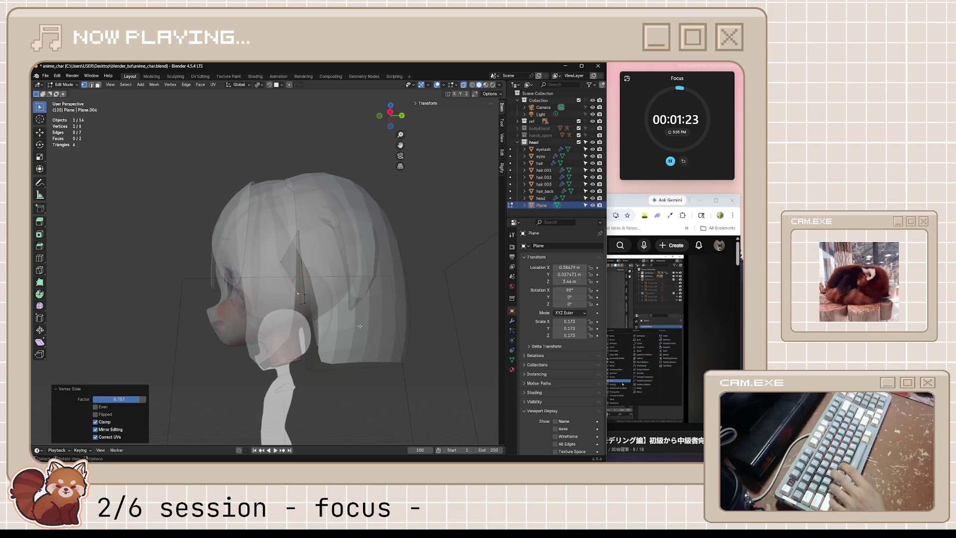
pyautogui.press('KP_3')
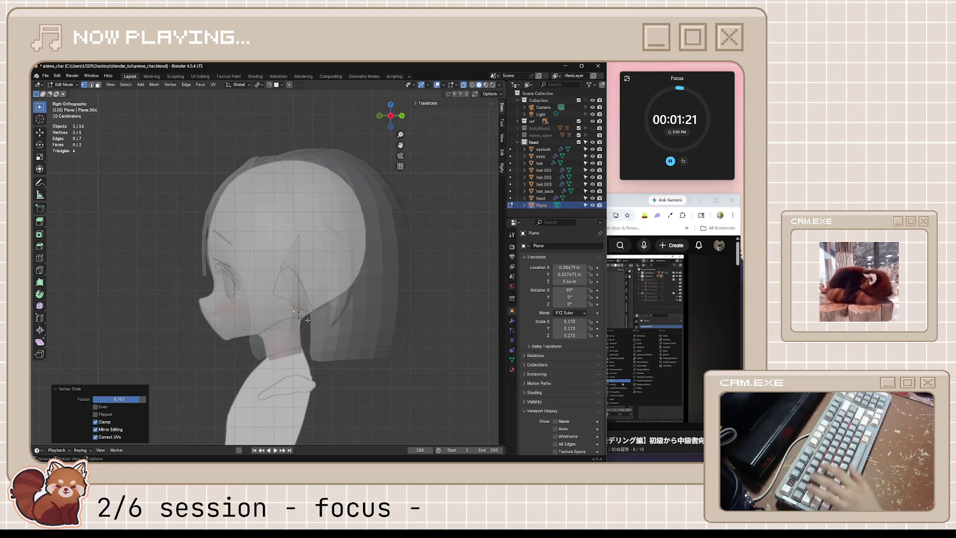
pyautogui.press('g')
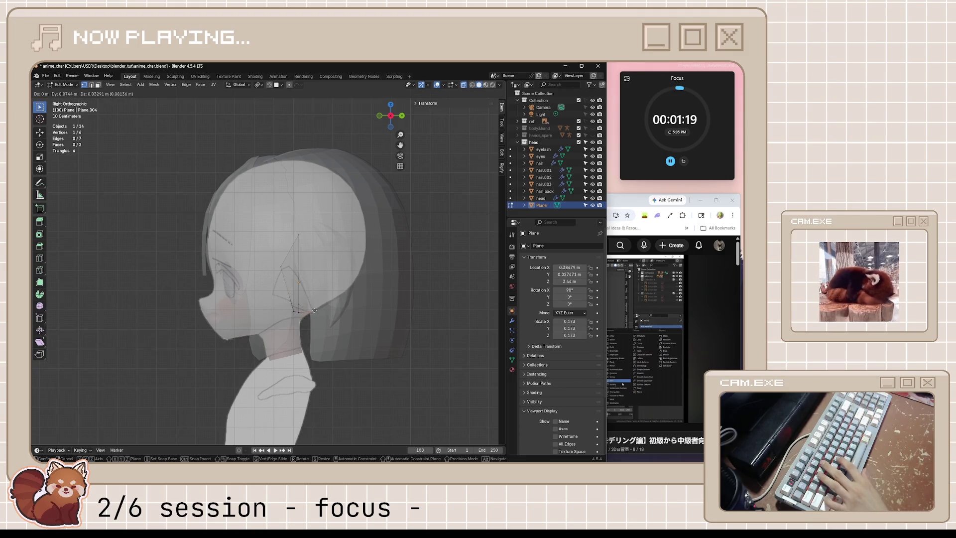
pyautogui.click(310, 313)
# Move the remaining ear vertices into place against the hair from the side view and save anime_char.blend.
pyautogui.moveTo(310, 314)
pyautogui.mouseDown(button='middle')
pyautogui.moveTo(337, 323)
pyautogui.moveTo(336, 303)
pyautogui.moveTo(337, 311)
pyautogui.mouseUp(button='middle')
pyautogui.press('KP_3')
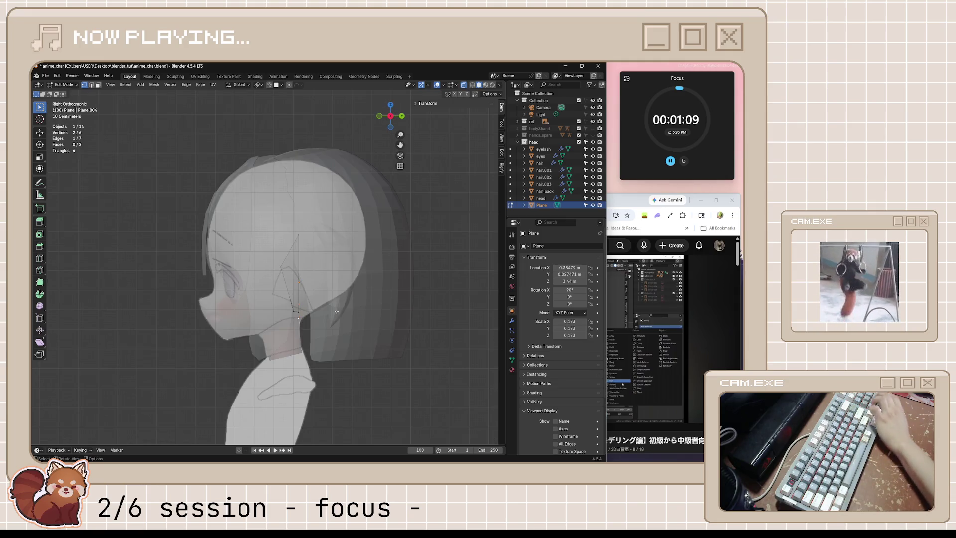
pyautogui.press('g')
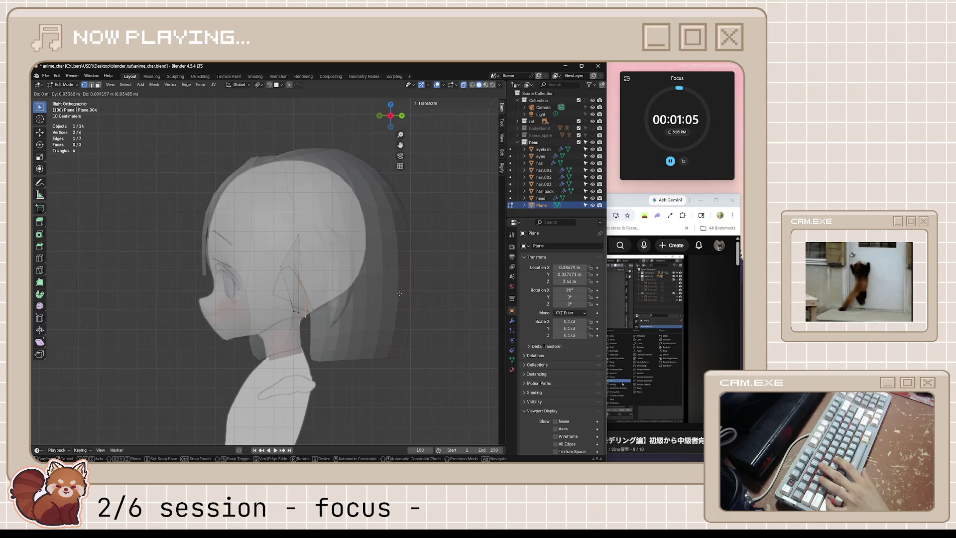
pyautogui.click(400, 293)
pyautogui.moveTo(400, 294); pyautogui.dragTo(394, 276, button='middle')
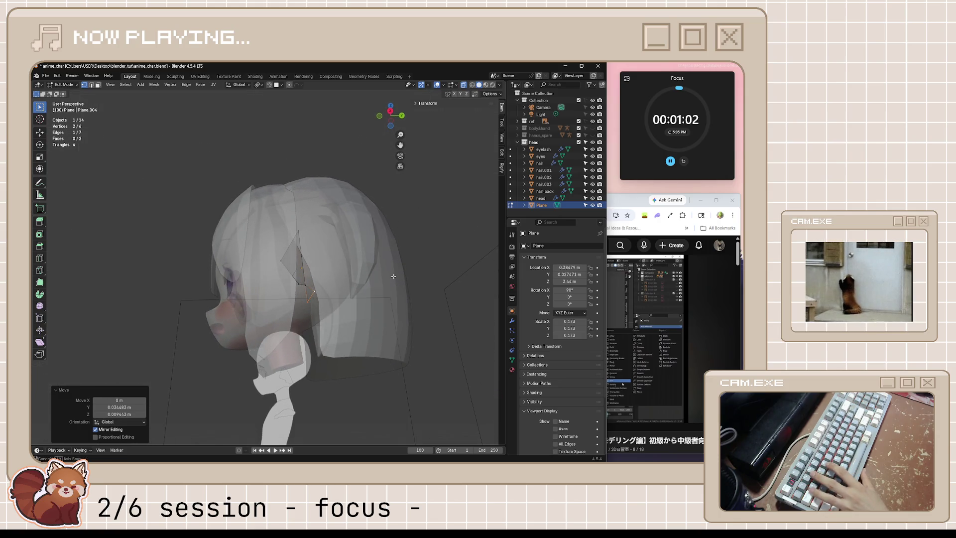
pyautogui.click(315, 294)
pyautogui.press('g')
pyautogui.click(238, 308)
pyautogui.moveTo(239, 307)
pyautogui.mouseDown(button='middle')
pyautogui.moveTo(363, 298)
pyautogui.moveTo(328, 299)
pyautogui.mouseUp(button='middle')
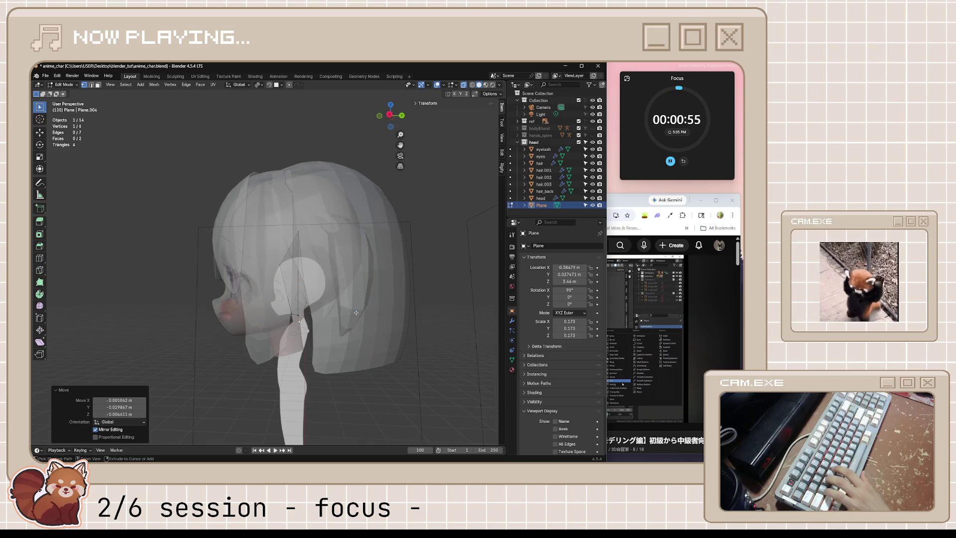
pyautogui.hotkey('ctrl', 's')
pyautogui.click(630, 201)
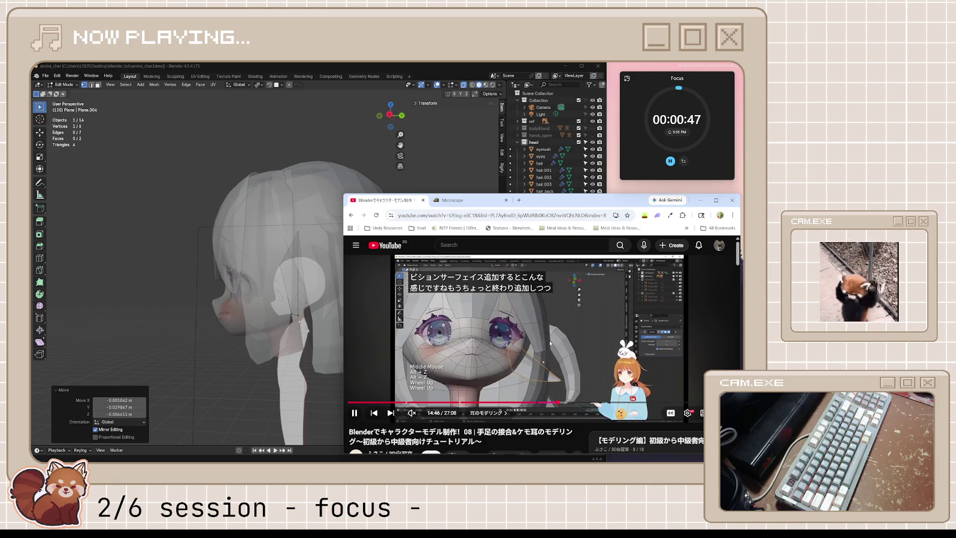
# Play a bit more of the ear-modelling tutorial, pause it and switch back to Blender.
pyautogui.click(596, 354)
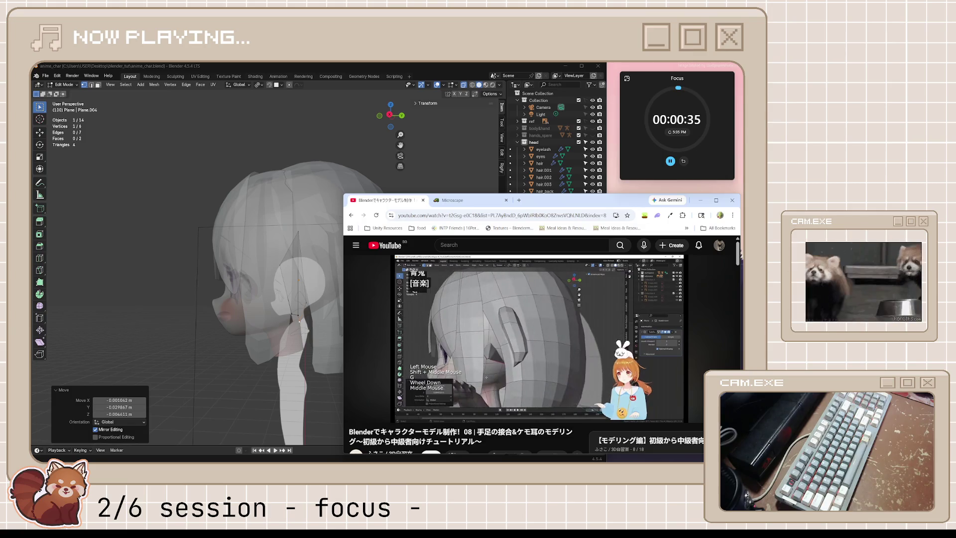
pyautogui.click(548, 342)
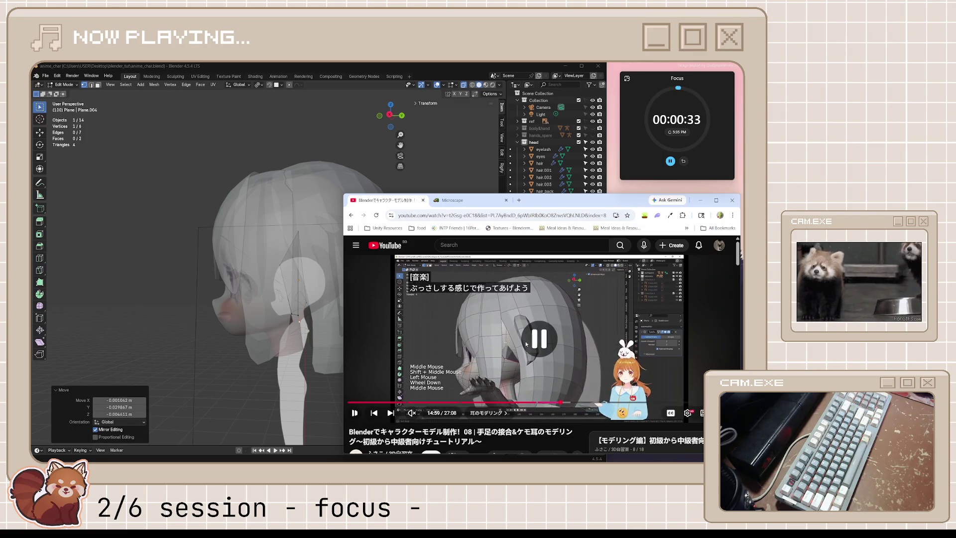
pyautogui.hotkey('alt', 'Tab')
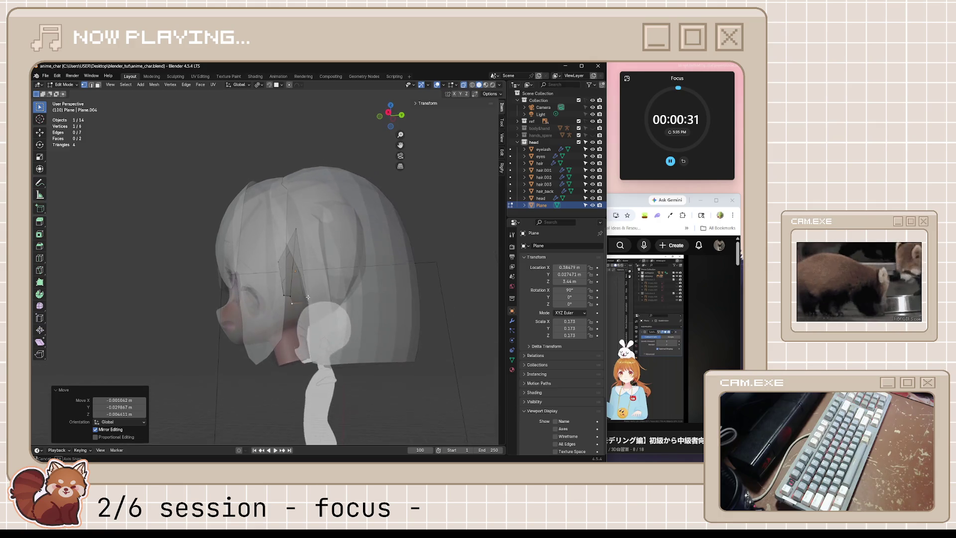
# Slide two ear plane vertices along their edges to tighten the outline beside the hair.
pyautogui.moveTo(305, 309); pyautogui.dragTo(294, 300, button='middle')
pyautogui.hotkey('shift', 'v')
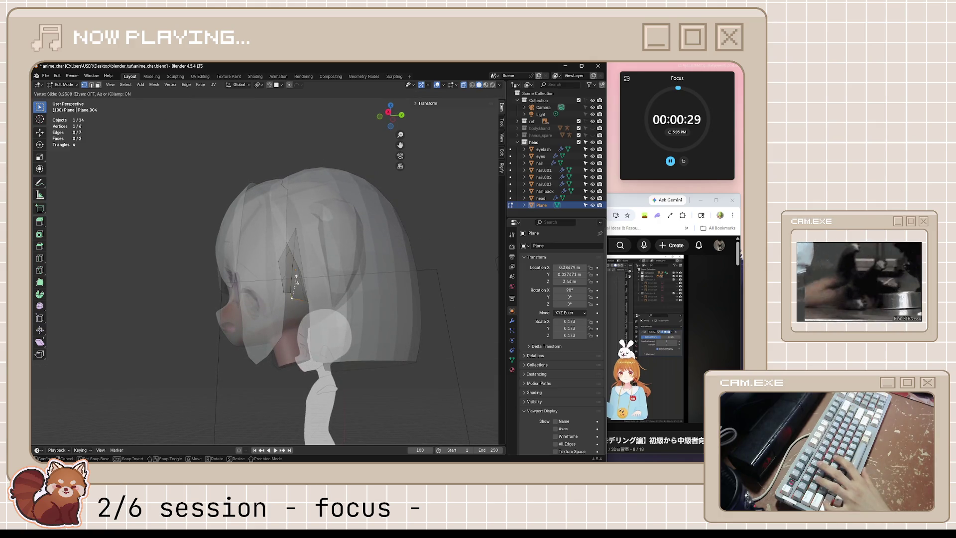
pyautogui.click(292, 281)
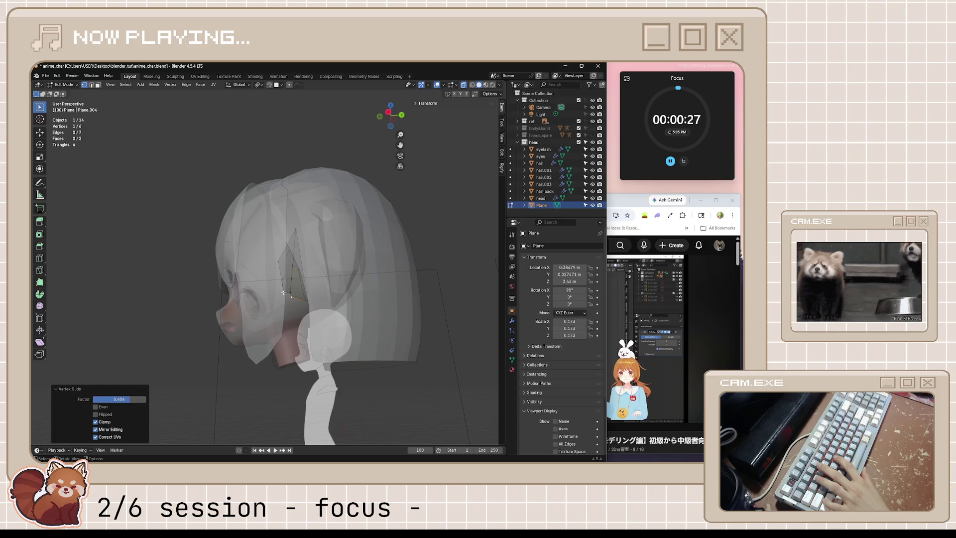
pyautogui.hotkey('shift', 'v')
pyautogui.click(295, 293)
pyautogui.moveTo(294, 292); pyautogui.dragTo(312, 314, button='middle')
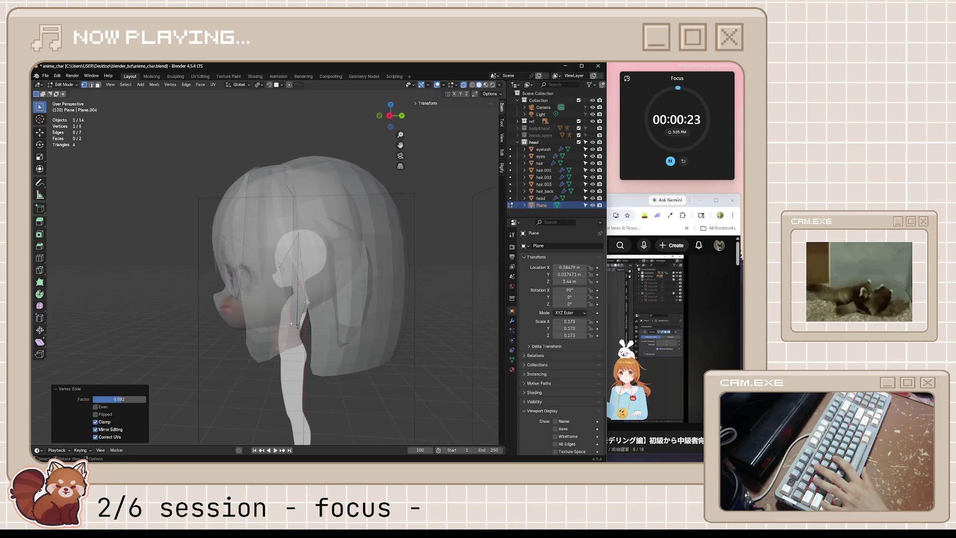
# Nudge a vertex from the right-side view after checking top and side, then view the head from the front.
pyautogui.press('g')
pyautogui.press('Escape')
pyautogui.press('KP_7')
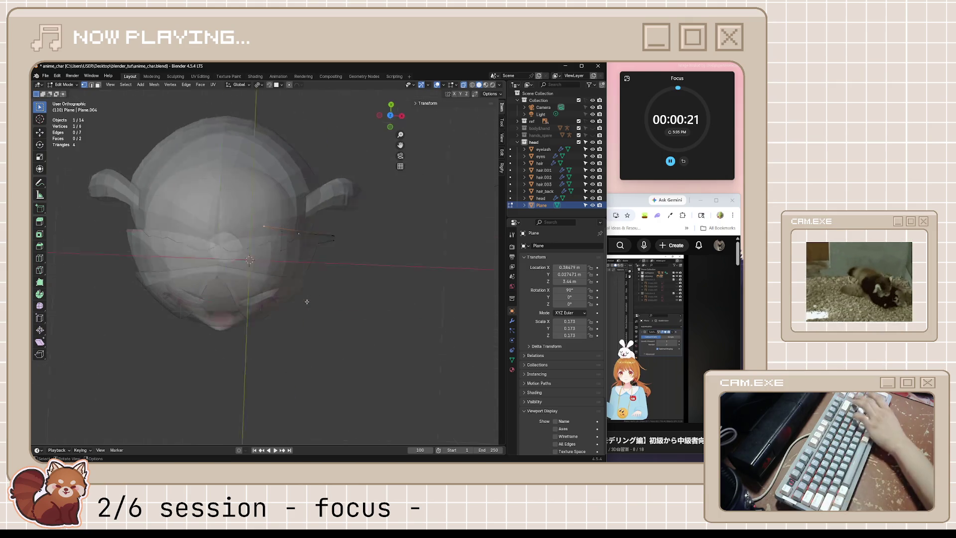
pyautogui.press('KP_3')
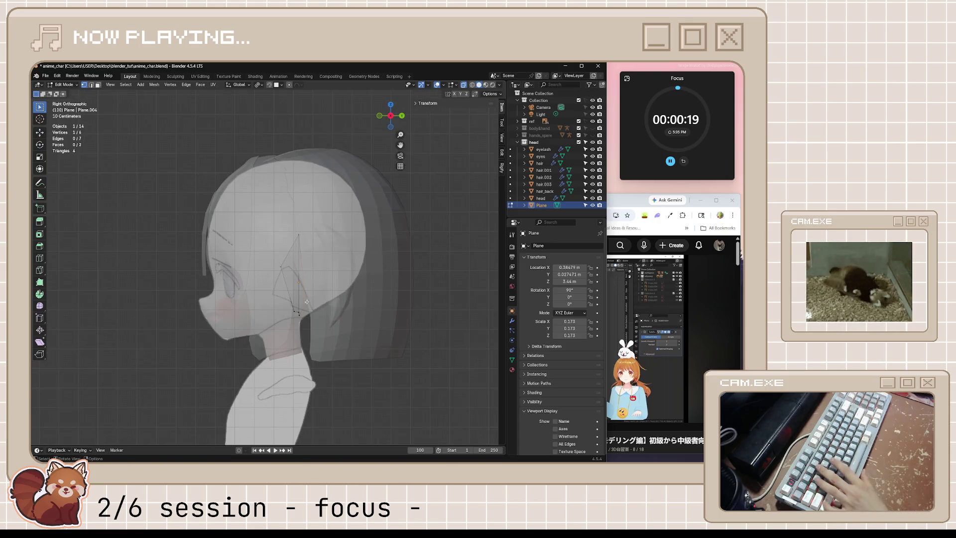
pyautogui.press('g')
pyautogui.press('Return')
pyautogui.press('KP_1')
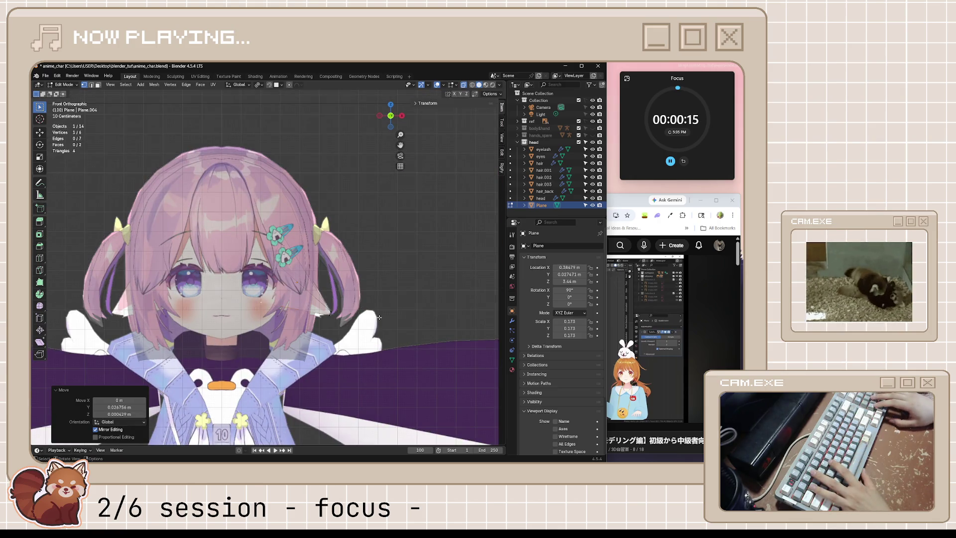
# In Object Mode add a Subdivision modifier to the ear plane and lower its viewport level to 1.
pyautogui.moveTo(379, 317); pyautogui.dragTo(324, 304, button='middle')
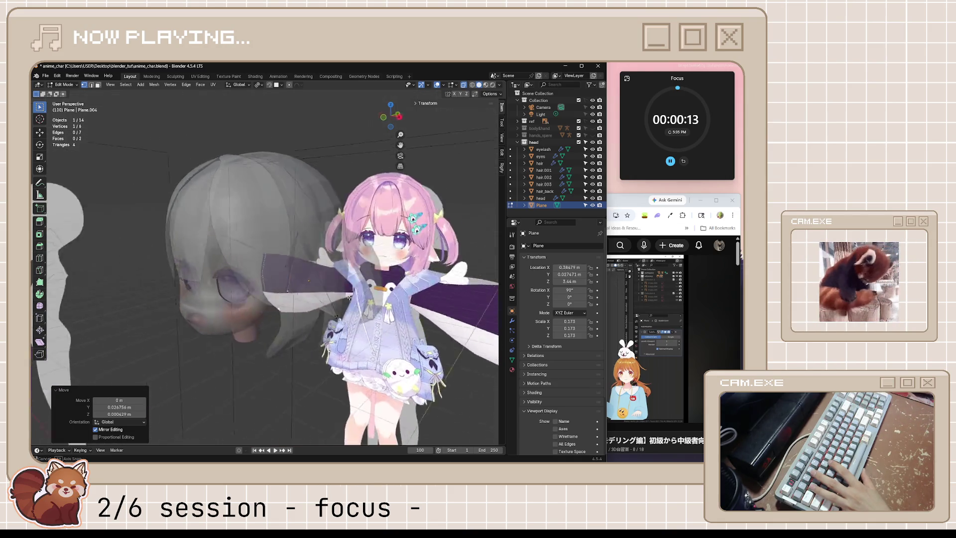
pyautogui.press('Tab')
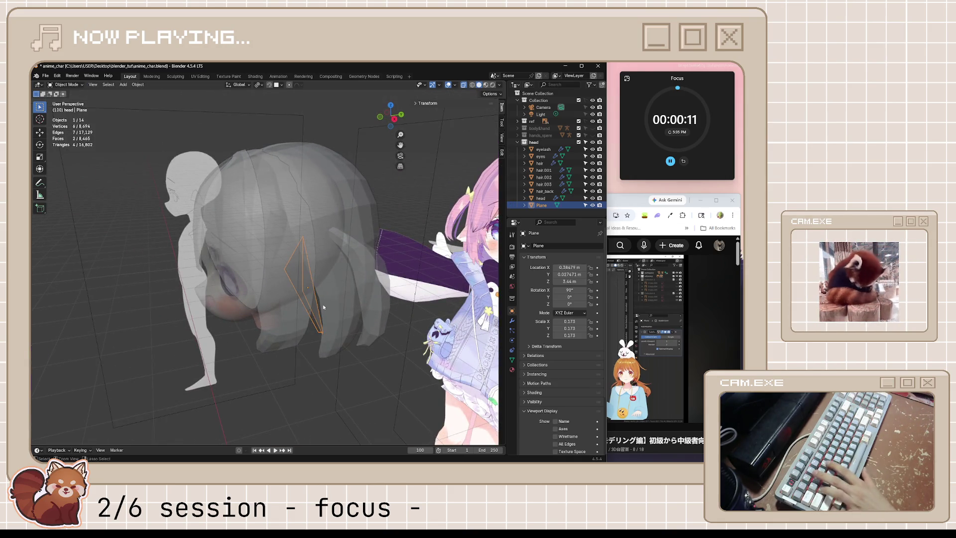
pyautogui.hotkey('ctrl', '2')
pyautogui.moveTo(323, 304)
pyautogui.mouseDown(button='middle')
pyautogui.moveTo(322, 260)
pyautogui.moveTo(379, 275)
pyautogui.moveTo(350, 287)
pyautogui.mouseUp(button='middle')
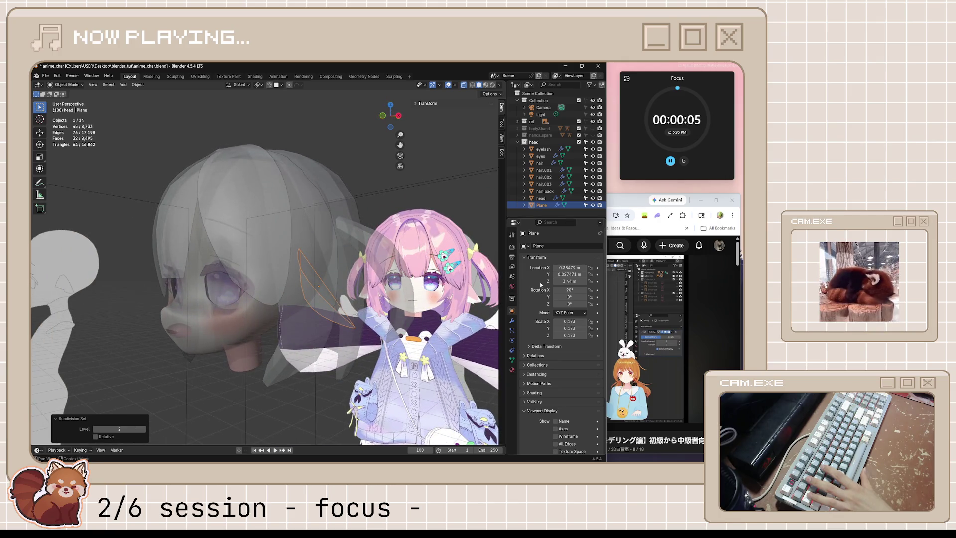
pyautogui.click(513, 321)
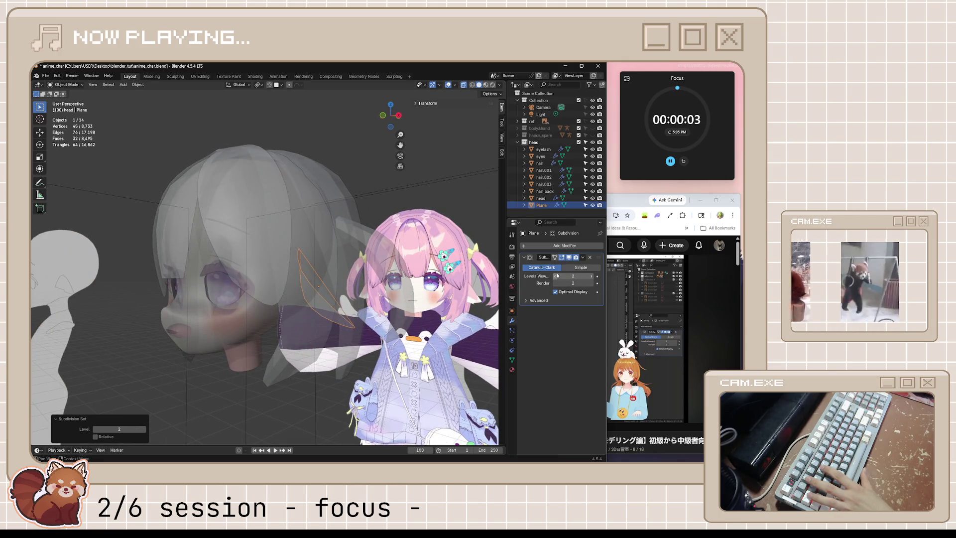
pyautogui.click(556, 276)
pyautogui.moveTo(364, 289)
pyautogui.mouseDown(button='middle')
pyautogui.moveTo(385, 296)
pyautogui.moveTo(360, 366)
pyautogui.mouseUp(button='middle')
pyautogui.hotkey('alt', 'a')
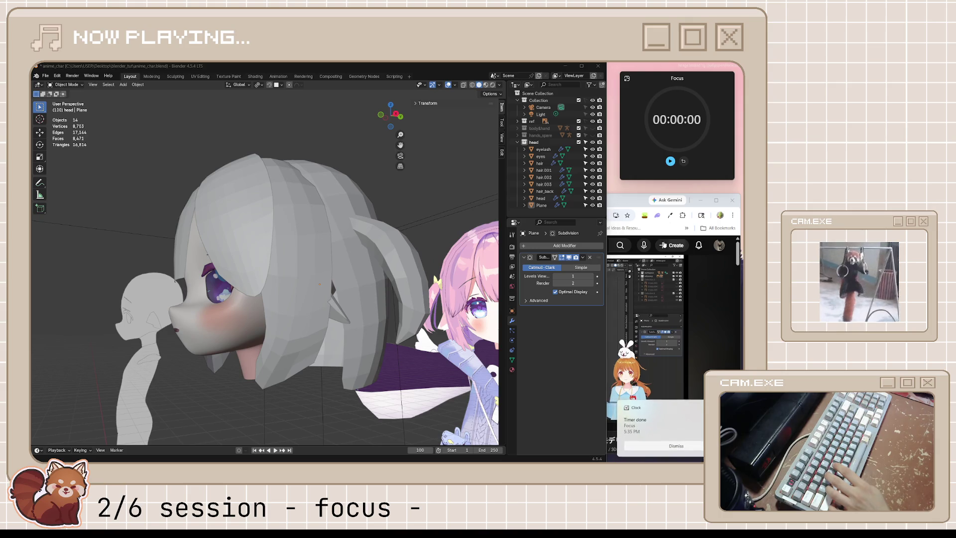
# Start the 5:00 break timer kept on top, then switch the browser to the Microscape game tab.
pyautogui.click(675, 447)
pyautogui.click(628, 79)
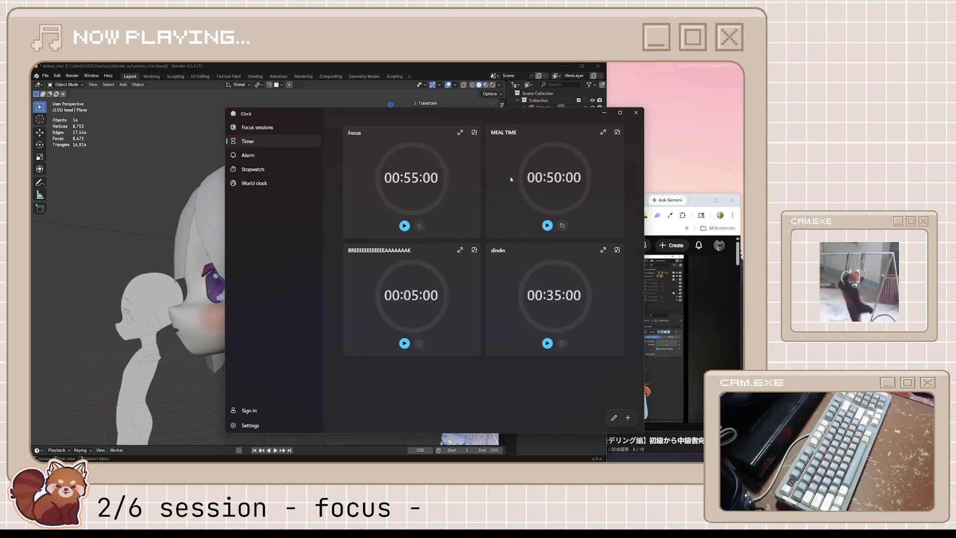
pyautogui.click(404, 342)
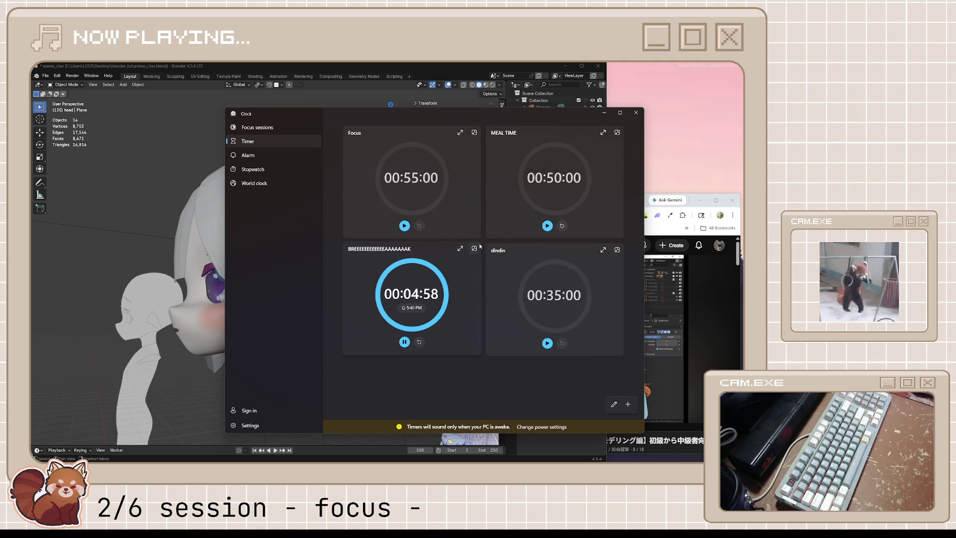
pyautogui.click(475, 248)
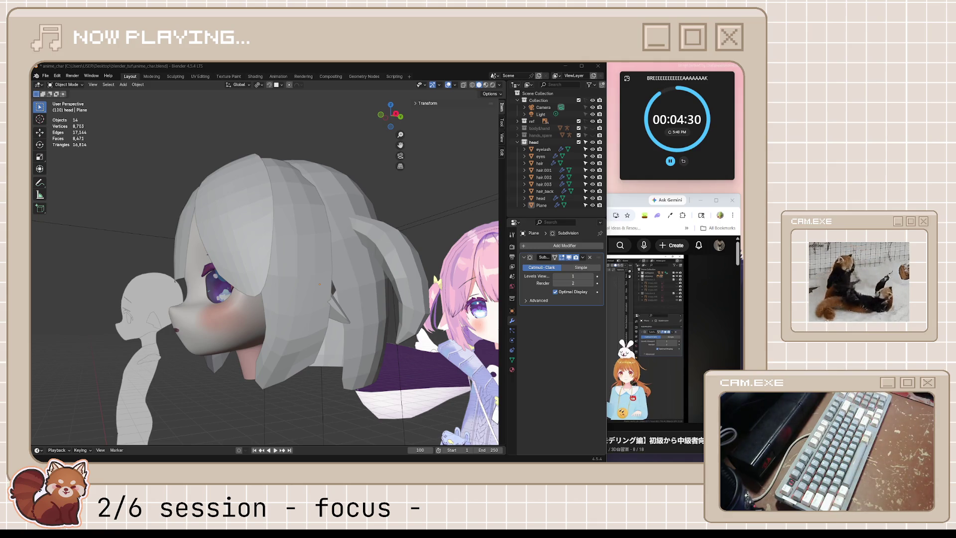
pyautogui.click(635, 200)
pyautogui.click(479, 201)
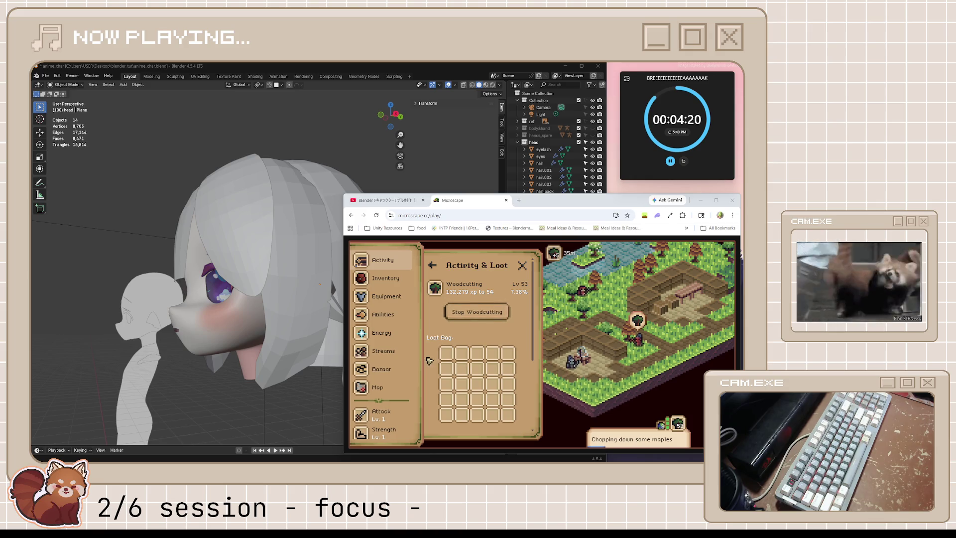
pyautogui.scroll(-2, 408, 348)
pyautogui.scroll(-1, 407, 348)
pyautogui.scroll(-2, 408, 348)
pyautogui.scroll(-2, 407, 348)
pyautogui.scroll(2, 407, 348)
pyautogui.scroll(2, 407, 348)
pyautogui.scroll(1, 407, 347)
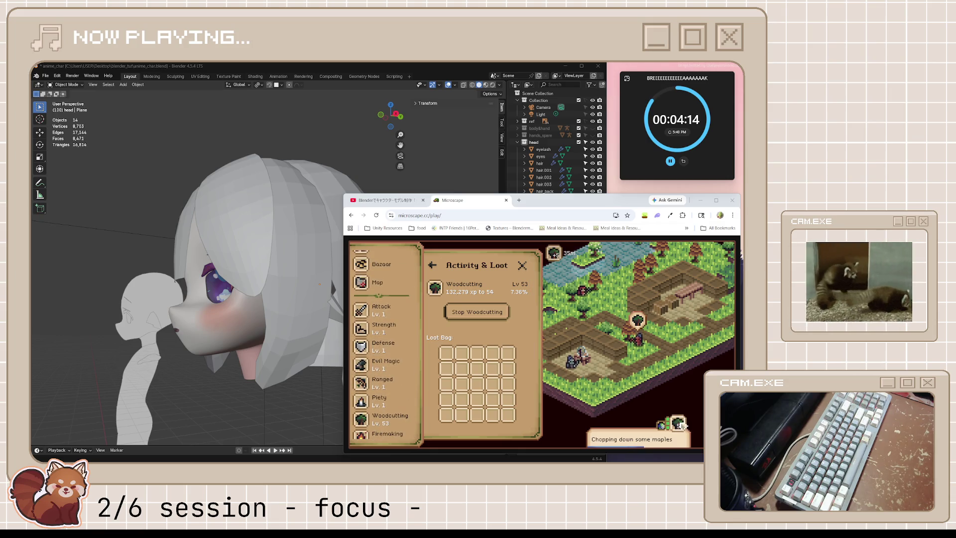
pyautogui.scroll(3, 383, 354)
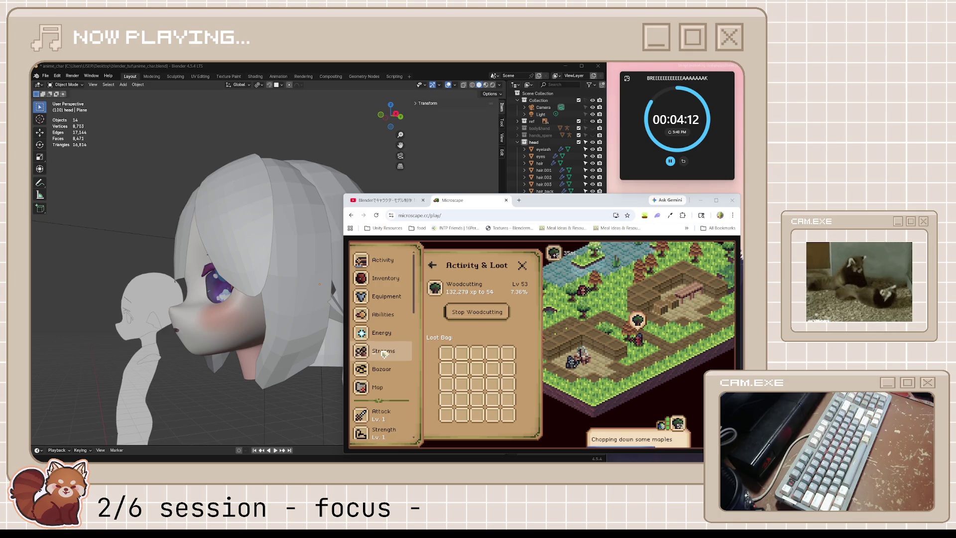
# Browse the Energy, Abilities and Equipment panels and land on the Inventory.
pyautogui.click(396, 332)
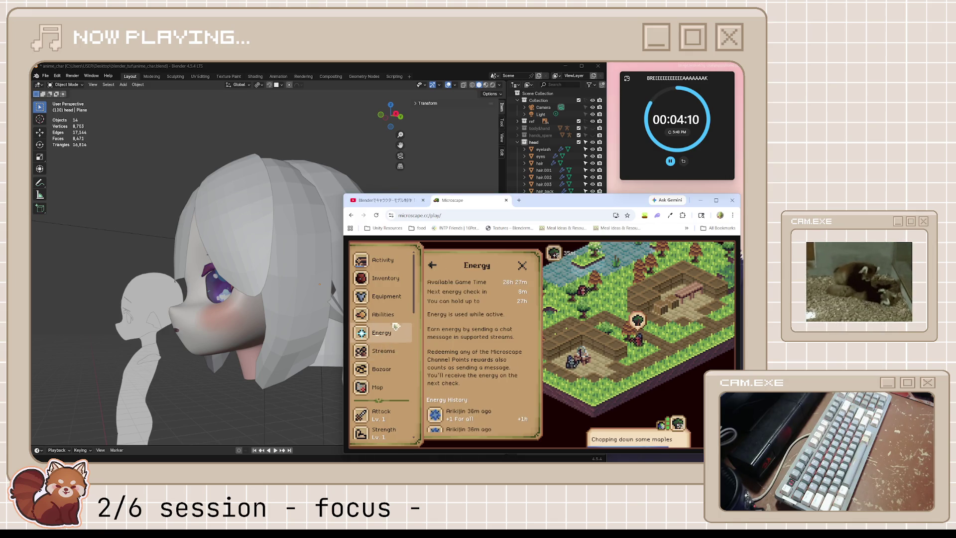
pyautogui.click(389, 315)
pyautogui.click(398, 296)
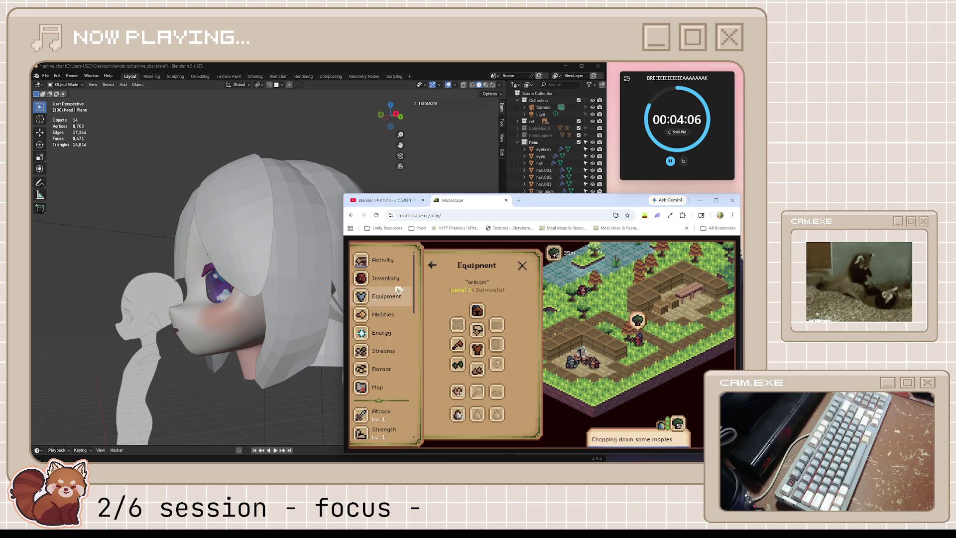
pyautogui.click(397, 279)
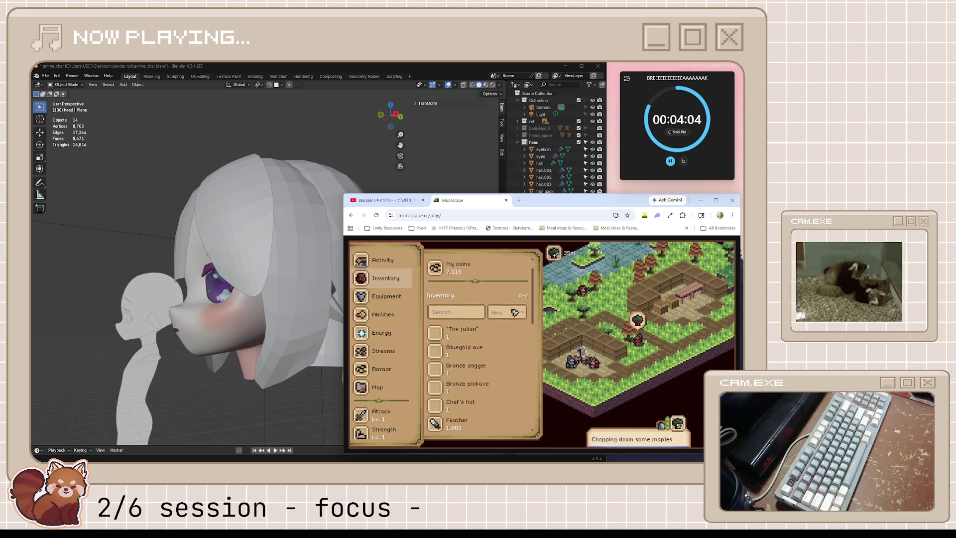
pyautogui.scroll(-1, 515, 313)
pyautogui.scroll(-1, 520, 315)
pyautogui.scroll(-2, 516, 328)
pyautogui.scroll(-2, 511, 341)
pyautogui.scroll(-3, 511, 341)
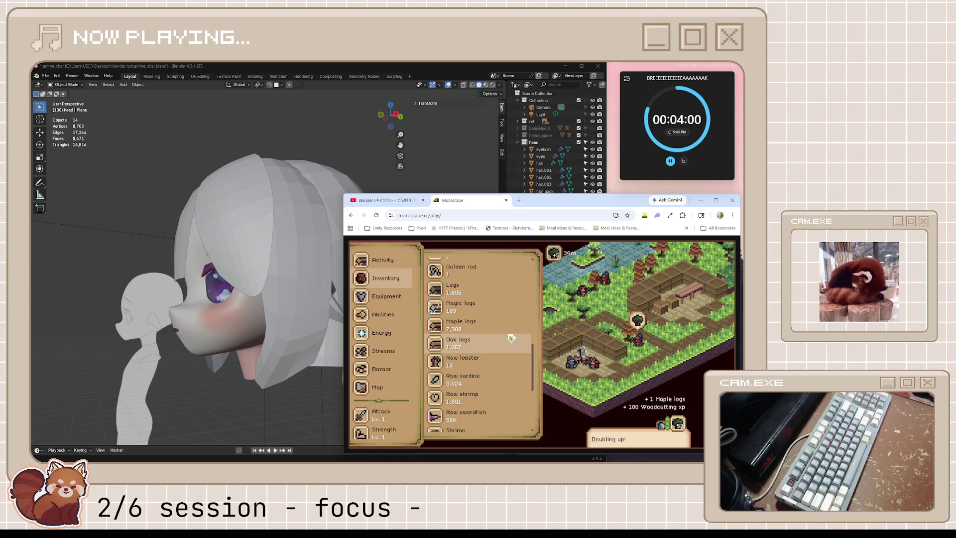
pyautogui.scroll(-3, 511, 339)
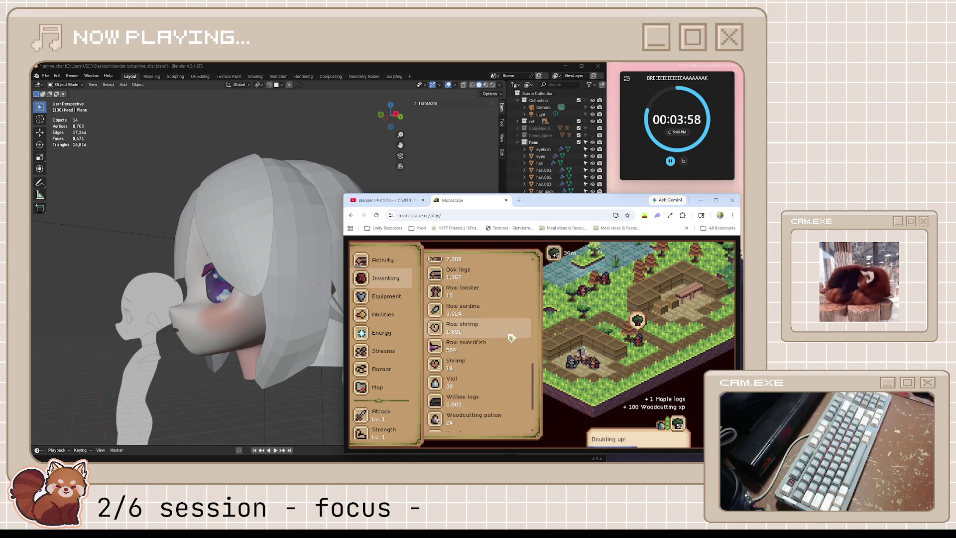
pyautogui.scroll(-3, 512, 339)
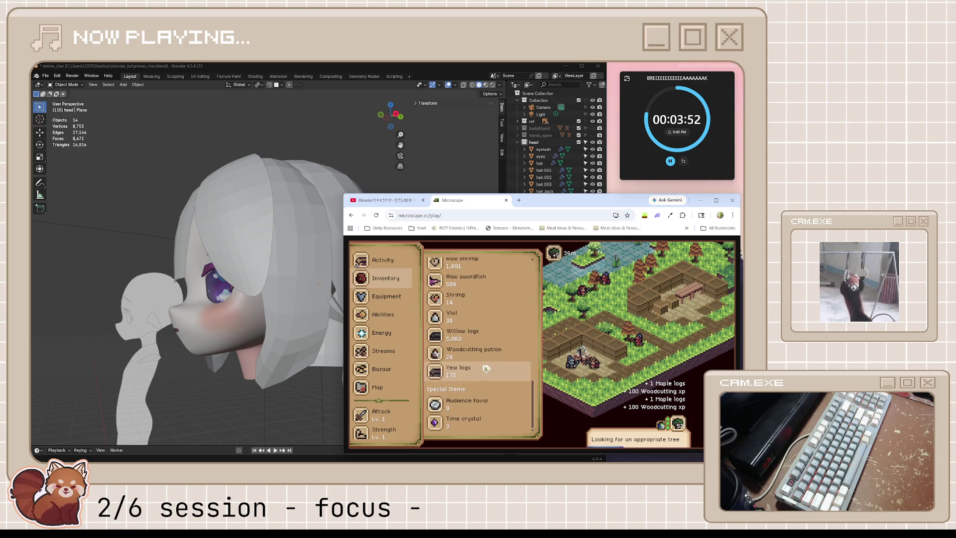
pyautogui.scroll(2, 486, 362)
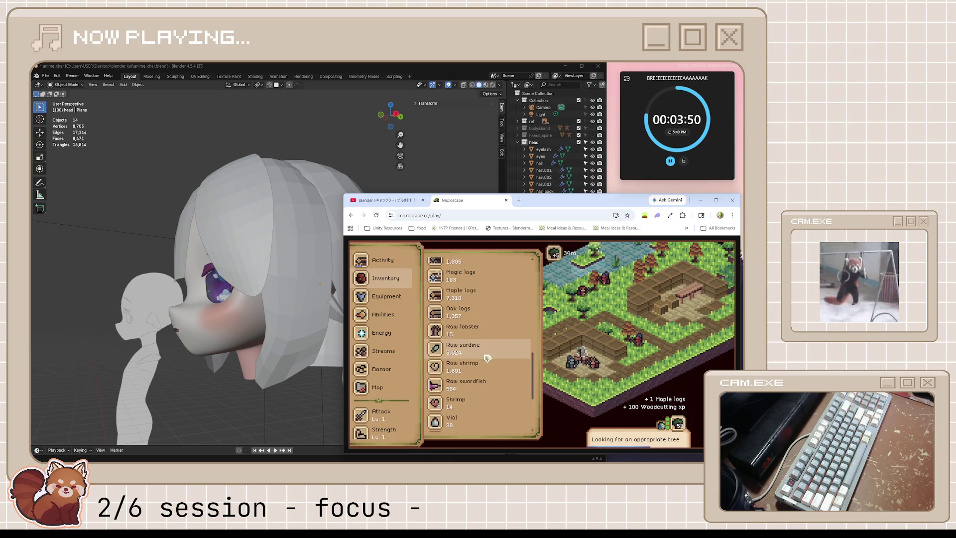
pyautogui.scroll(3, 472, 340)
pyautogui.scroll(2, 471, 339)
pyautogui.scroll(2, 485, 333)
pyautogui.scroll(3, 497, 331)
pyautogui.scroll(3, 502, 328)
pyautogui.scroll(2, 504, 329)
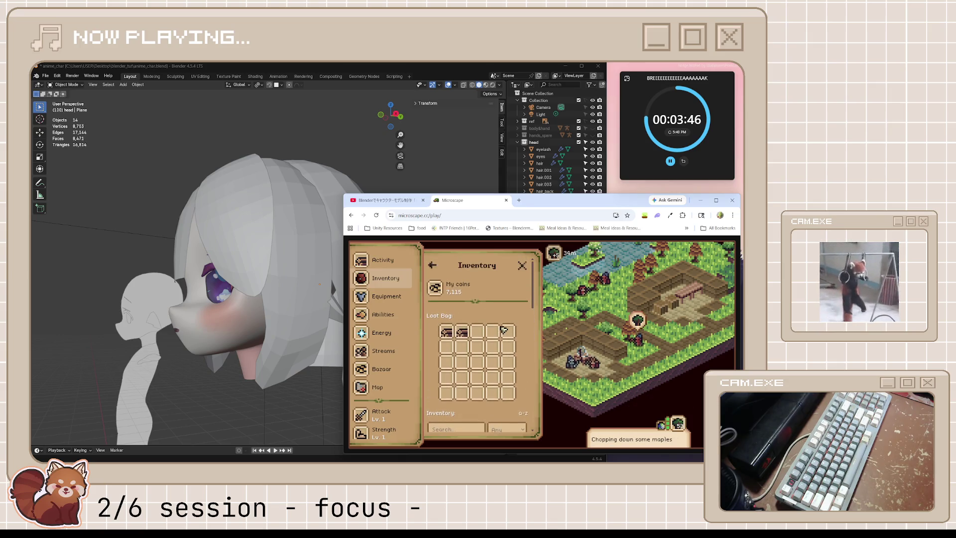
pyautogui.scroll(-3, 503, 329)
pyautogui.scroll(-2, 503, 330)
pyautogui.scroll(-3, 503, 329)
pyautogui.scroll(-3, 502, 330)
pyautogui.scroll(-2, 501, 332)
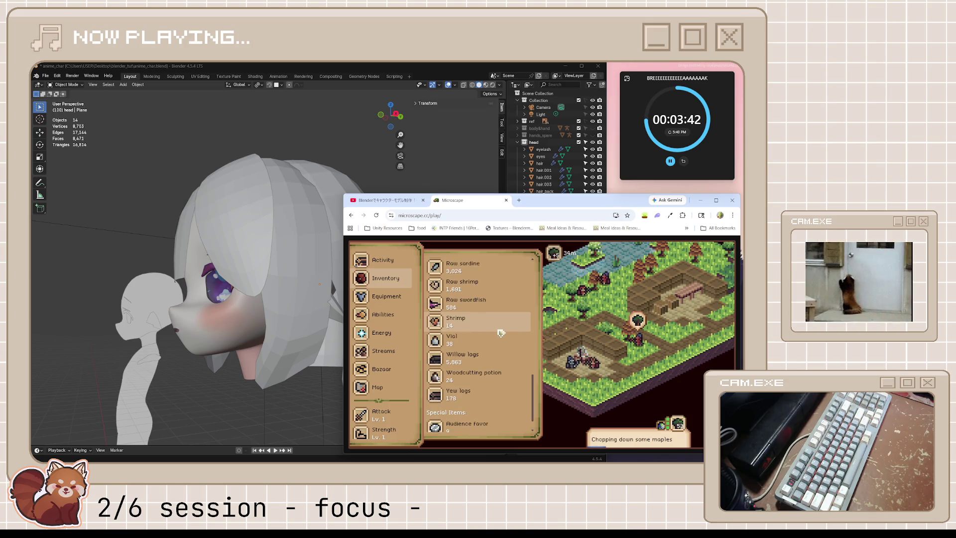
# View the Maple Logs item details from the activity view, clear the panel and maximize the game window.
pyautogui.click(383, 261)
pyautogui.scroll(-3, 459, 336)
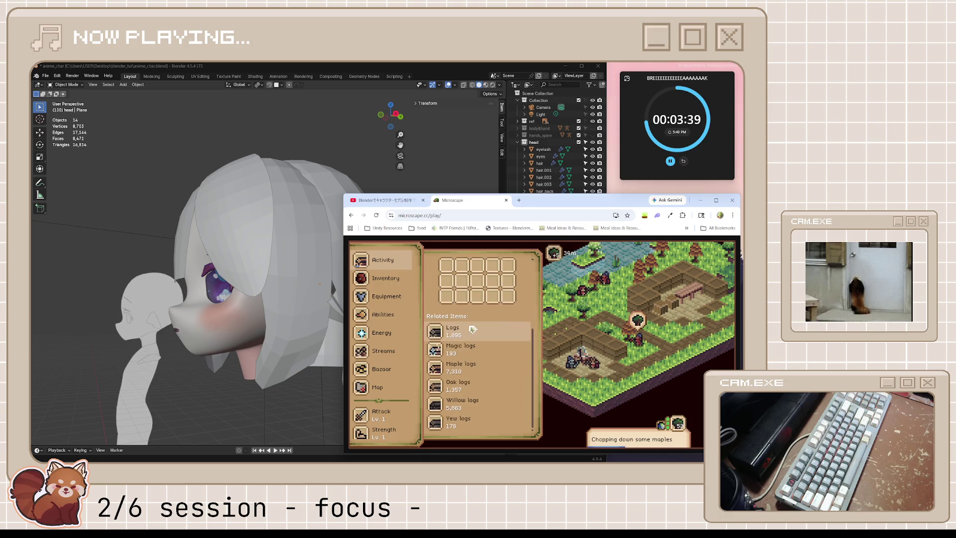
pyautogui.click(482, 370)
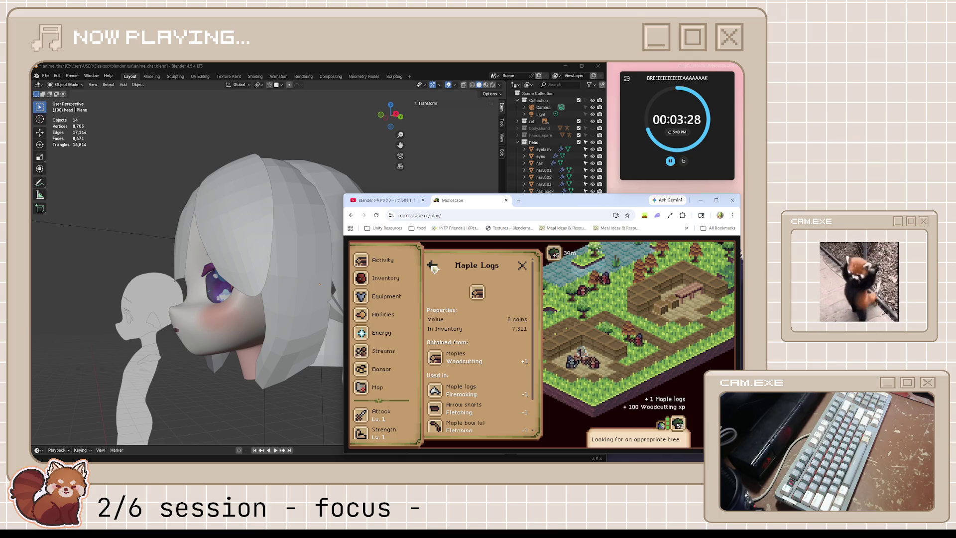
pyautogui.click(433, 267)
pyautogui.click(527, 268)
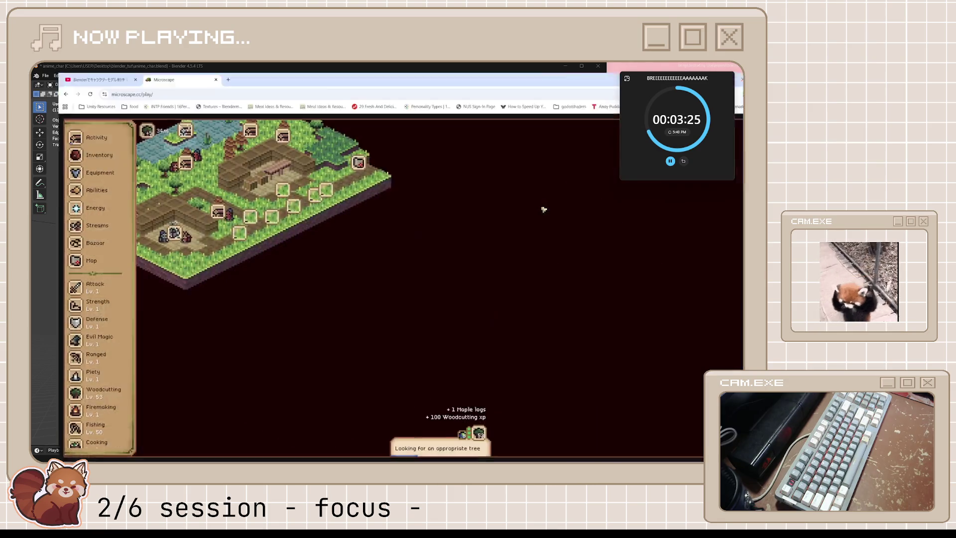
pyautogui.doubleClick(544, 200)
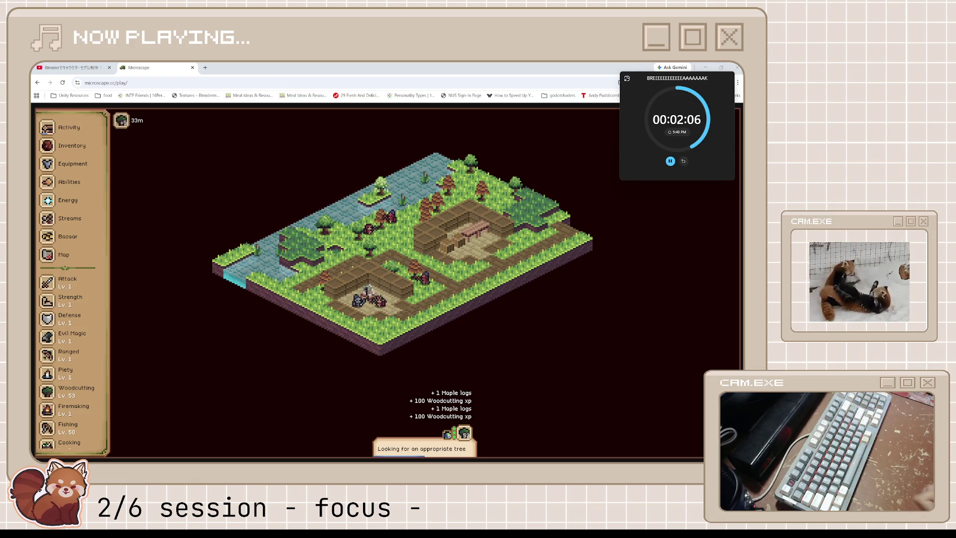
pyautogui.write('braek')
# Correct a typo in the session label while Microscape keeps chopping maples.
pyautogui.press('BackSpace')
pyautogui.press('BackSpace')
pyautogui.write('ek')
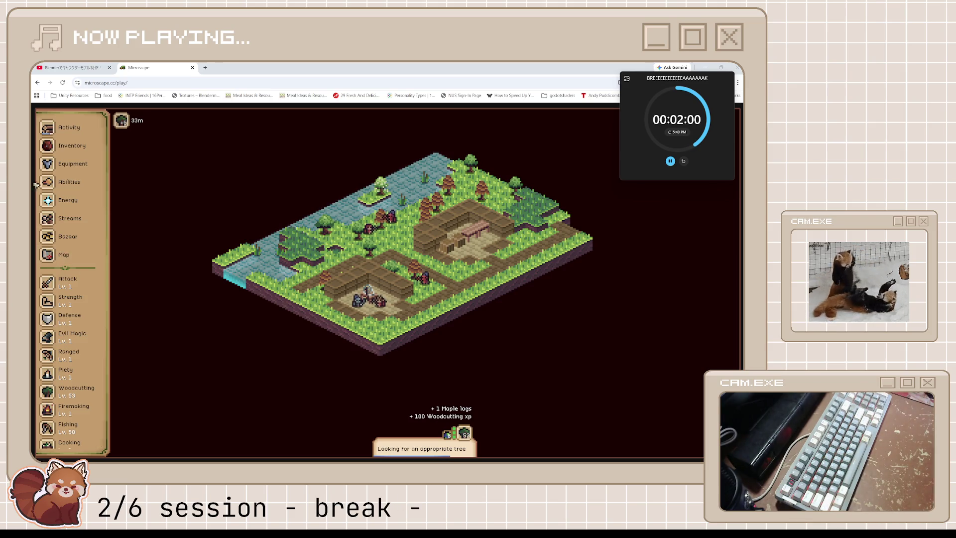
pyautogui.scroll(-2, 64, 182)
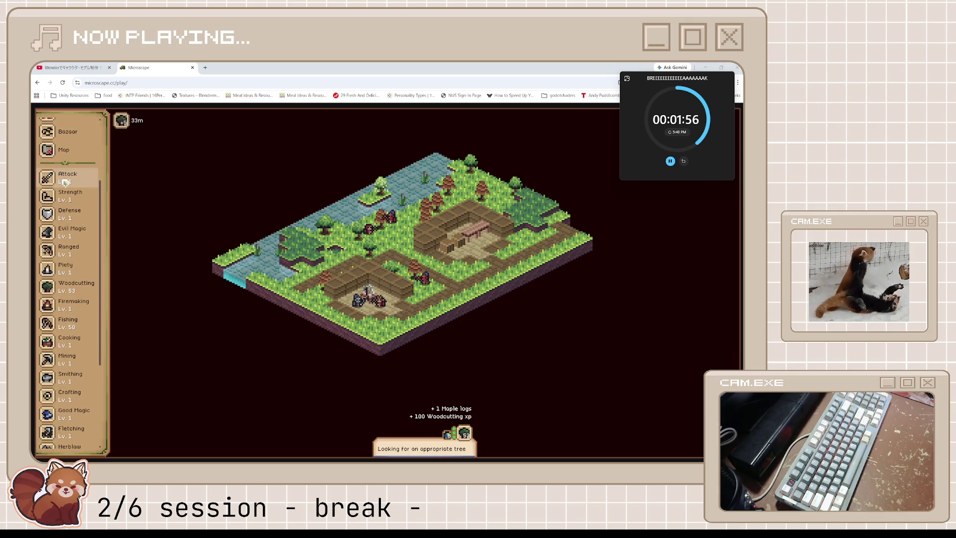
pyautogui.scroll(2, 64, 182)
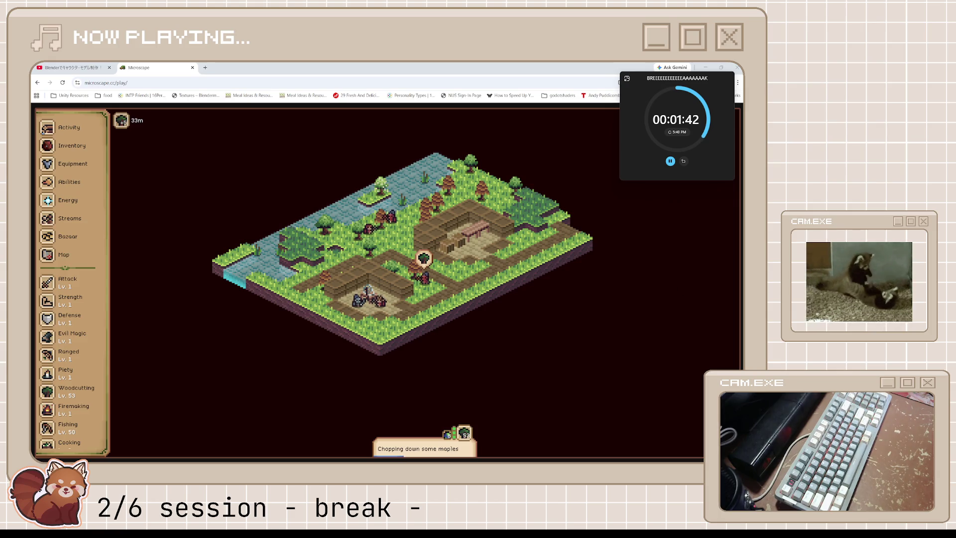
pyautogui.moveTo(443, 454)
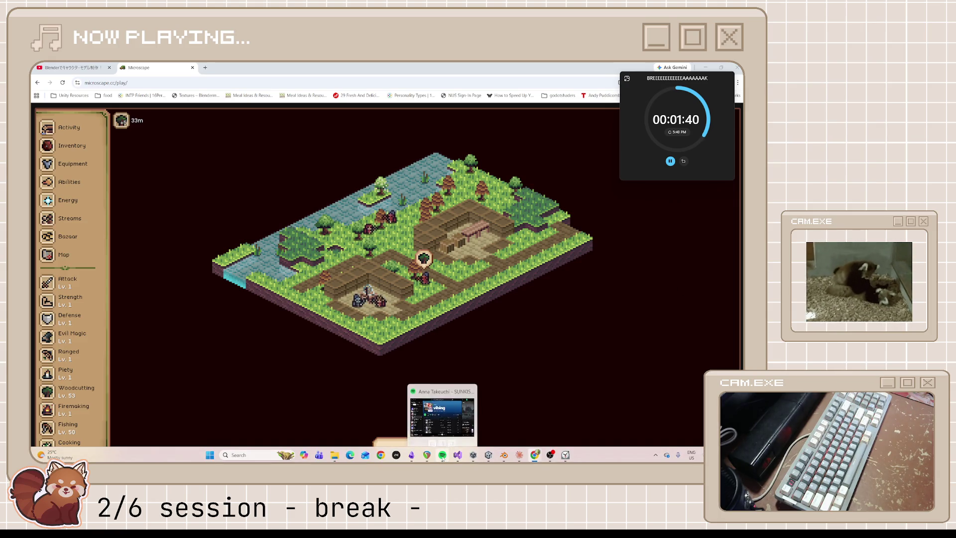
# Bring the Spotify player with the vibing playlist in front of the game.
pyautogui.click(442, 420)
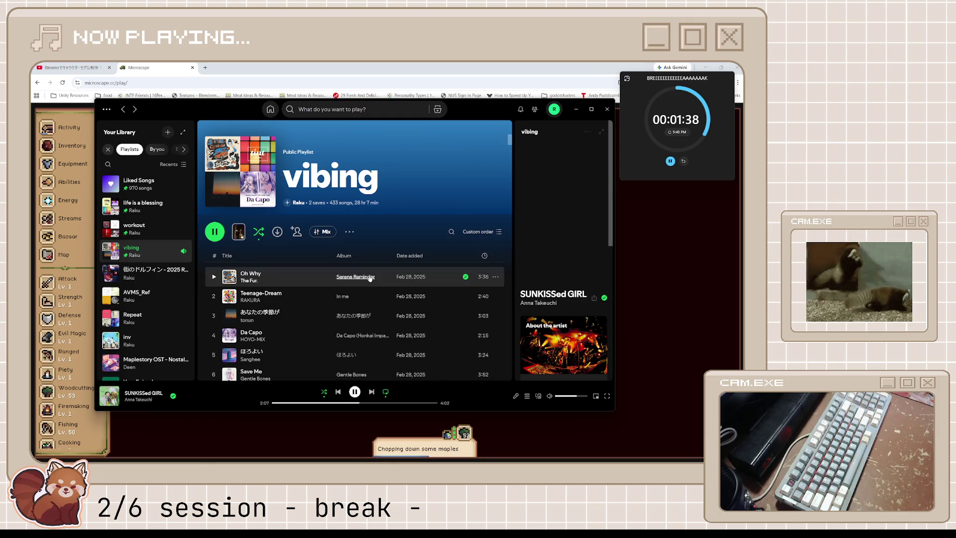
pyautogui.scroll(-2, 370, 278)
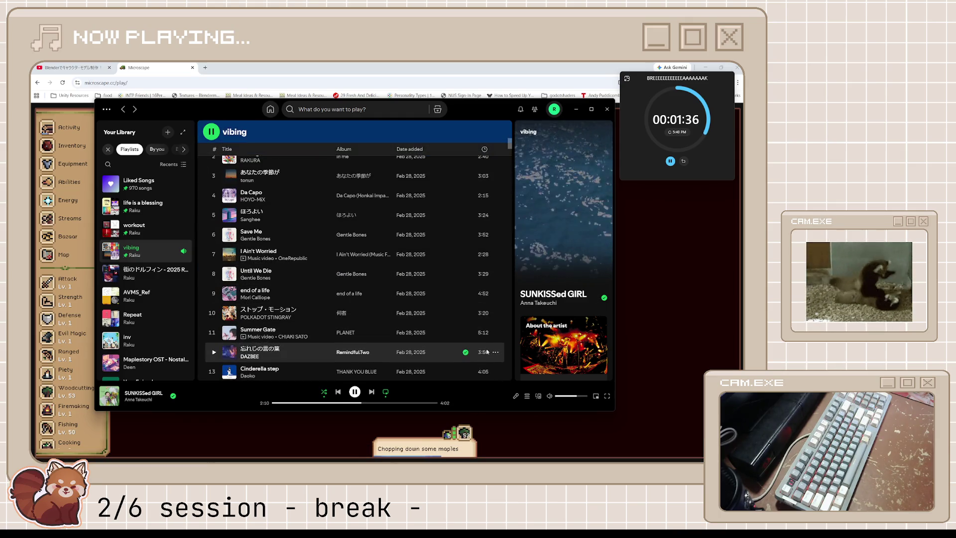
# Show the lyrics of SUNKISSed GIRL, return to the vibing playlist and minimize Spotify.
pyautogui.click(516, 396)
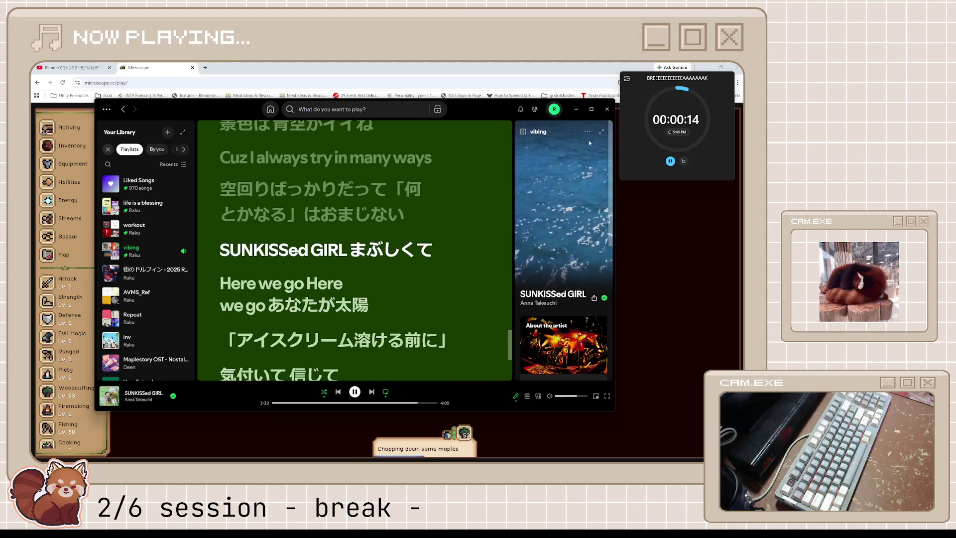
pyautogui.click(528, 132)
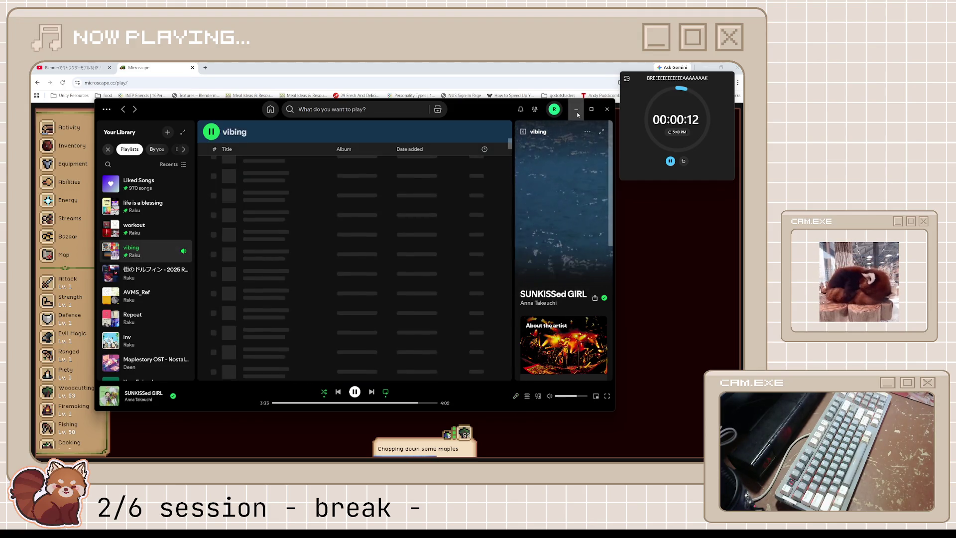
pyautogui.click(575, 109)
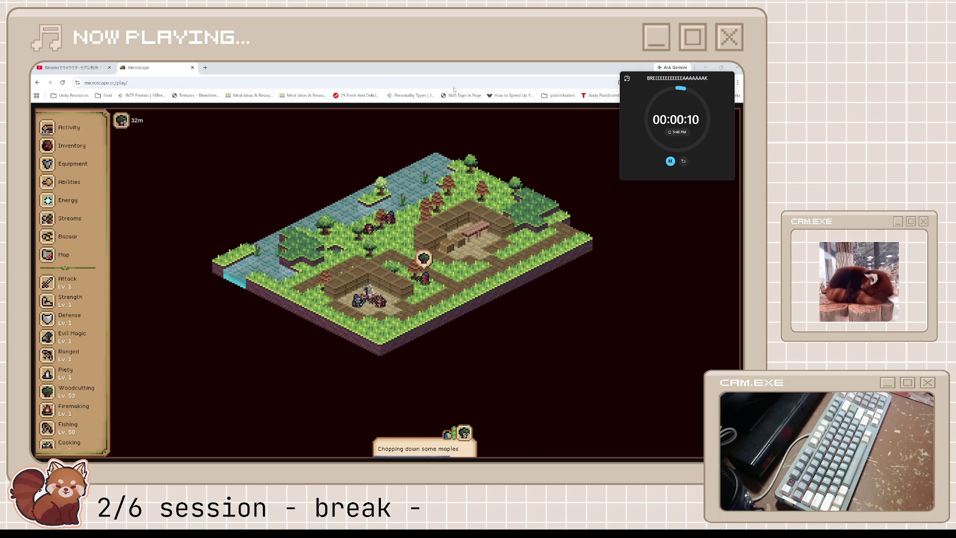
# Restore the Microscape window to its smaller size so Blender shows behind it.
pyautogui.doubleClick(453, 67)
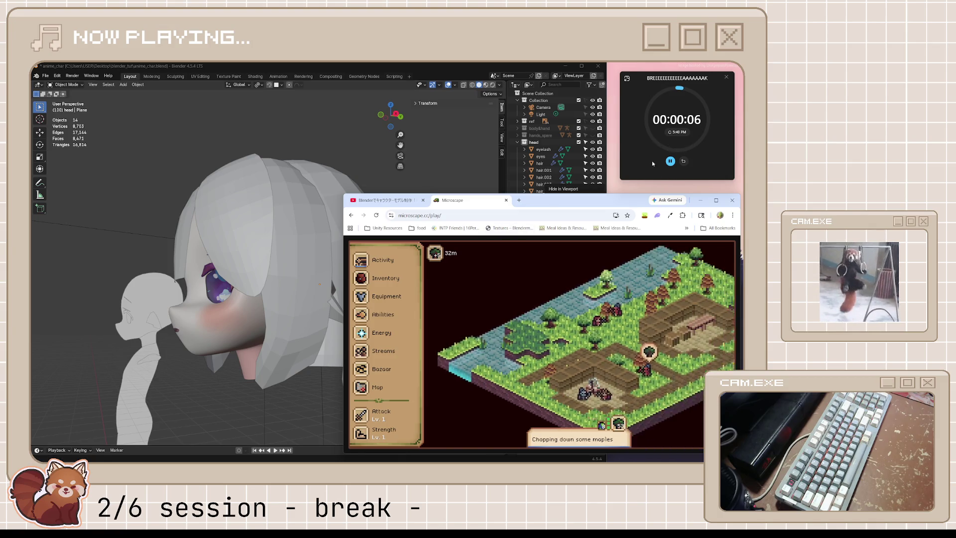
# Reset the finished break timer, start the Focus countdown in compact view and update the session label.
pyautogui.click(685, 162)
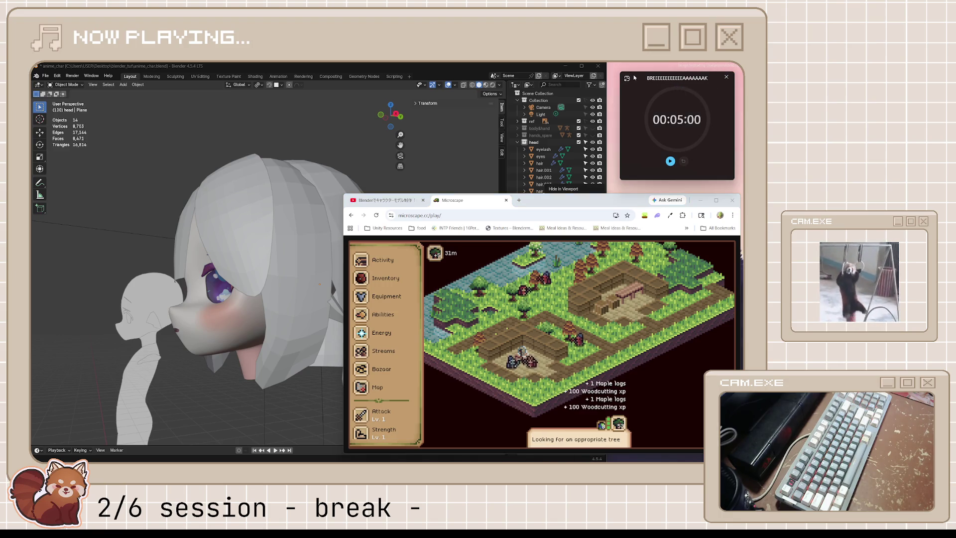
pyautogui.click(628, 77)
pyautogui.click(404, 225)
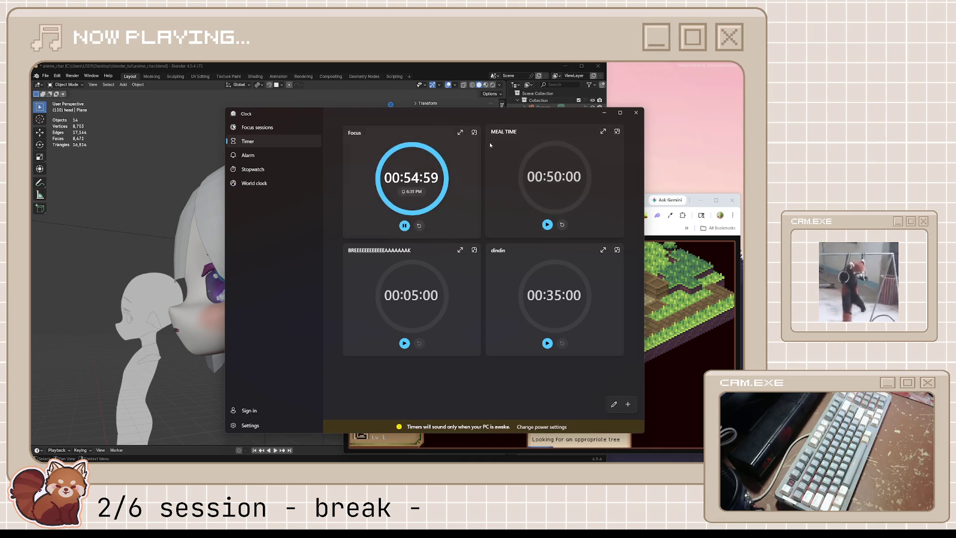
pyautogui.click(474, 132)
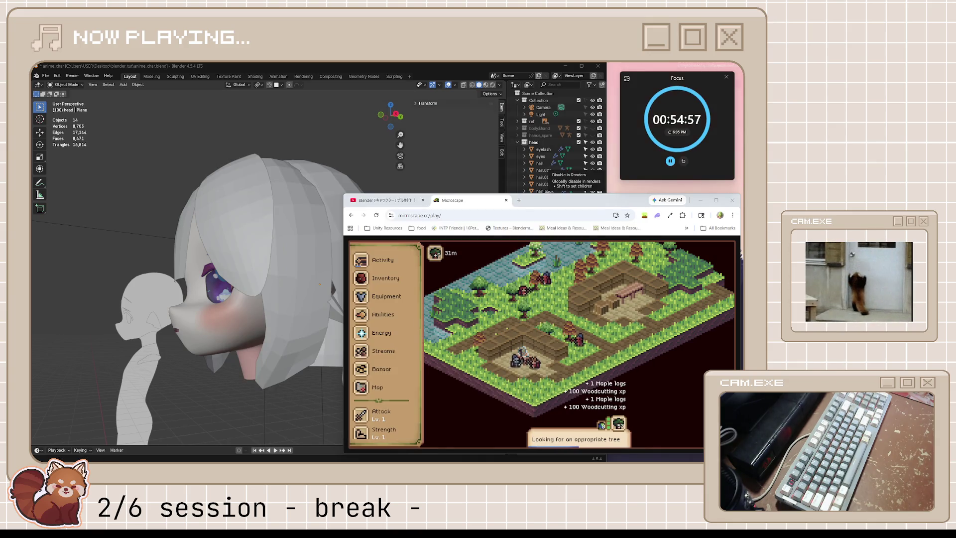
pyautogui.write('focus')
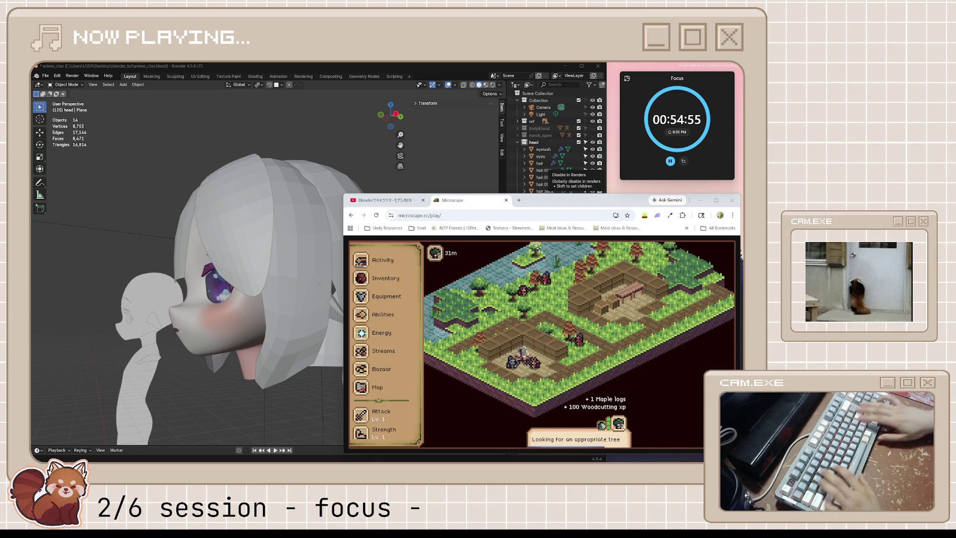
pyautogui.press('Home')
pyautogui.press('Delete')
pyautogui.write('3')
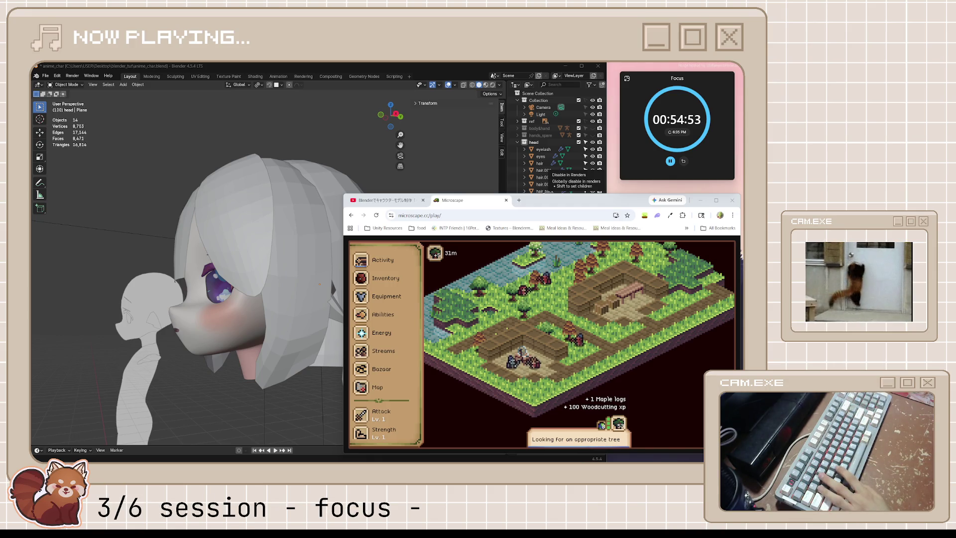
# Bring Blender and the browser with the ear tutorial back to the front.
pyautogui.click(458, 137)
pyautogui.click(673, 246)
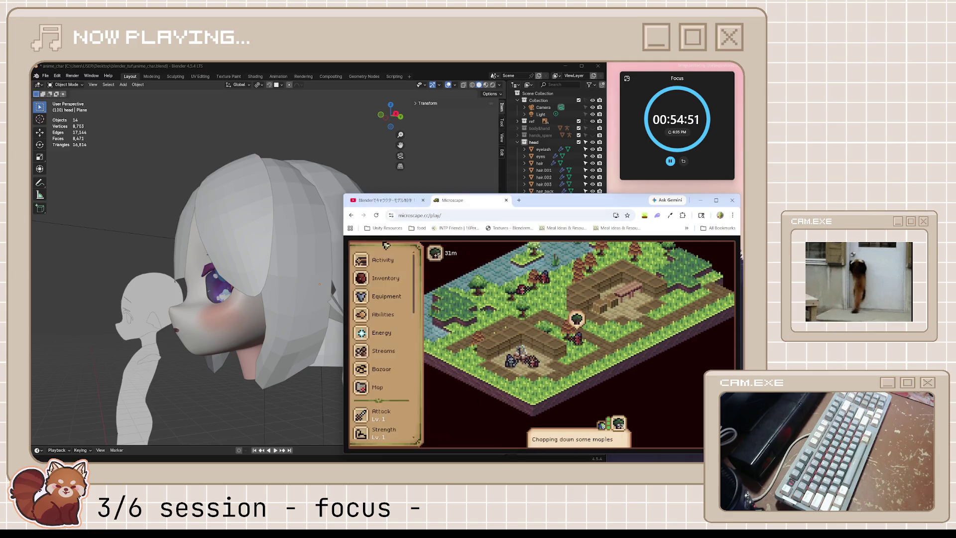
pyautogui.click(385, 201)
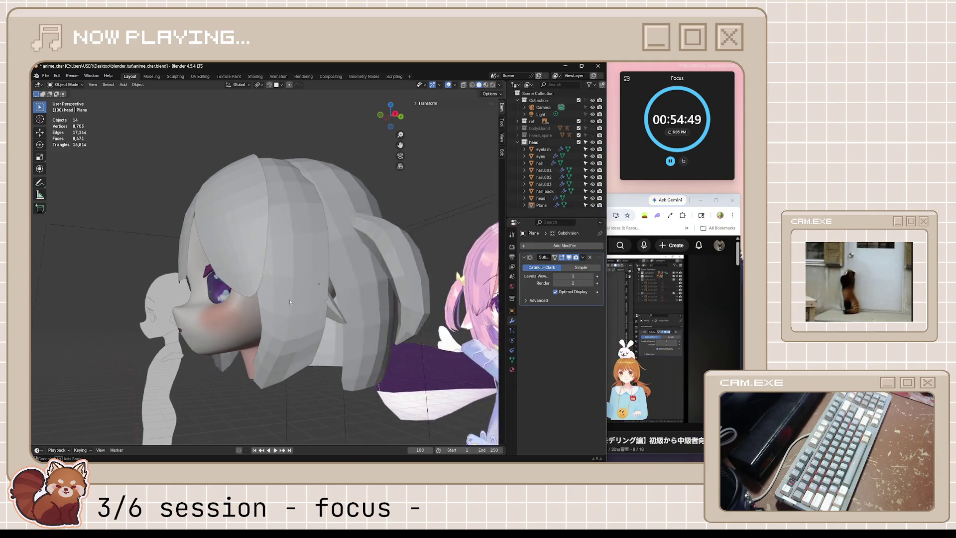
# Edit the ear plane, select a vertex and set its crease/transform value to 1.
pyautogui.moveTo(289, 300); pyautogui.dragTo(333, 301, button='middle')
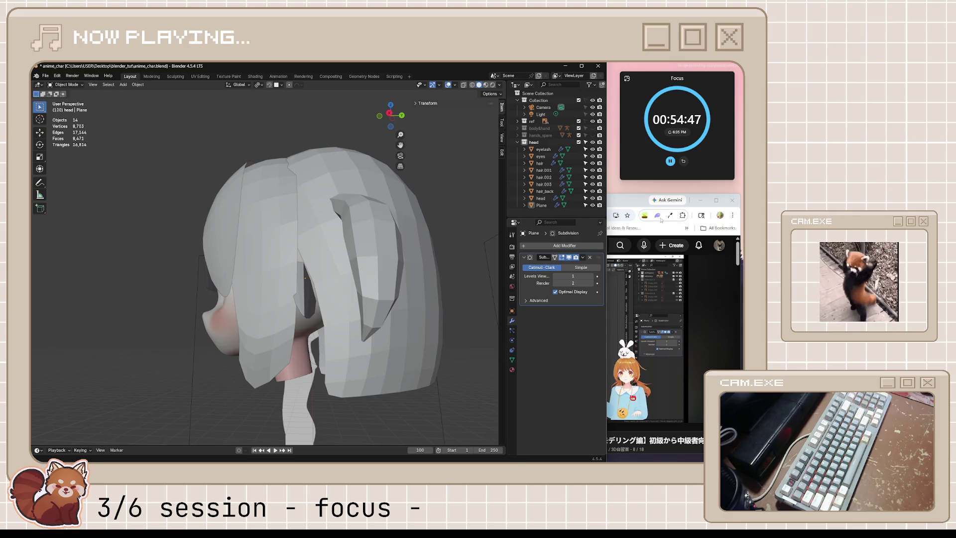
pyautogui.click(680, 213)
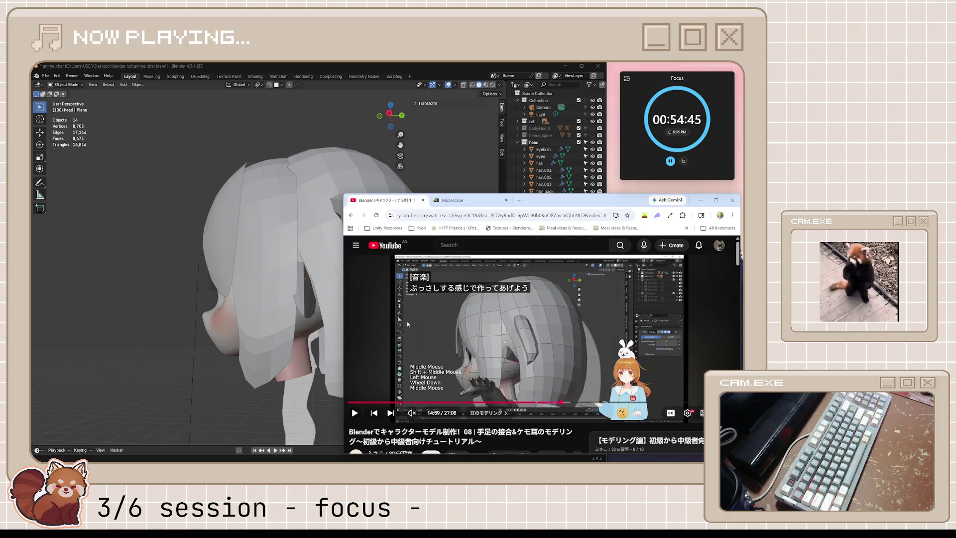
pyautogui.click(330, 316)
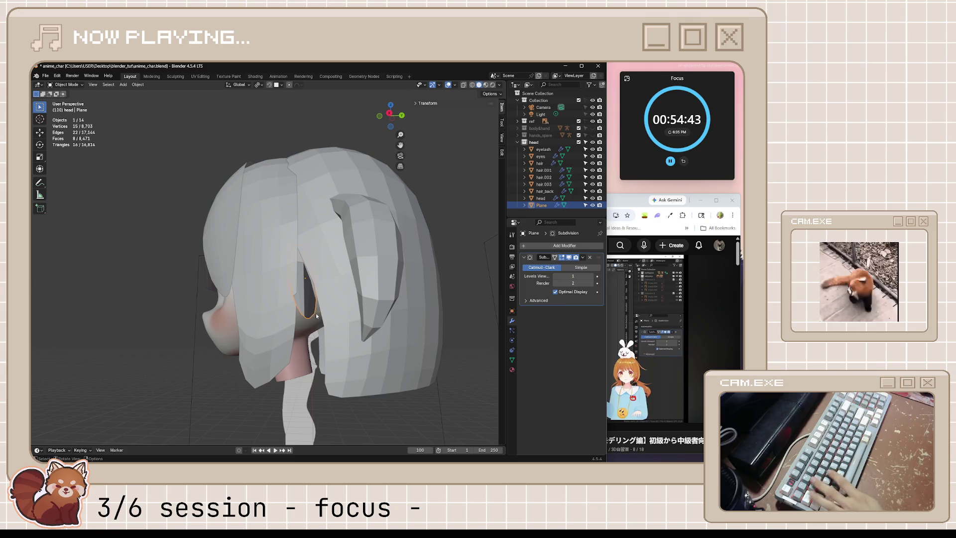
pyautogui.press('Tab')
pyautogui.click(316, 317)
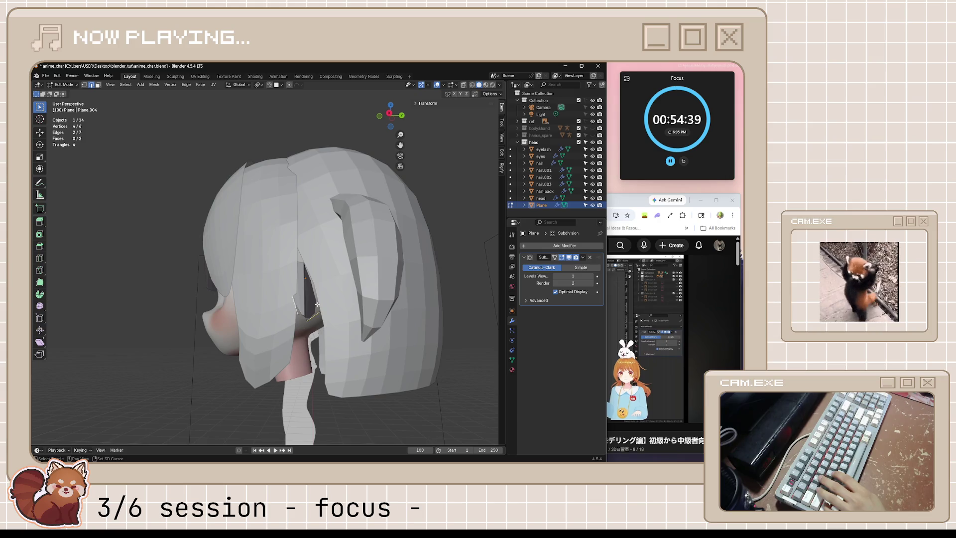
pyautogui.moveTo(309, 305); pyautogui.dragTo(380, 254, button='middle')
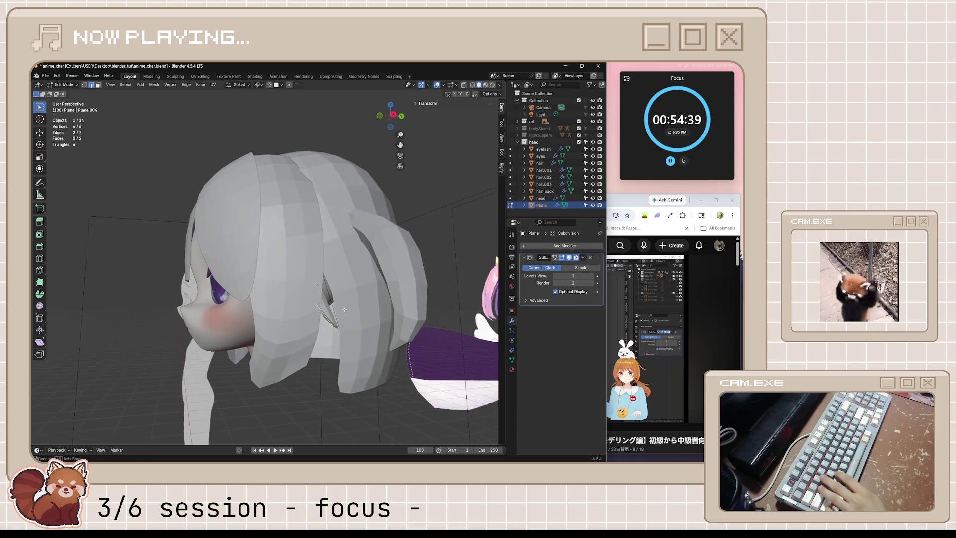
pyautogui.click(430, 104)
pyautogui.press('1')
pyautogui.press('Return')
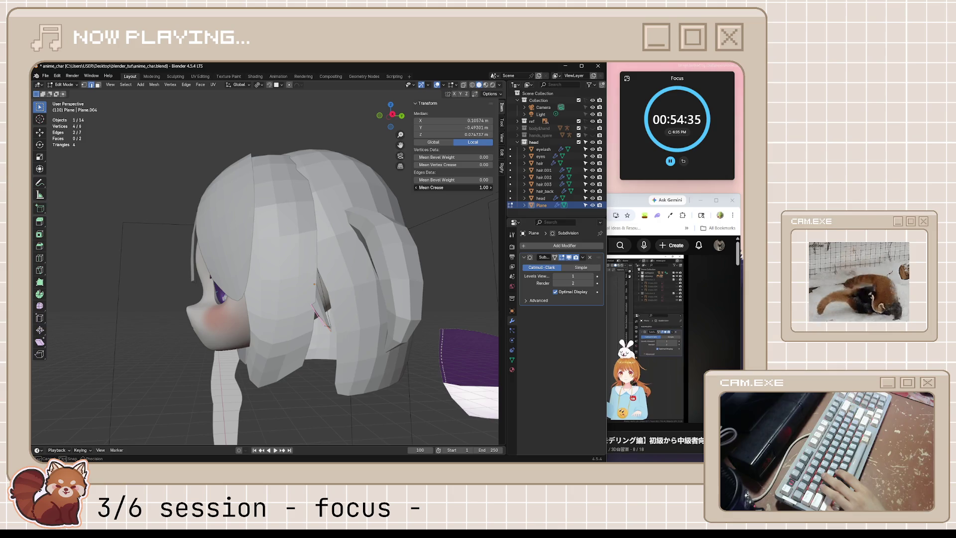
# Make the head see-through, save anime_char.blend and bring the ear tutorial forward.
pyautogui.moveTo(396, 292); pyautogui.dragTo(407, 345, button='middle')
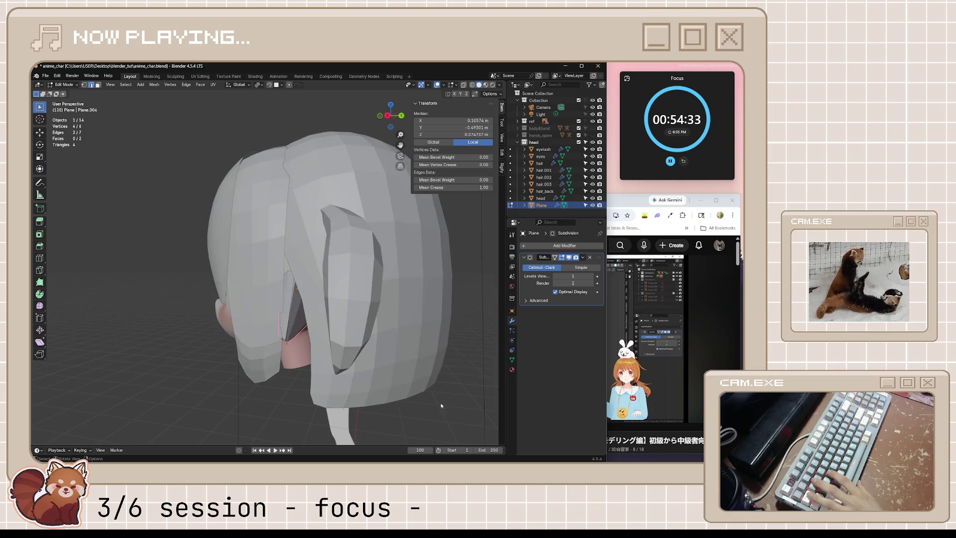
pyautogui.press('Tab')
pyautogui.moveTo(441, 406)
pyautogui.mouseDown(button='middle')
pyautogui.moveTo(444, 389)
pyautogui.moveTo(429, 369)
pyautogui.moveTo(442, 361)
pyautogui.moveTo(442, 381)
pyautogui.mouseUp(button='middle')
pyautogui.press('Tab')
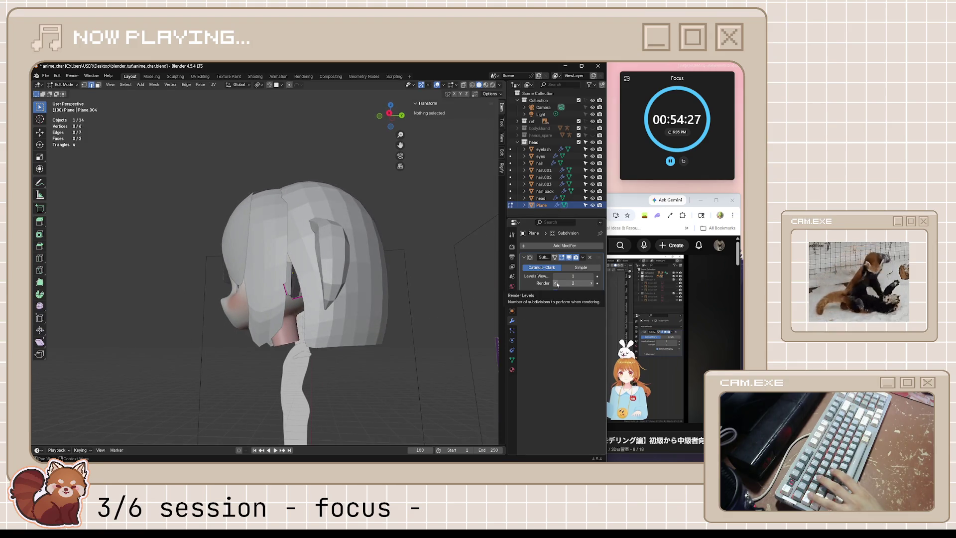
pyautogui.moveTo(419, 299)
pyautogui.mouseDown(button='middle')
pyautogui.moveTo(411, 303)
pyautogui.moveTo(426, 293)
pyautogui.moveTo(421, 318)
pyautogui.moveTo(363, 325)
pyautogui.moveTo(359, 309)
pyautogui.moveTo(343, 315)
pyautogui.moveTo(355, 288)
pyautogui.mouseUp(button='middle')
pyautogui.hotkey('alt', 'z')
pyautogui.scroll(2, 360, 325)
pyautogui.hotkey('ctrl', 's')
pyautogui.click(600, 308)
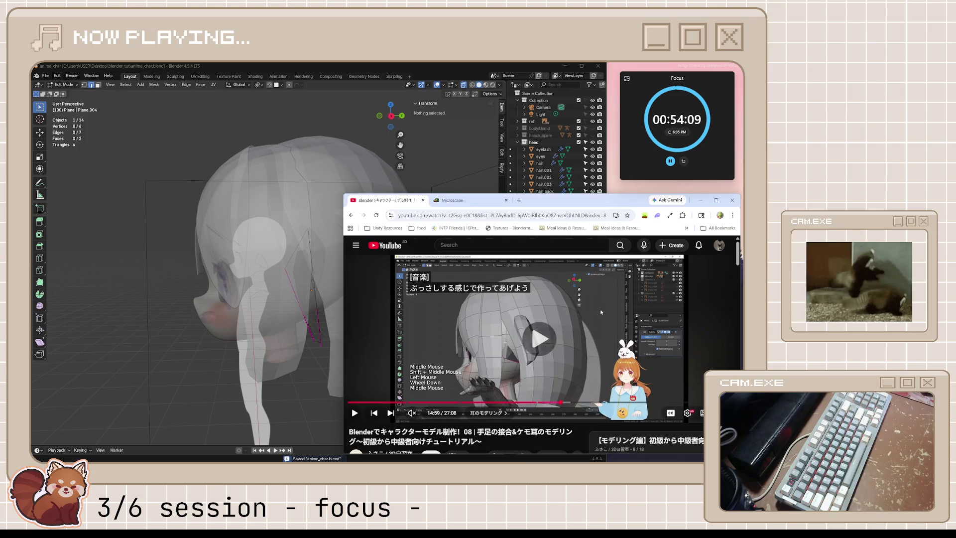
# Play the ear tutorial to about 15:06, pause it and return to orbit the Blender head.
pyautogui.press('space')
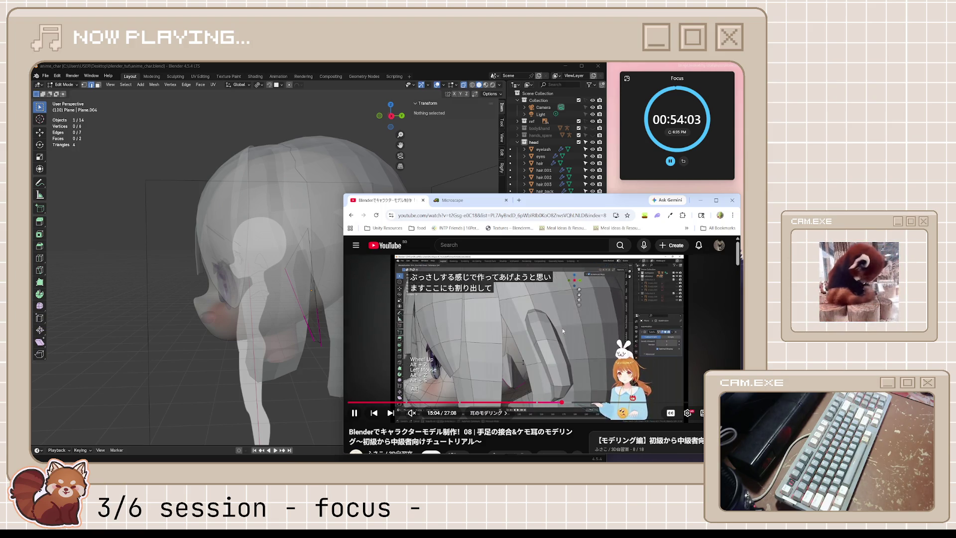
pyautogui.press('space')
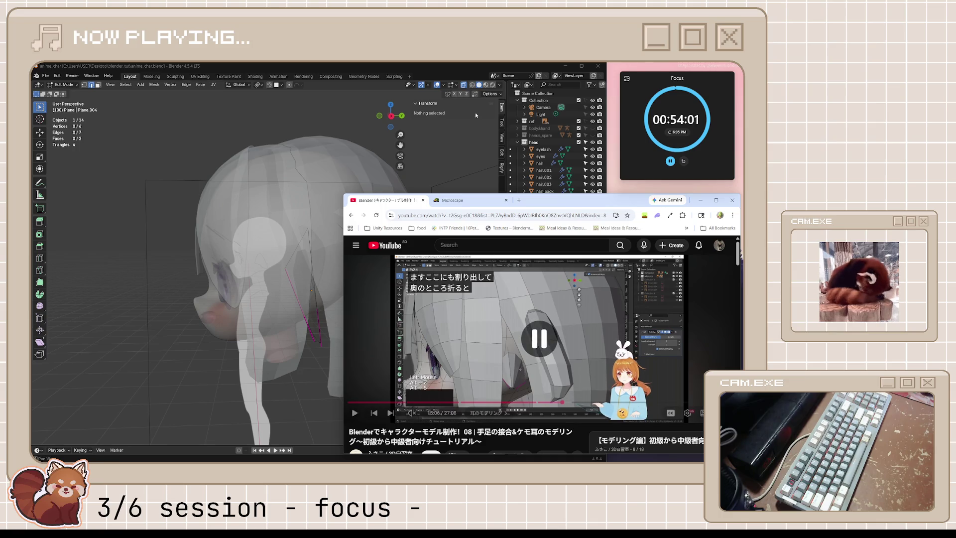
pyautogui.click(475, 70)
pyautogui.moveTo(365, 274); pyautogui.dragTo(282, 299, button='middle')
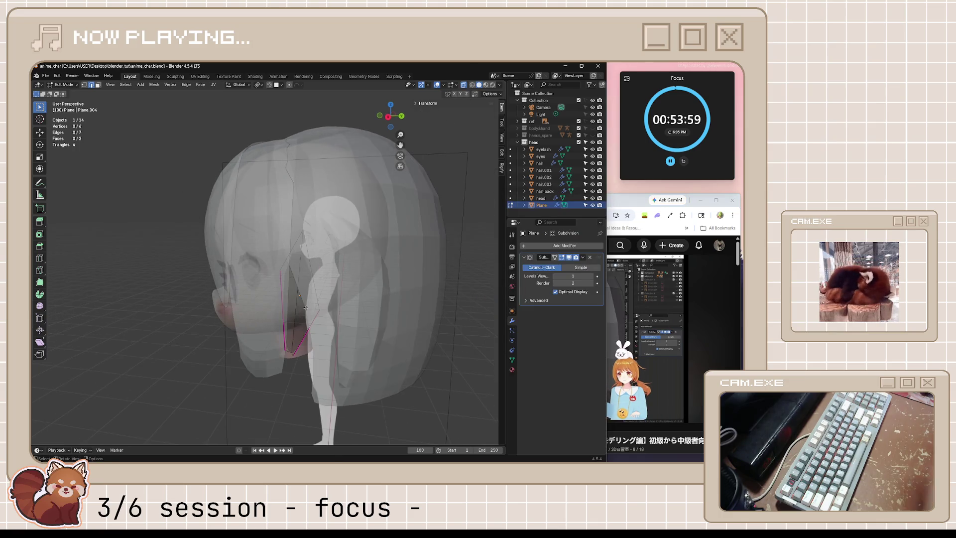
# Select an extra ear vertex, check its median coordinates and slide it downward.
pyautogui.keyDown('shift'); pyautogui.click(281, 298); pyautogui.keyUp('shift')
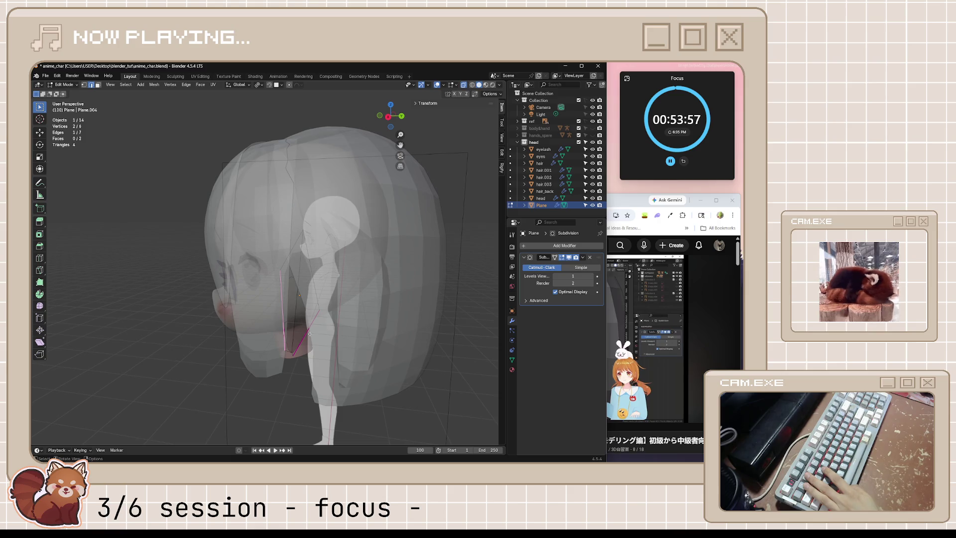
pyautogui.click(433, 104)
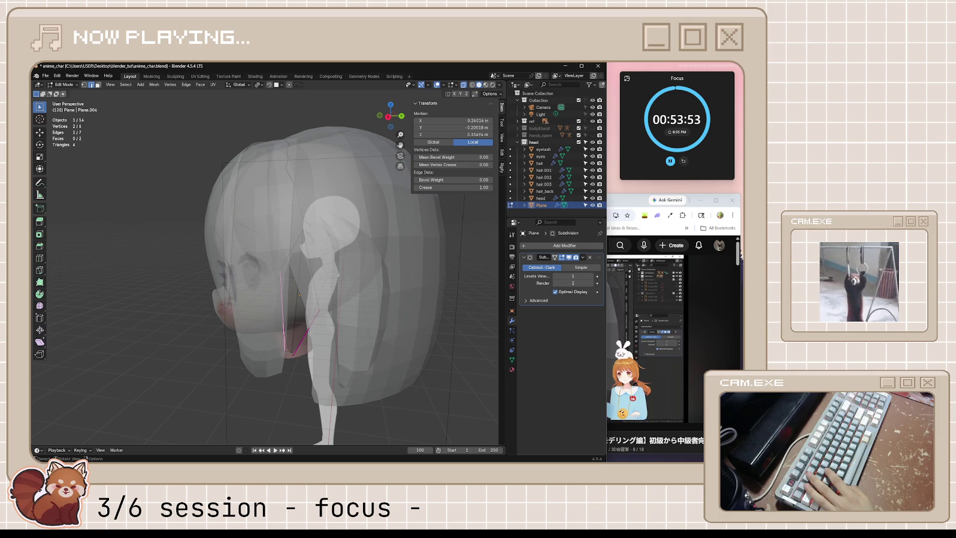
pyautogui.press('g')
pyautogui.click(294, 329)
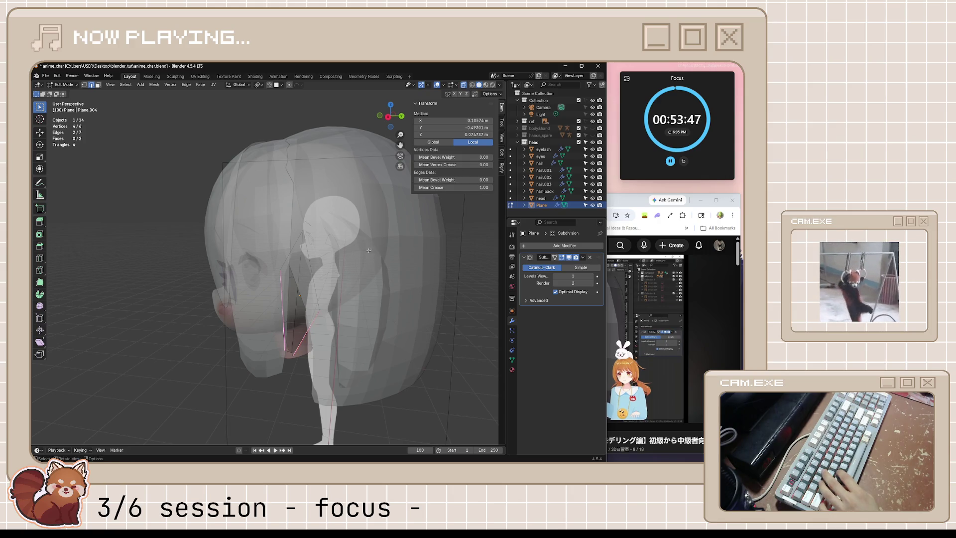
pyautogui.moveTo(374, 254); pyautogui.dragTo(391, 258, button='middle')
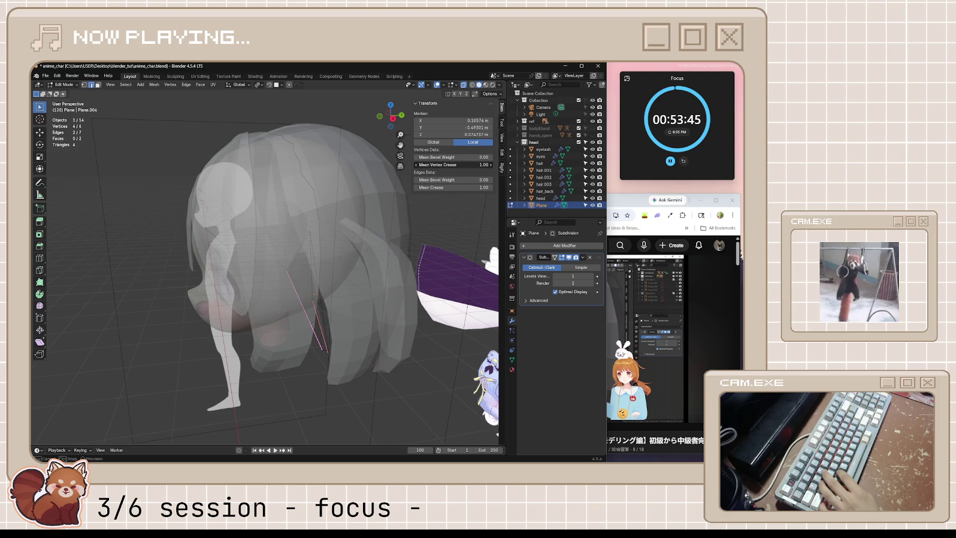
pyautogui.press('Tab')
pyautogui.moveTo(359, 299)
pyautogui.mouseDown(button='middle')
pyautogui.moveTo(379, 334)
pyautogui.moveTo(370, 324)
pyautogui.mouseUp(button='middle')
pyautogui.hotkey('alt', 'z')
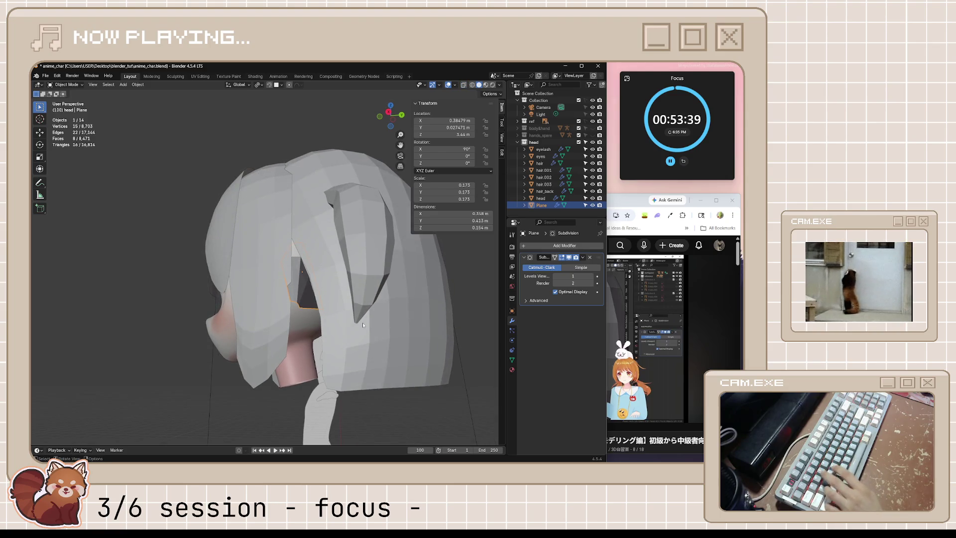
# Add an edge loop across the ear plane with Ctrl+R, then resume the tutorial video.
pyautogui.press('Tab')
pyautogui.hotkey('alt', 'z')
pyautogui.moveTo(363, 324); pyautogui.dragTo(291, 301, button='middle')
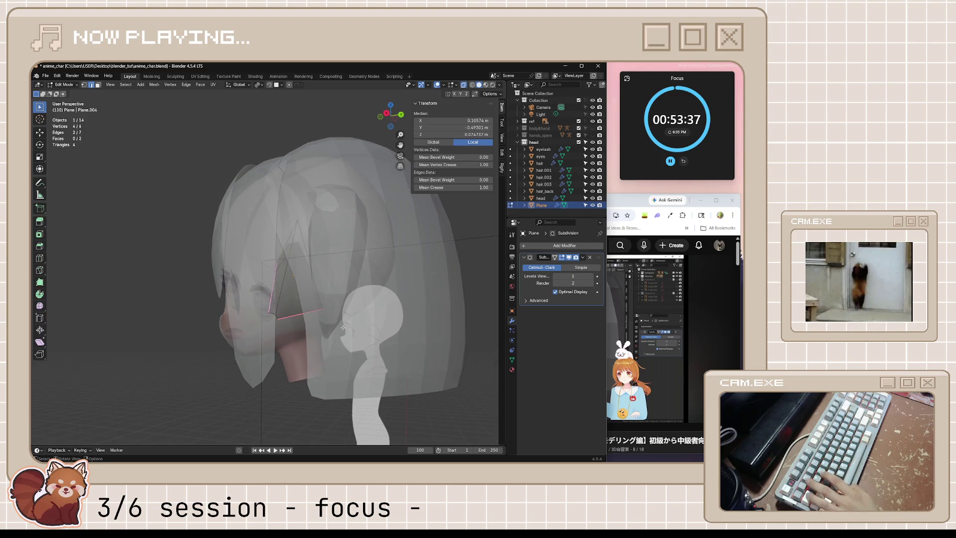
pyautogui.hotkey('ctrl', 'r')
pyautogui.click(307, 267)
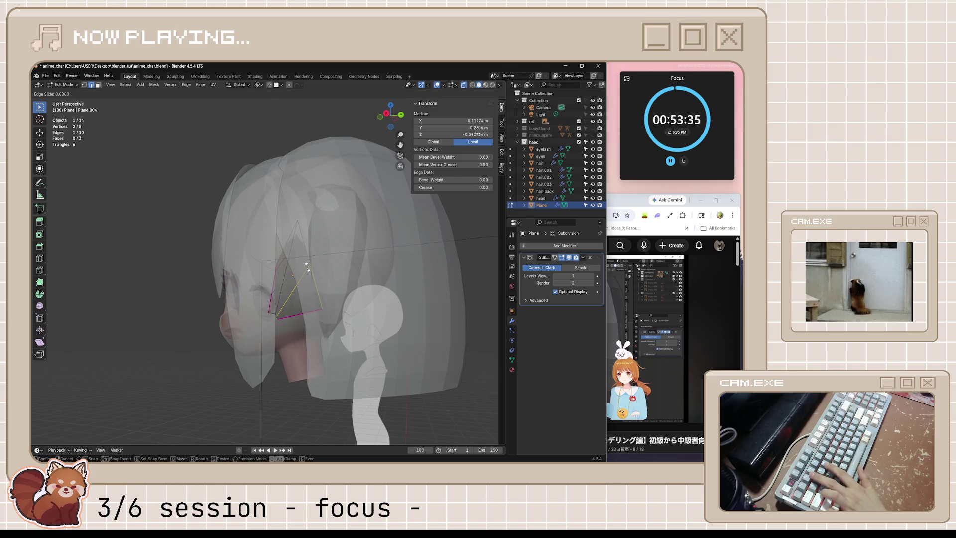
pyautogui.click(307, 267)
pyautogui.press('Tab')
pyautogui.moveTo(307, 267); pyautogui.dragTo(368, 306, button='middle')
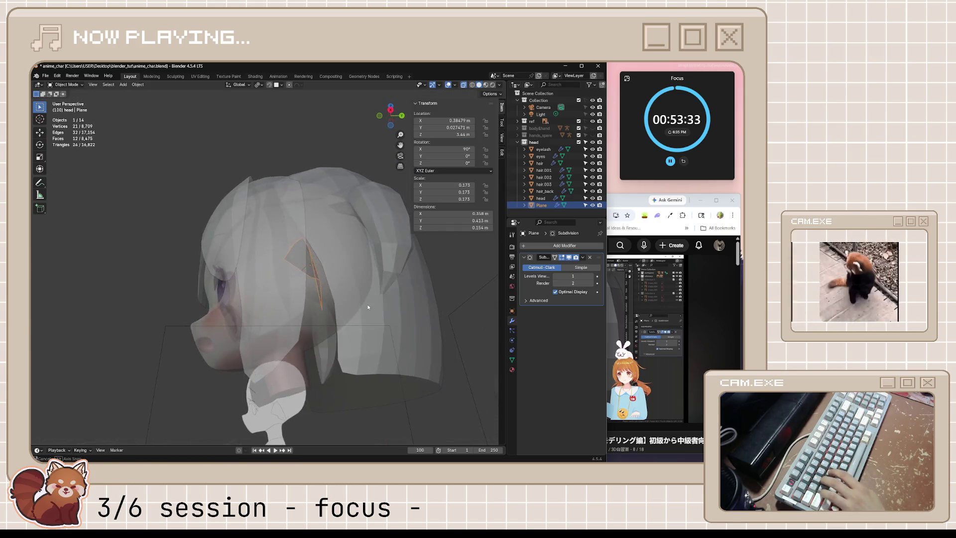
pyautogui.hotkey('alt', 'z')
pyautogui.click(633, 337)
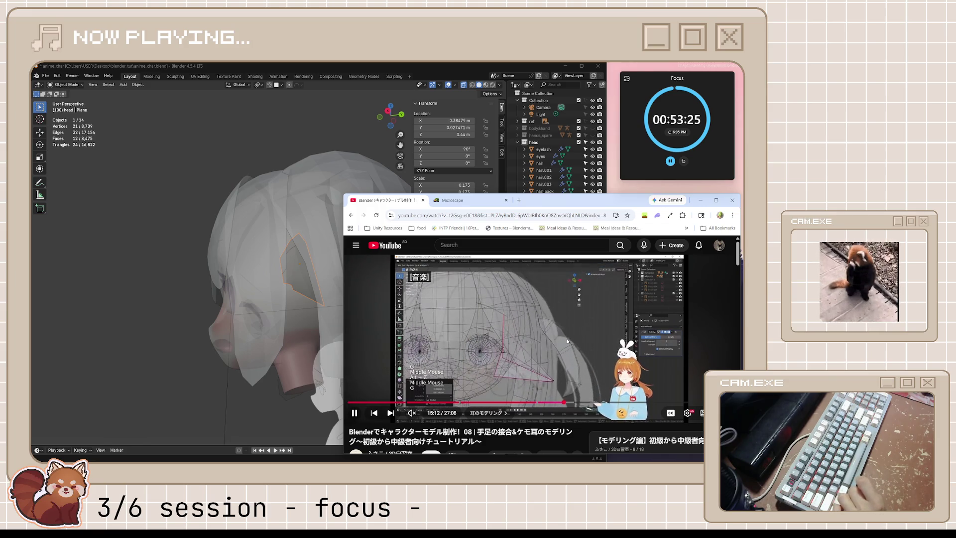
# Return to Blender, enter Edit Mode on the ear plane and select one vertex.
pyautogui.moveTo(260, 303)
pyautogui.mouseDown(button='middle')
pyautogui.moveTo(289, 314)
pyautogui.moveTo(319, 297)
pyautogui.moveTo(324, 307)
pyautogui.mouseUp(button='middle')
pyautogui.press('Tab')
pyautogui.click(285, 316)
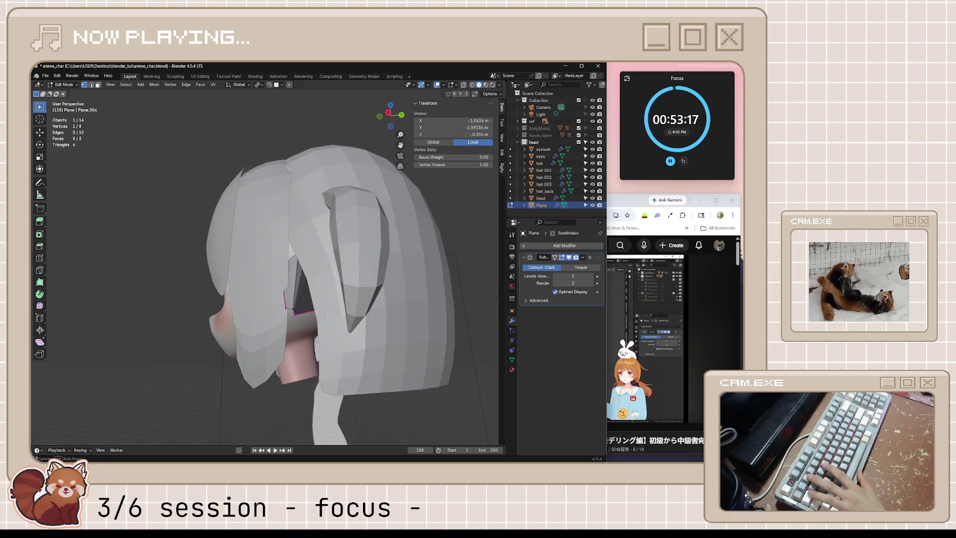
# In see-through mode, move one ear vertex up and right in two grabs.
pyautogui.hotkey('alt', 'z')
pyautogui.click(326, 317)
pyautogui.press('g')
pyautogui.click(342, 295)
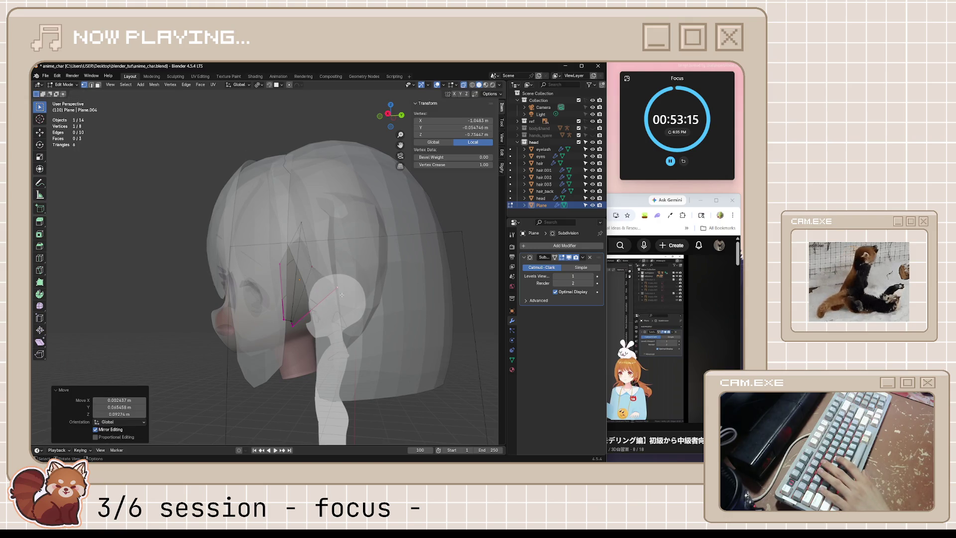
pyautogui.press('g')
pyautogui.click(321, 256)
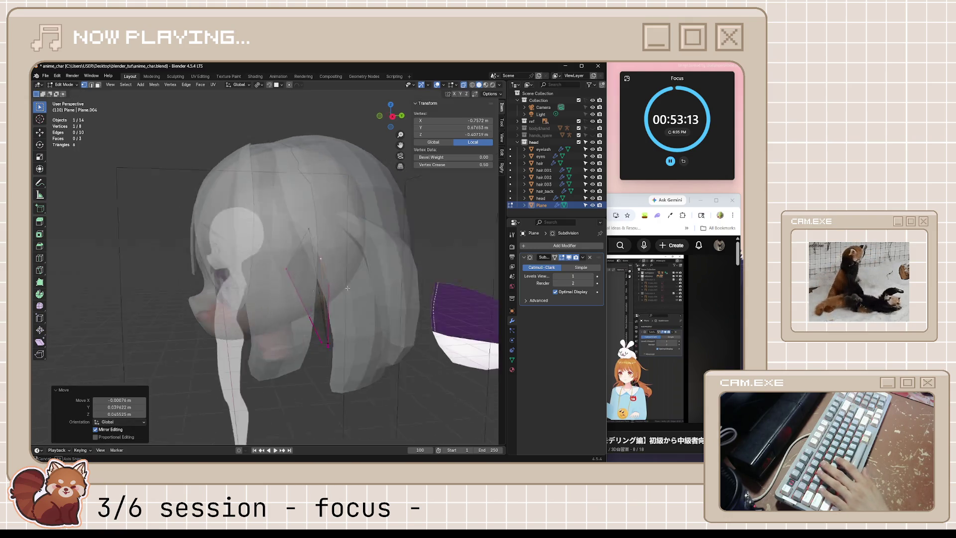
pyautogui.moveTo(322, 257)
pyautogui.mouseDown(button='middle')
pyautogui.moveTo(360, 325)
pyautogui.moveTo(345, 327)
pyautogui.moveTo(371, 312)
pyautogui.mouseUp(button='middle')
pyautogui.press('Tab')
pyautogui.hotkey('alt', 'z')
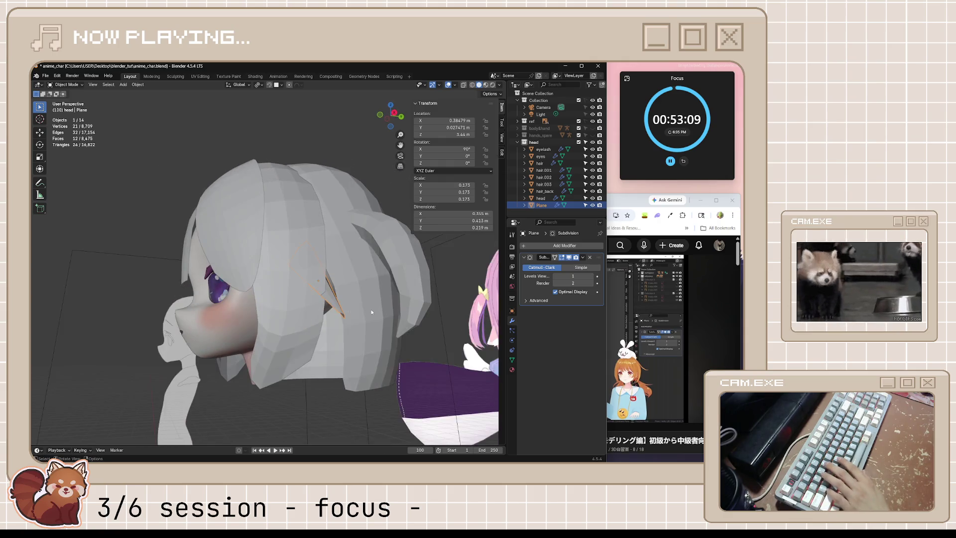
# From the front view, adjust an ear vertex against the pink reference image.
pyautogui.press('KP_1')
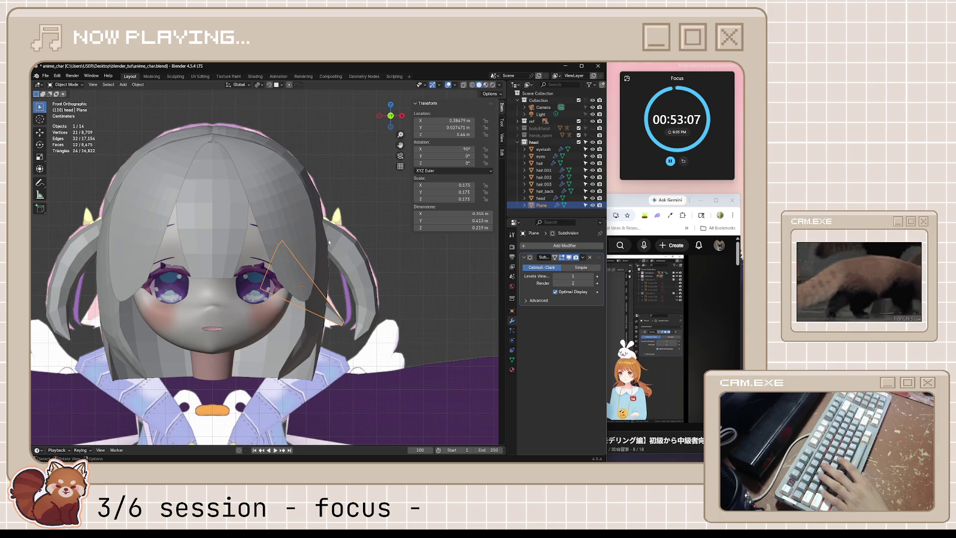
pyautogui.press('1')
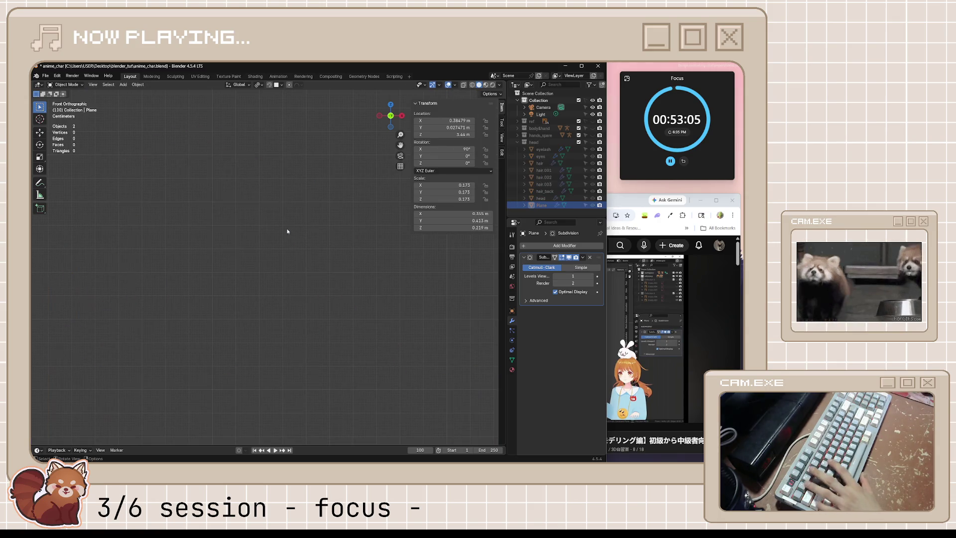
pyautogui.hotkey('ctrl', 'z')
pyautogui.press('Tab')
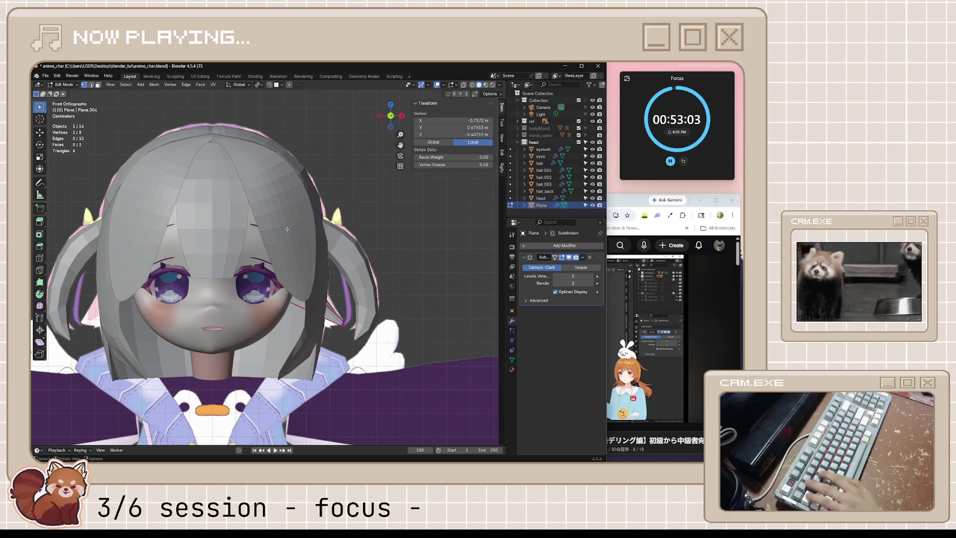
pyautogui.hotkey('alt', 'z')
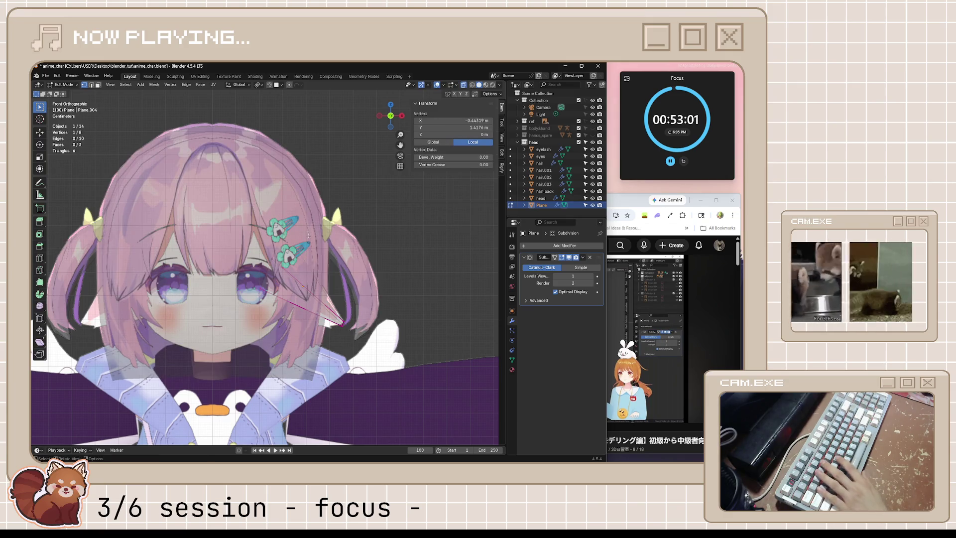
pyautogui.press('g')
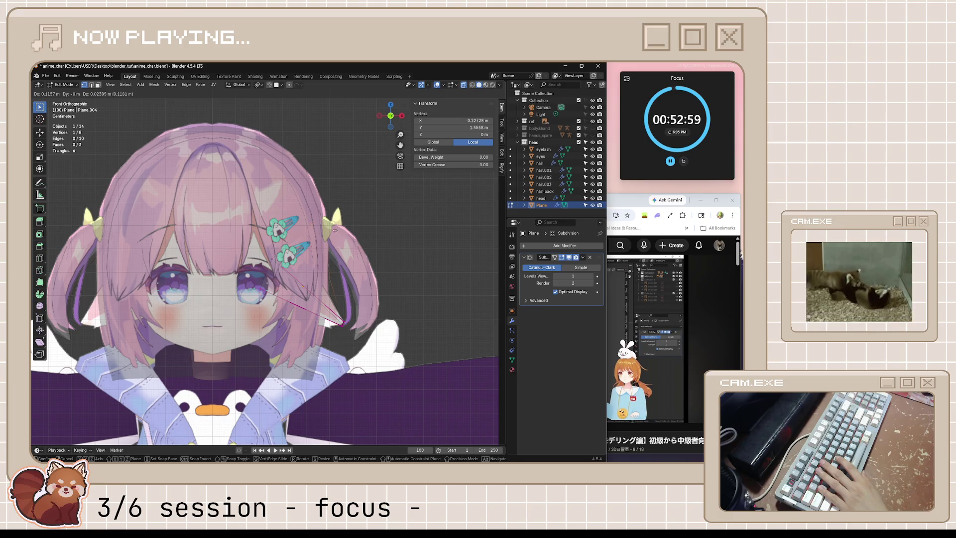
pyautogui.click(341, 322)
pyautogui.press('g')
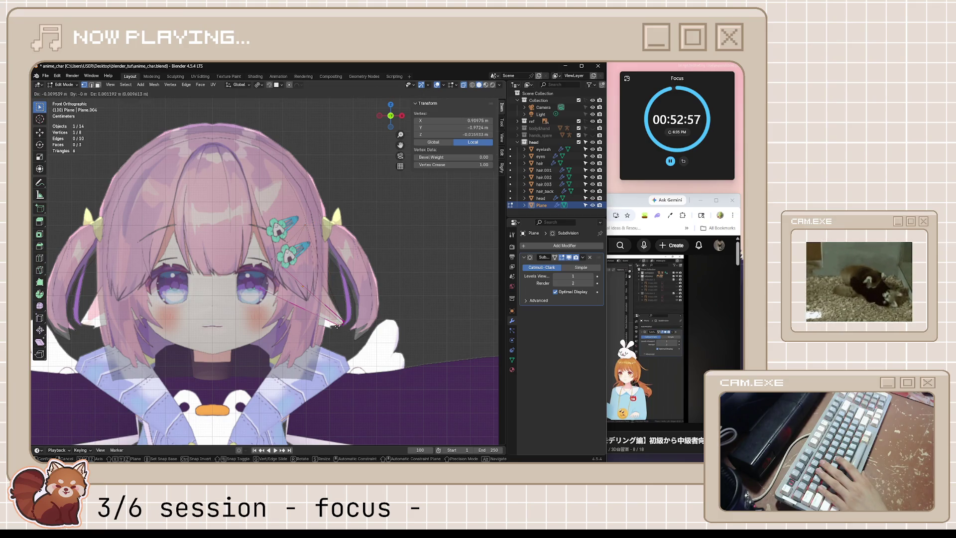
pyautogui.click(328, 323)
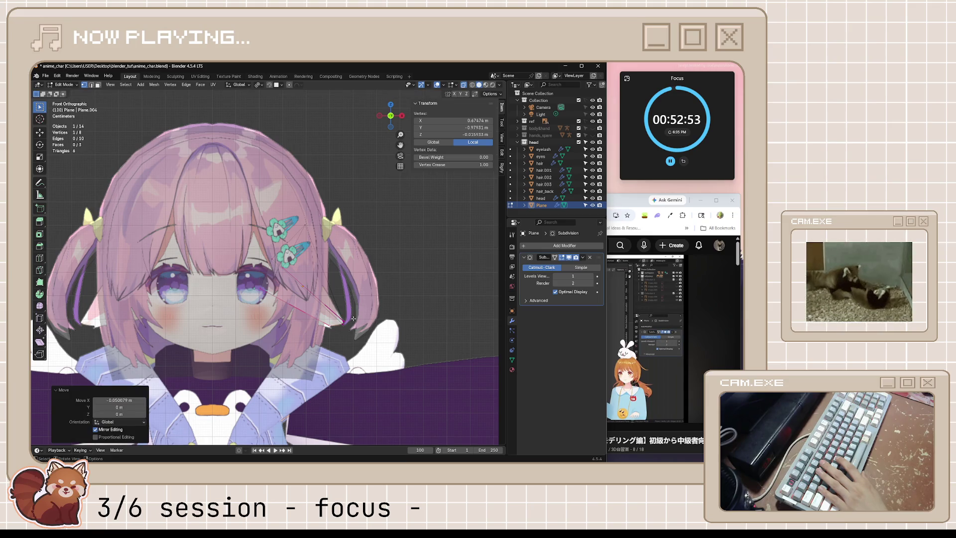
# Select all ear vertices and, from the right view, move the whole ear into the hair.
pyautogui.moveTo(354, 319); pyautogui.dragTo(321, 297, button='middle')
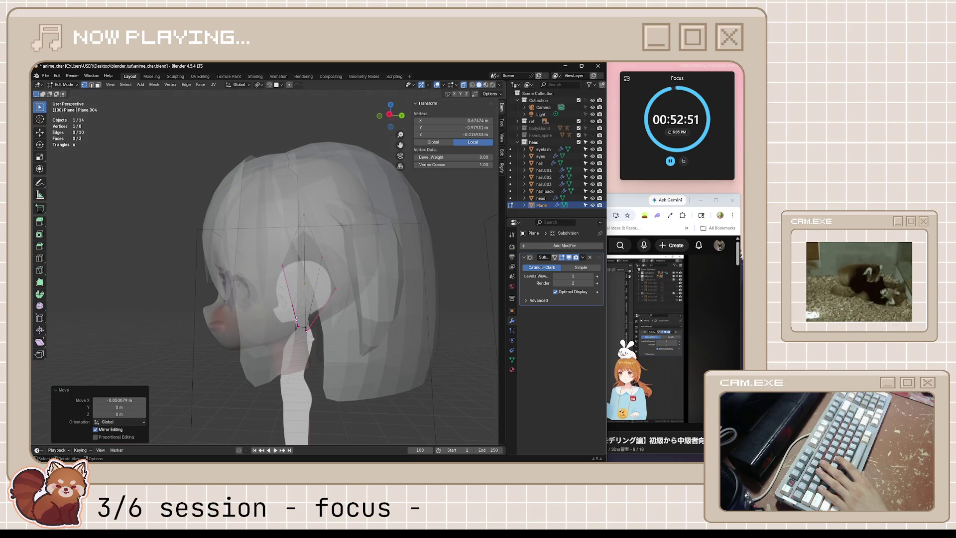
pyautogui.moveTo(367, 339); pyautogui.dragTo(369, 346)
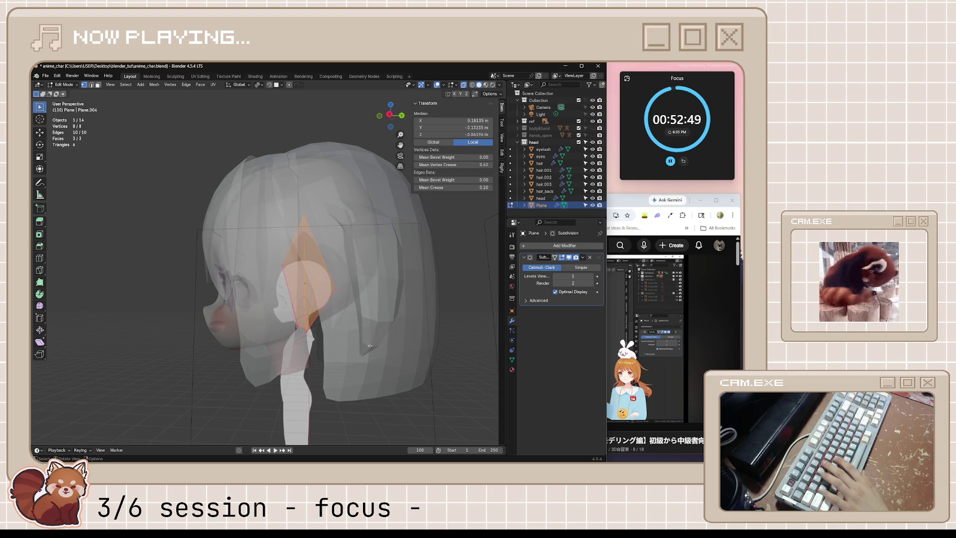
pyautogui.press('KP_3')
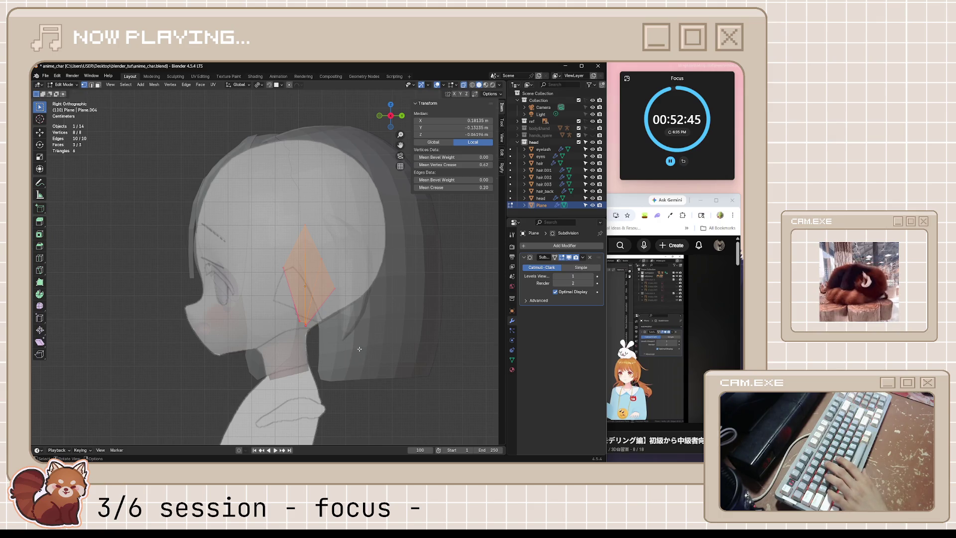
pyautogui.press('g')
pyautogui.click(392, 359)
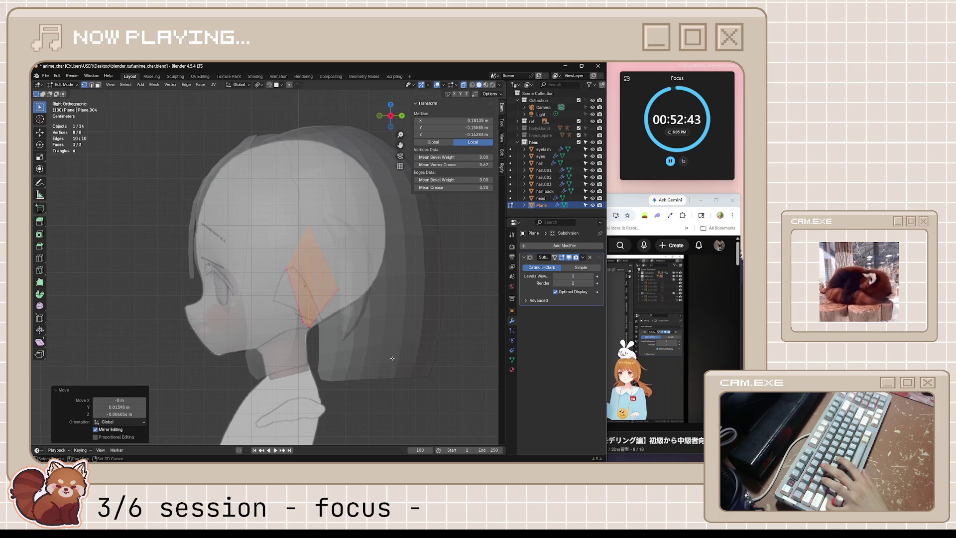
pyautogui.press('g')
pyautogui.click(409, 354)
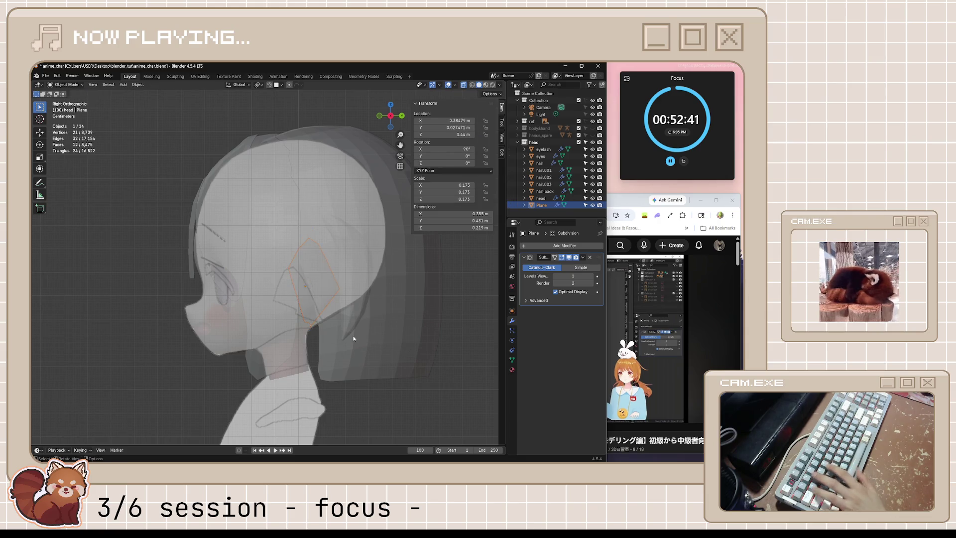
pyautogui.hotkey('alt', 'z')
pyautogui.press('g')
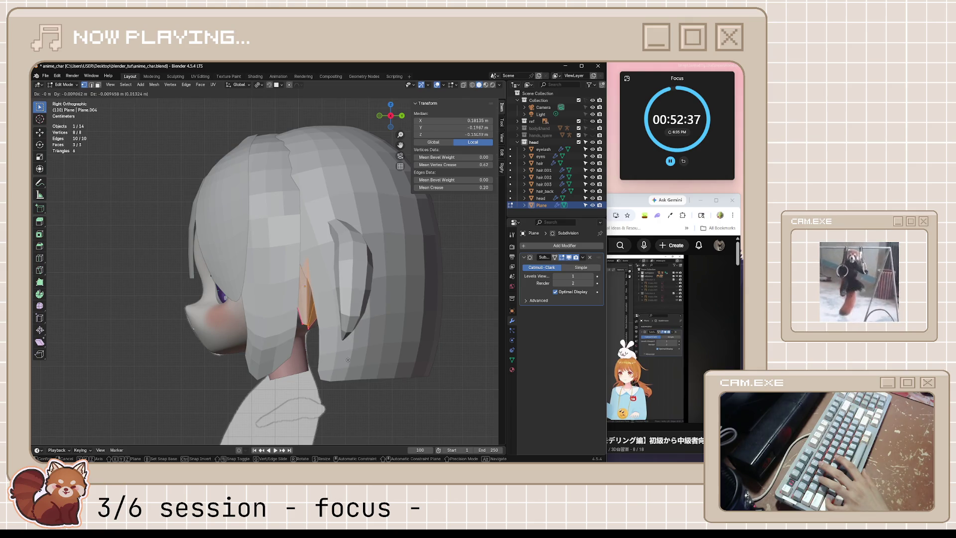
pyautogui.click(346, 359)
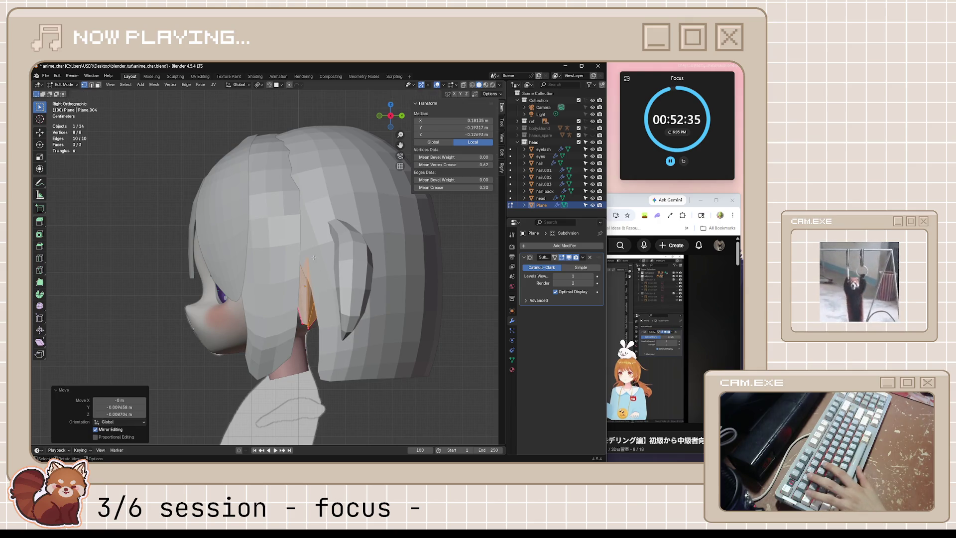
# Raise a single ear vertex with two G Z moves.
pyautogui.hotkey('alt', 'z')
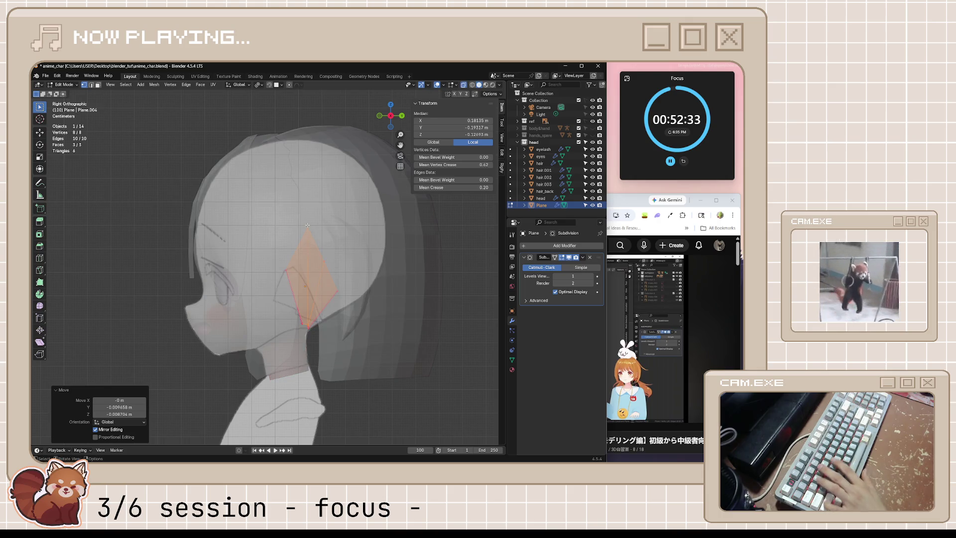
pyautogui.click(308, 225)
pyautogui.press('g')
pyautogui.press('z')
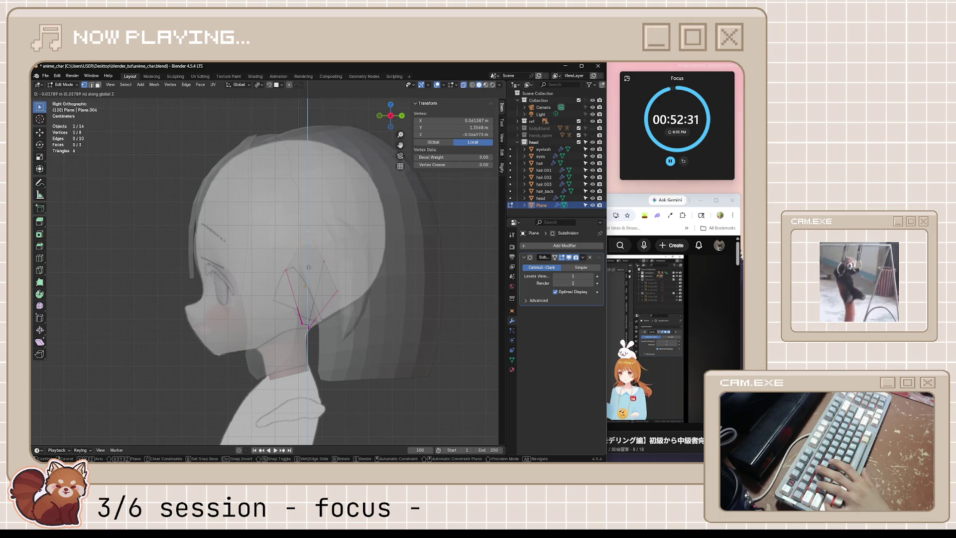
pyautogui.press('Return')
pyautogui.hotkey('alt', 'z')
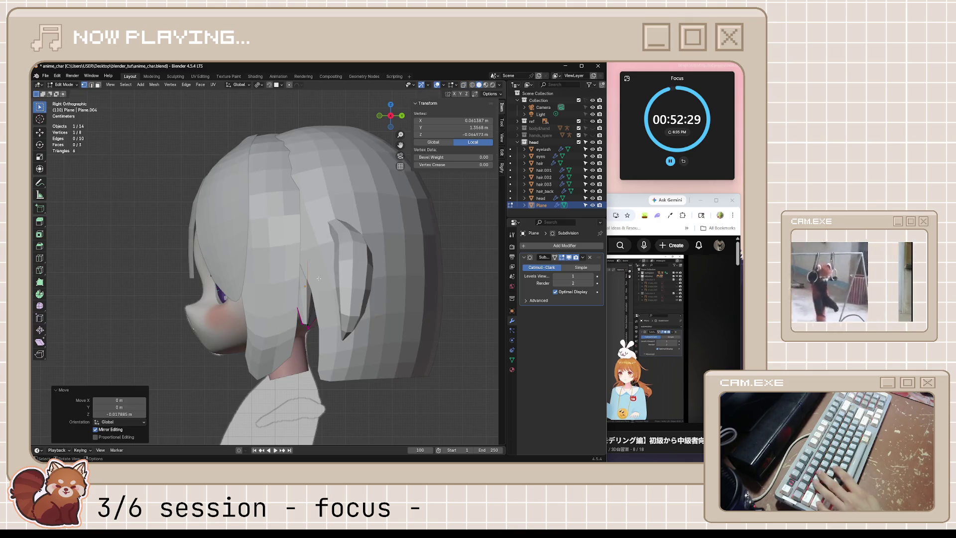
pyautogui.press('g')
pyautogui.press('z')
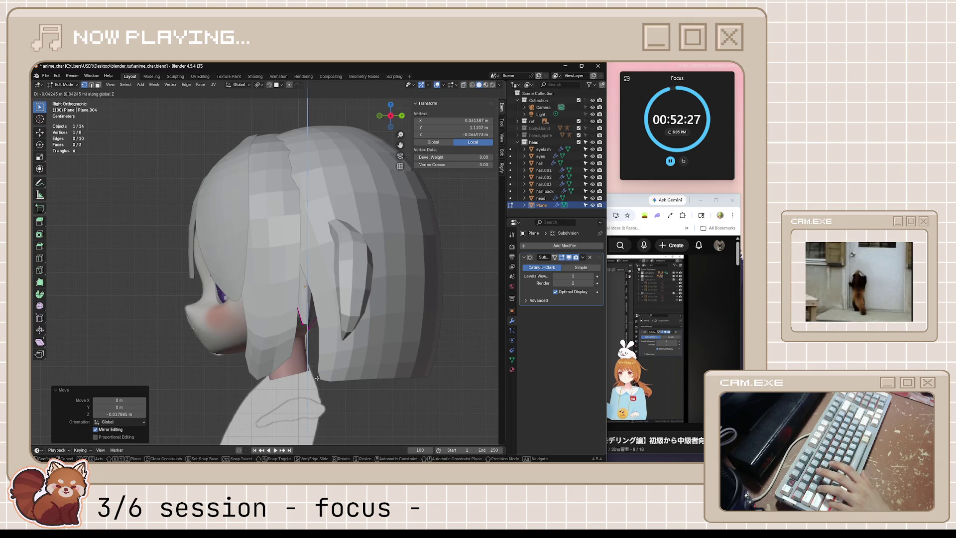
pyautogui.press('Return')
# Back in Object Mode, start shifting the ear plane along X, then Y.
pyautogui.press('Tab')
pyautogui.moveTo(316, 378)
pyautogui.mouseDown(button='middle')
pyautogui.moveTo(341, 400)
pyautogui.moveTo(336, 384)
pyautogui.mouseUp(button='middle')
pyautogui.press('g')
pyautogui.press('x')
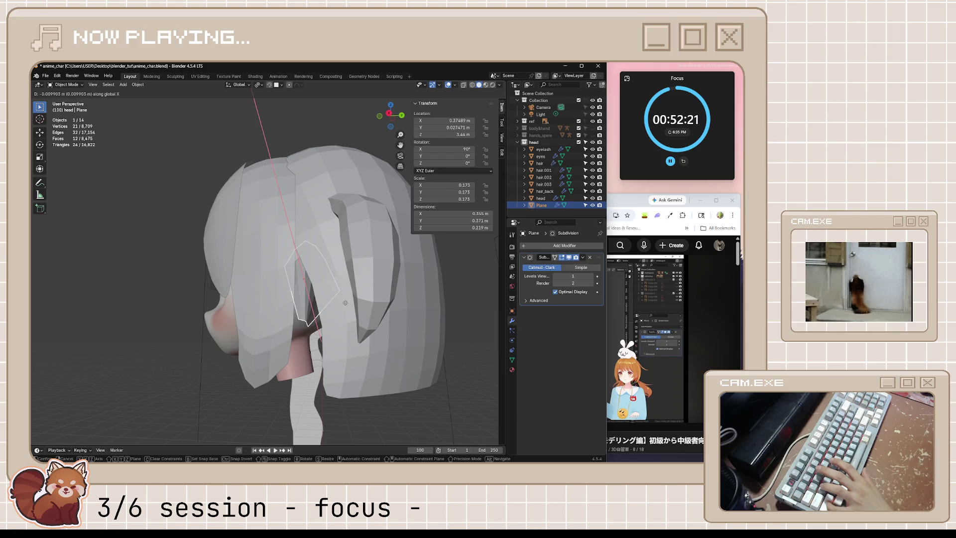
pyautogui.press('y')
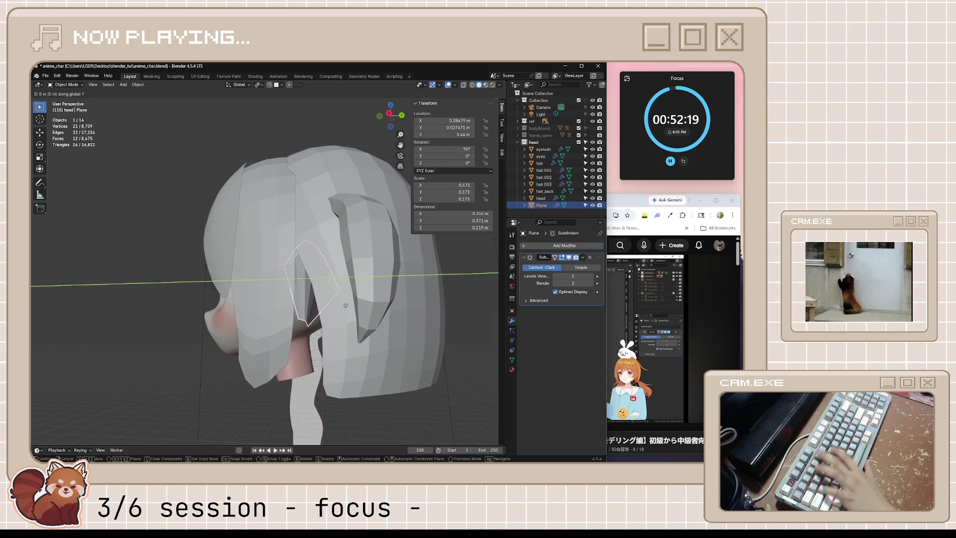
# Confirm the ear plane's move, deselect and save the character file.
pyautogui.click(357, 310)
pyautogui.moveTo(356, 311)
pyautogui.mouseDown(button='middle')
pyautogui.moveTo(335, 404)
pyautogui.moveTo(290, 385)
pyautogui.moveTo(380, 372)
pyautogui.moveTo(325, 369)
pyautogui.mouseUp(button='middle')
pyautogui.click(335, 403)
pyautogui.hotkey('ctrl', 's')
pyautogui.scroll(-5, 380, 373)
pyautogui.scroll(5, 325, 369)
pyautogui.moveTo(354, 312); pyautogui.dragTo(341, 312, button='middle')
pyautogui.hotkey('ctrl', 's')
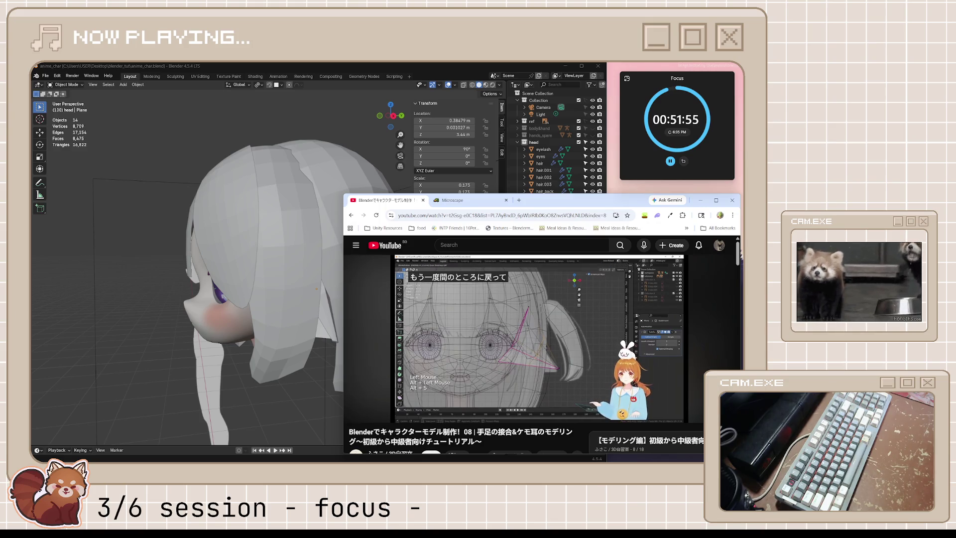
# Add a centred edge loop on the ear plane and push it inward with Alt+S.
pyautogui.click(561, 306)
pyautogui.click(354, 294)
pyautogui.click(337, 306)
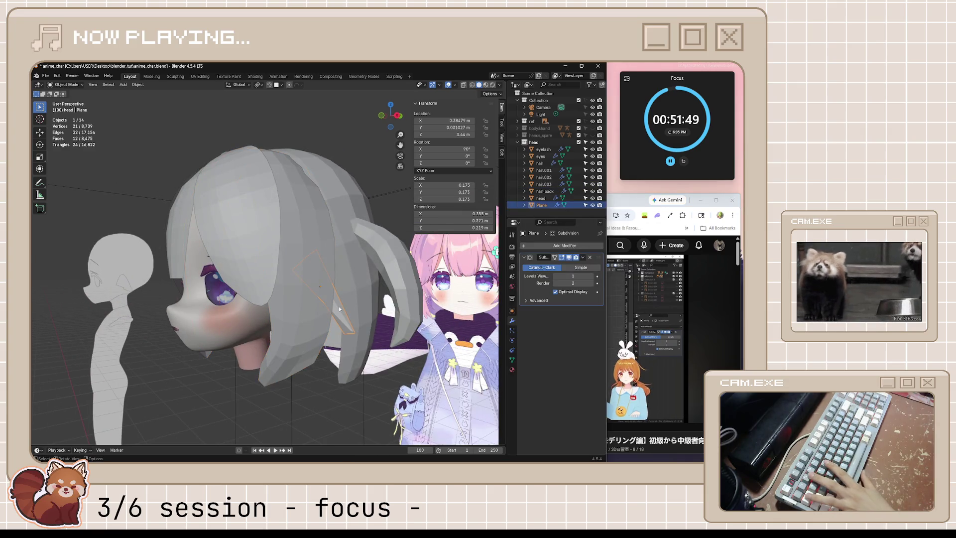
pyautogui.press('Tab')
pyautogui.hotkey('ctrl', 'r')
pyautogui.click(334, 289)
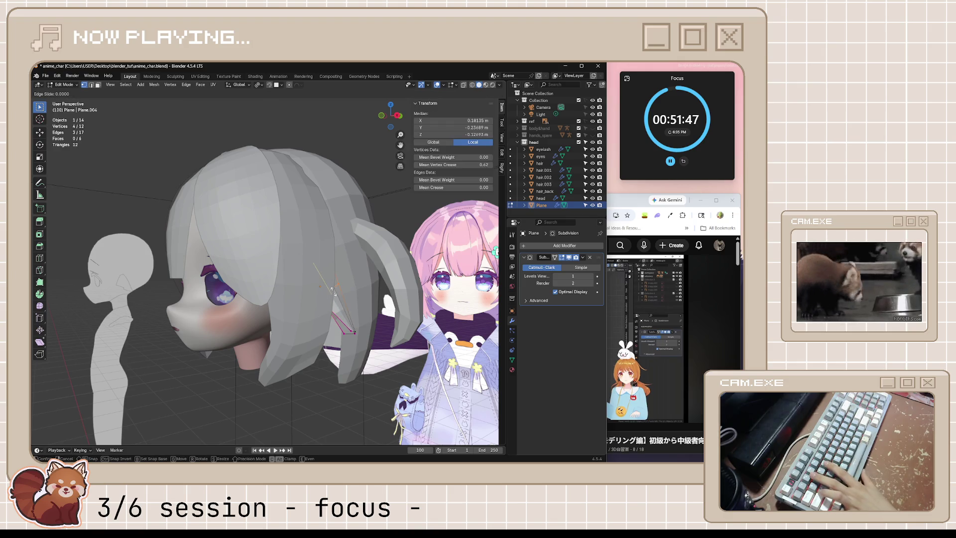
pyautogui.rightClick(335, 289)
pyautogui.hotkey('alt', 's')
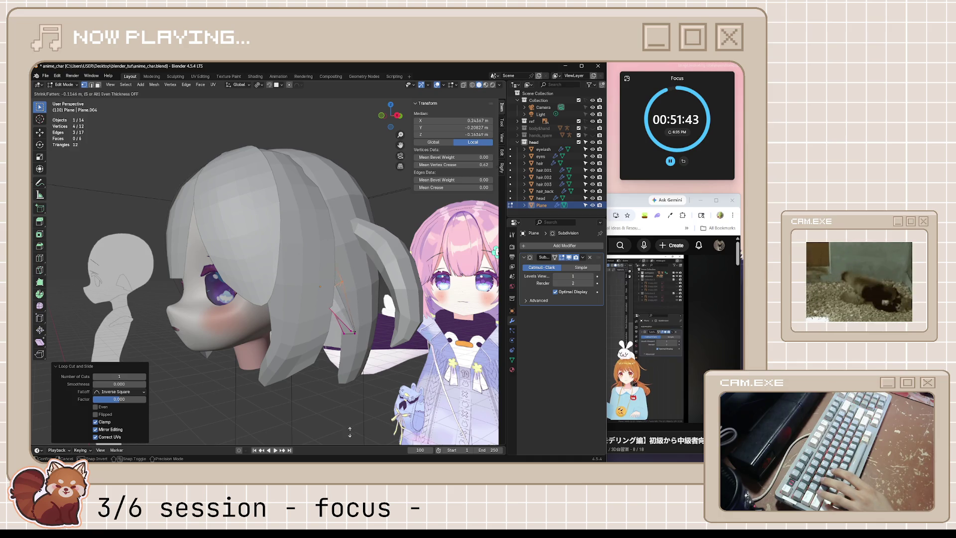
pyautogui.click(348, 151)
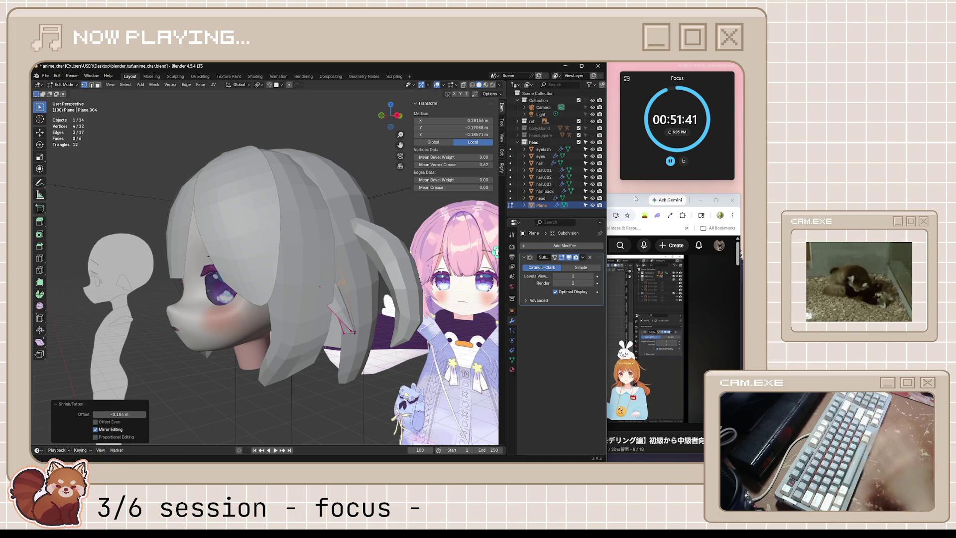
# Resume the tutorial, return to Object Mode and view the see-through head from the front.
pyautogui.click(627, 347)
pyautogui.click(564, 328)
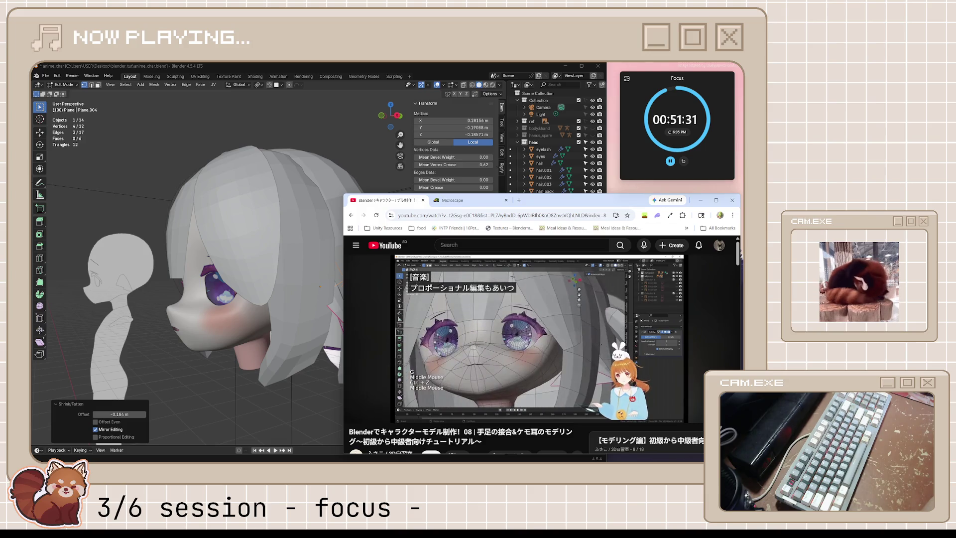
pyautogui.moveTo(300, 299)
pyautogui.mouseDown(button='middle')
pyautogui.moveTo(260, 315)
pyautogui.moveTo(321, 320)
pyautogui.moveTo(374, 350)
pyautogui.moveTo(363, 362)
pyautogui.moveTo(376, 378)
pyautogui.moveTo(411, 371)
pyautogui.mouseUp(button='middle')
pyautogui.press('Tab')
pyautogui.hotkey('alt', 'z')
pyautogui.press('KP_1')
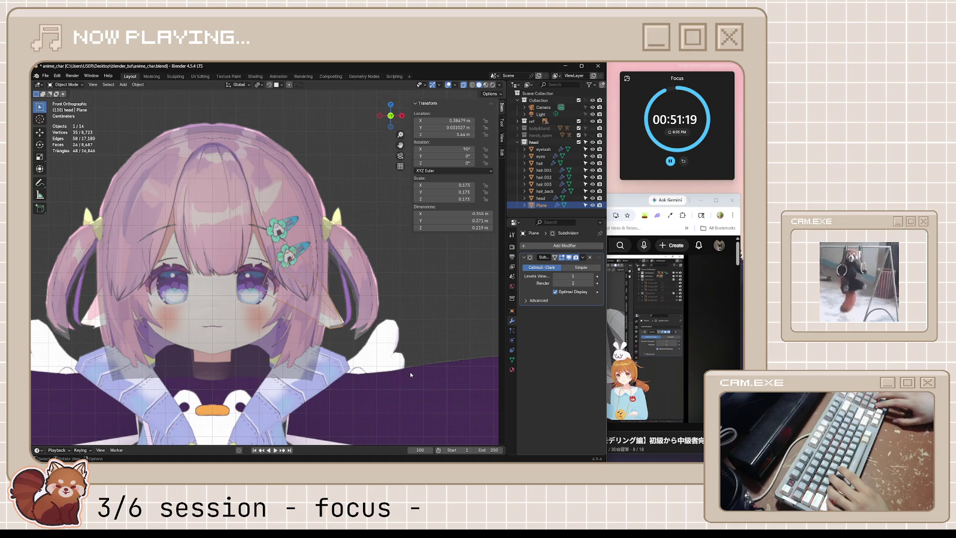
# From the right view, nudge the ear plane into the hair and save the file.
pyautogui.press('KP_3')
pyautogui.hotkey('alt', 'z')
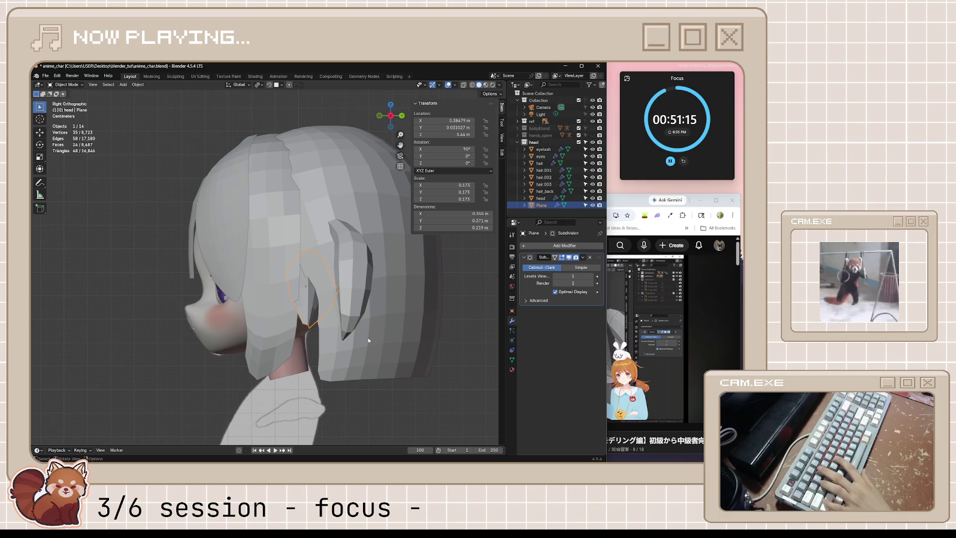
pyautogui.press('g')
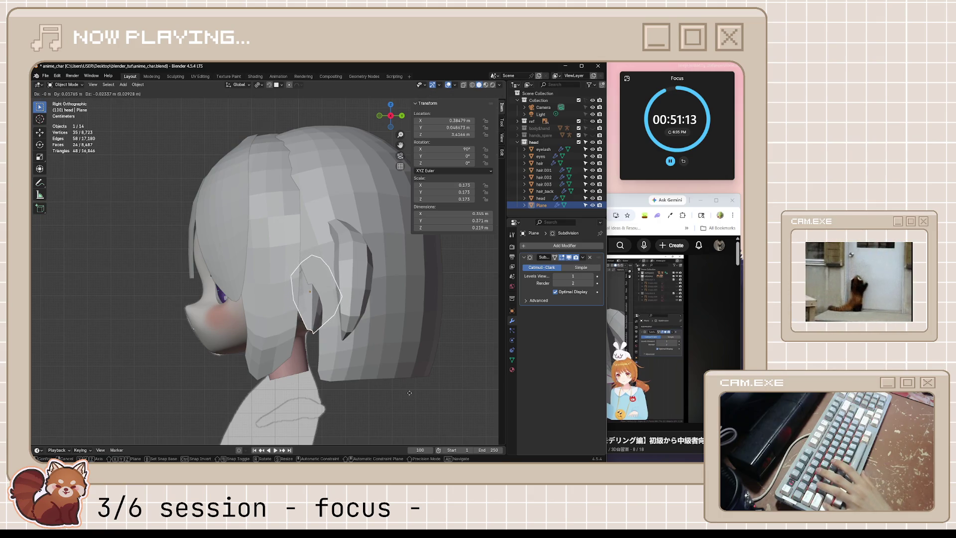
pyautogui.click(410, 393)
pyautogui.click(301, 356)
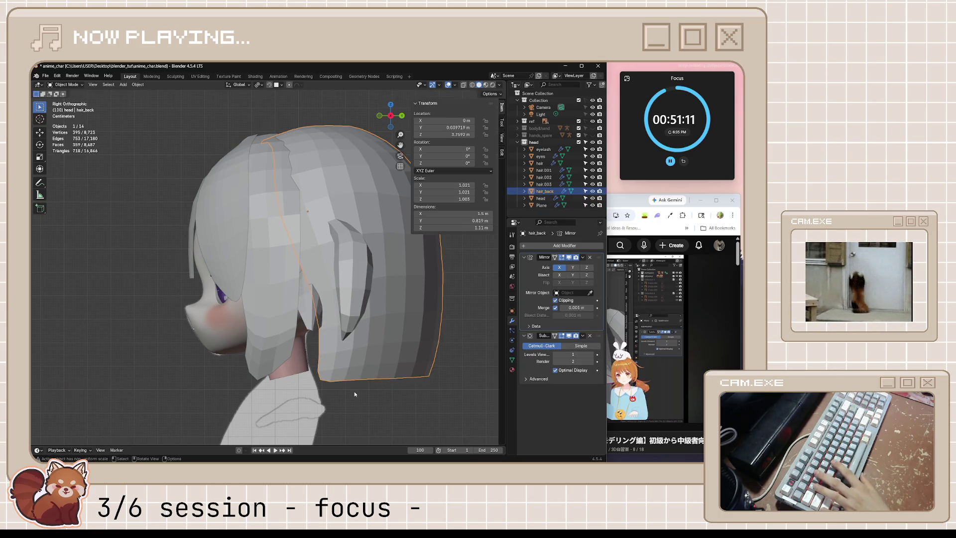
pyautogui.moveTo(357, 391); pyautogui.dragTo(353, 369, button='middle')
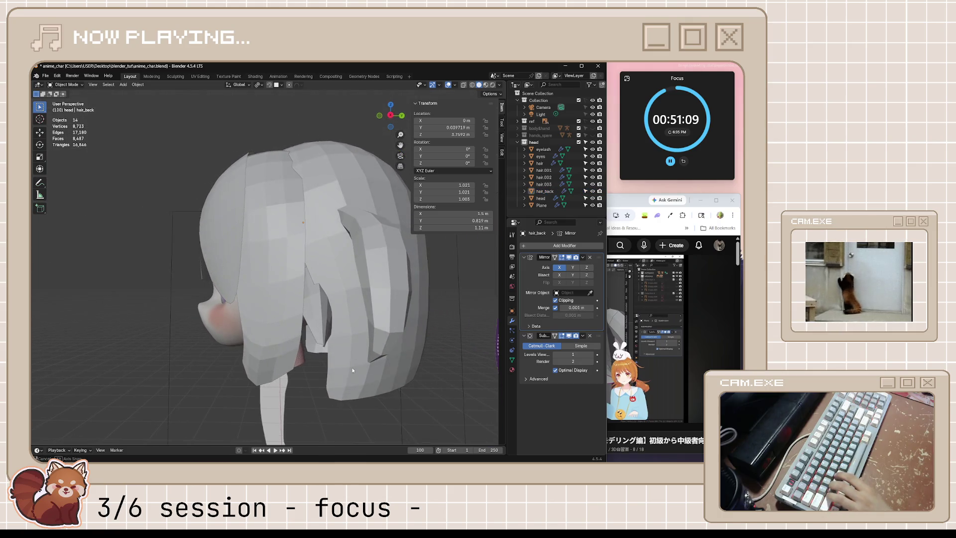
pyautogui.click(353, 371)
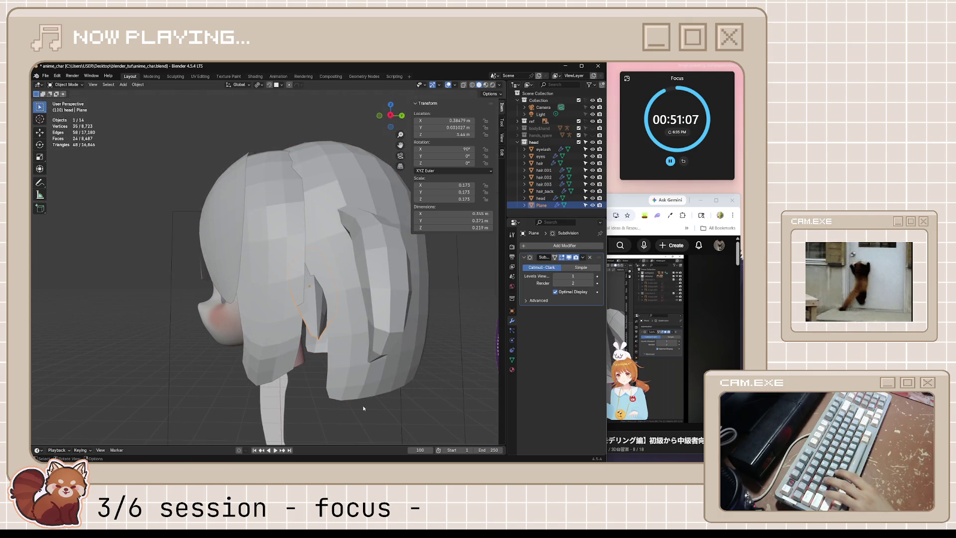
pyautogui.click(367, 420)
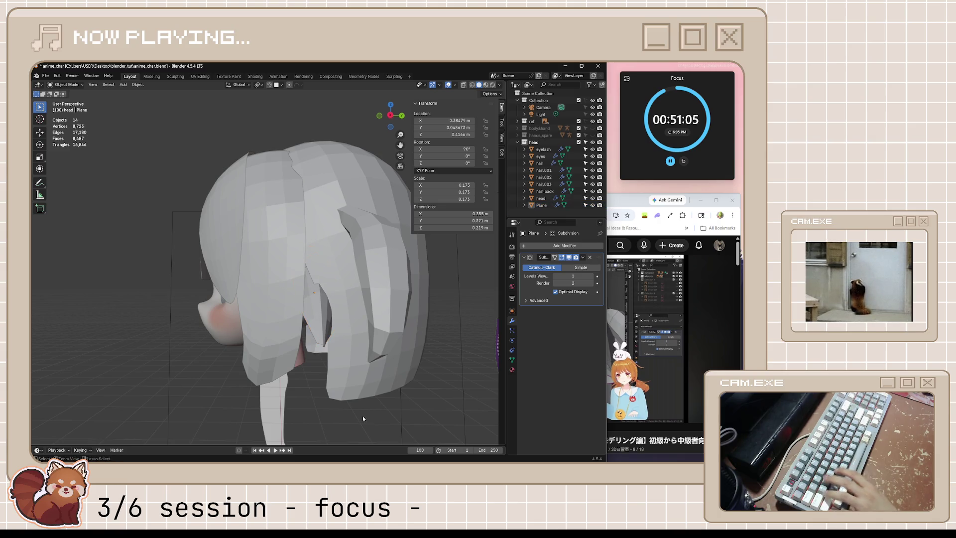
pyautogui.hotkey('ctrl', 's')
# From the front view, shift the ear plane slightly and check it from the side.
pyautogui.press('KP_1')
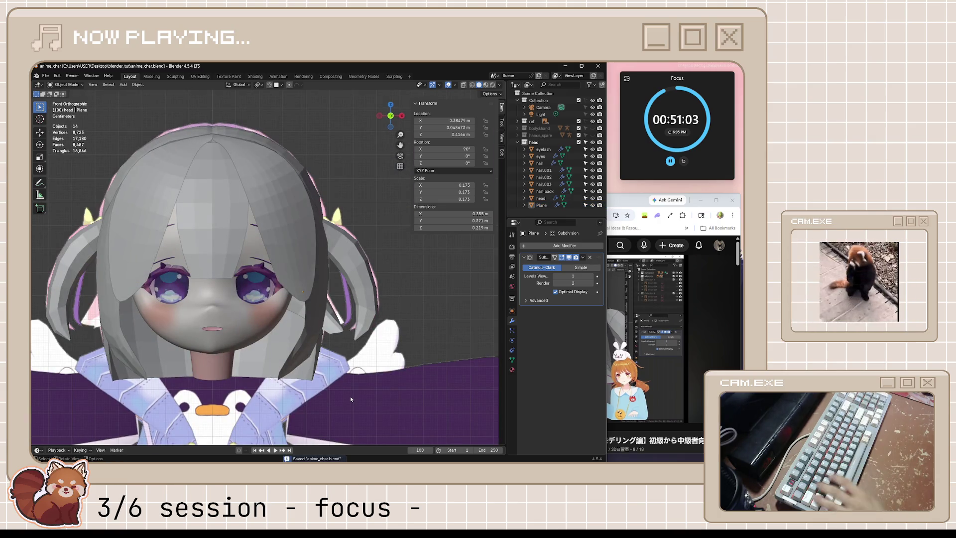
pyautogui.click(337, 327)
pyautogui.press('g')
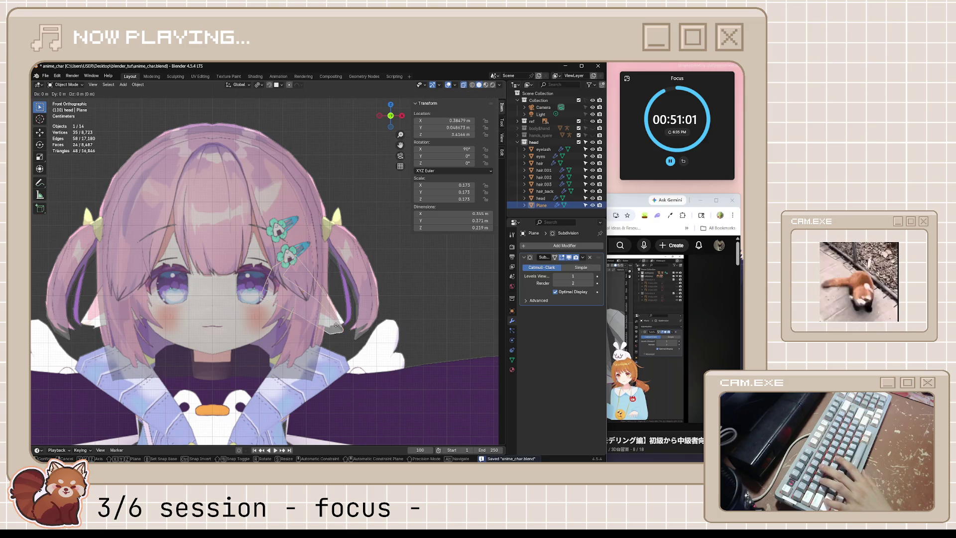
pyautogui.click(348, 285)
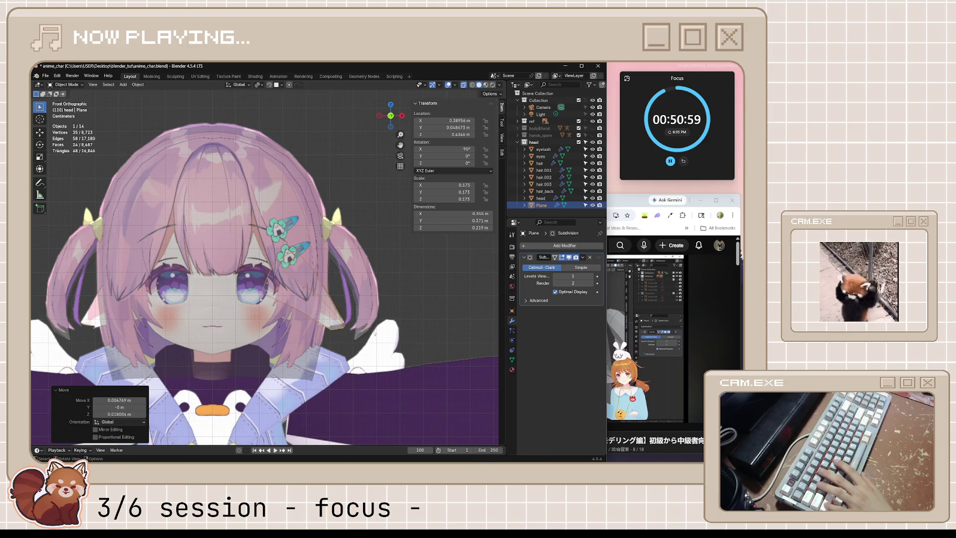
pyautogui.press('KP_3')
pyautogui.click(339, 343)
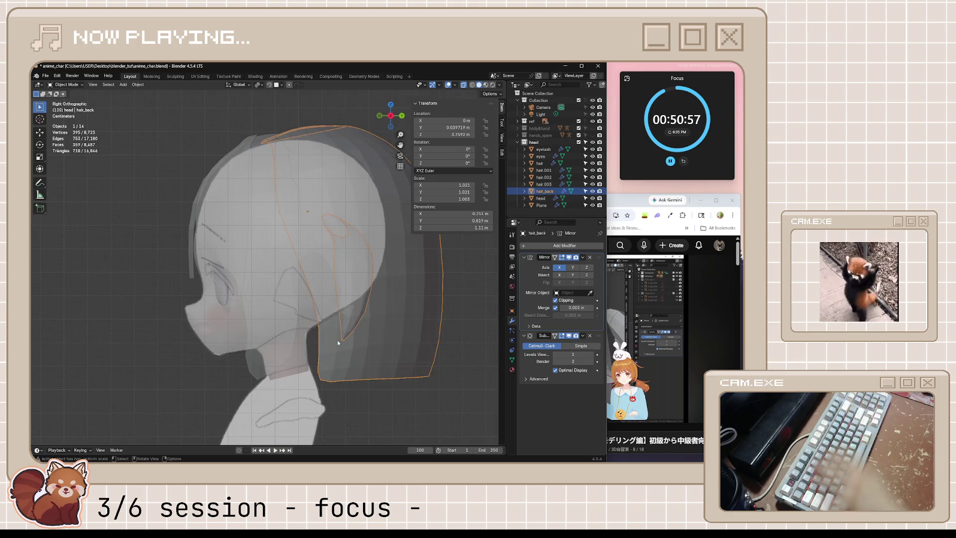
pyautogui.hotkey('alt', 'z')
pyautogui.click(335, 412)
# Save the character file again and play the ear tutorial.
pyautogui.moveTo(334, 411)
pyautogui.mouseDown(button='middle')
pyautogui.moveTo(334, 372)
pyautogui.moveTo(410, 393)
pyautogui.moveTo(361, 390)
pyautogui.moveTo(351, 380)
pyautogui.moveTo(365, 396)
pyautogui.moveTo(418, 374)
pyautogui.mouseUp(button='middle')
pyautogui.scroll(-2, 411, 393)
pyautogui.scroll(2, 350, 380)
pyautogui.scroll(-2, 366, 395)
pyautogui.hotkey('ctrl', 's')
pyautogui.scroll(2, 418, 374)
pyautogui.click(611, 334)
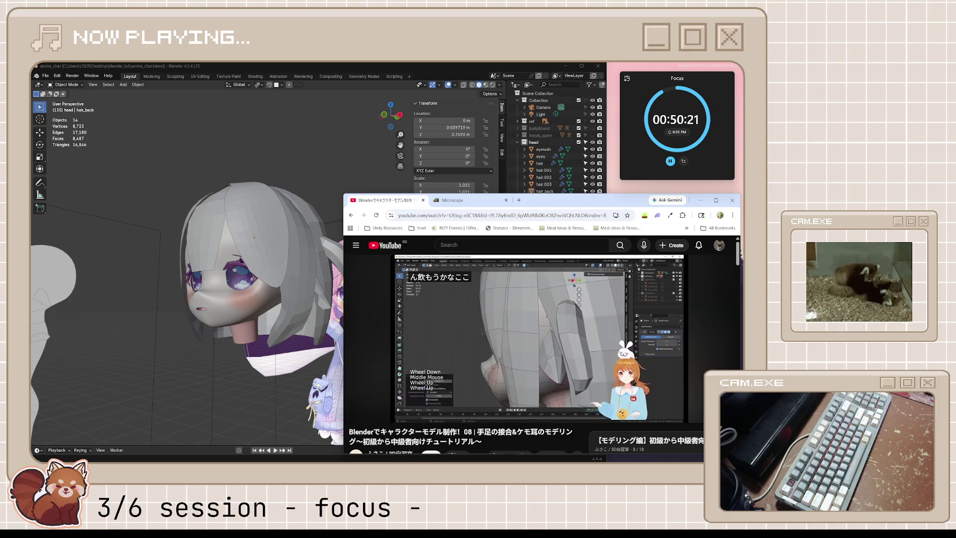
# Try rotating the ear plane from the front, then undo the rotation and deselect it.
pyautogui.press('space')
pyautogui.moveTo(255, 297)
pyautogui.mouseDown(button='middle')
pyautogui.moveTo(222, 306)
pyautogui.moveTo(234, 323)
pyautogui.mouseUp(button='middle')
pyautogui.click(307, 298)
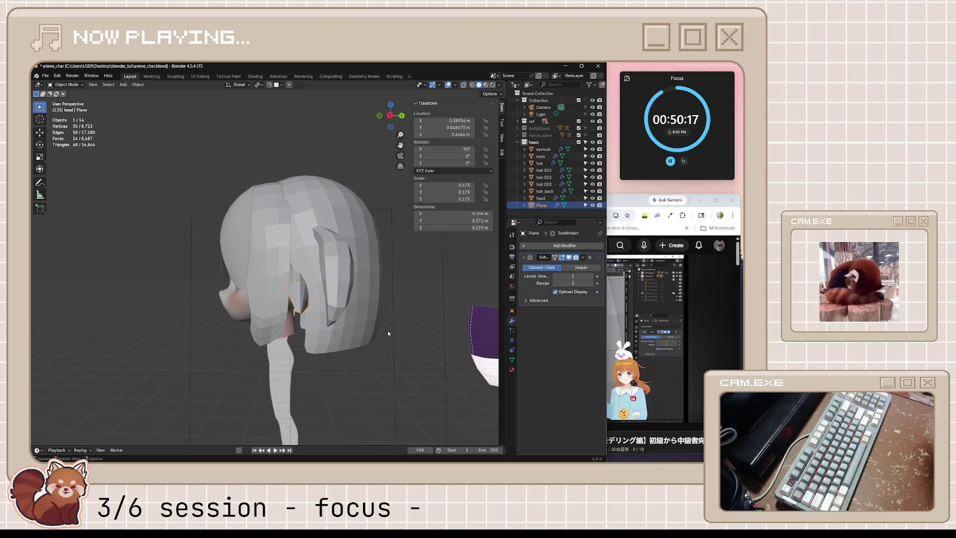
pyautogui.moveTo(387, 331); pyautogui.dragTo(461, 333, button='middle')
pyautogui.press('r')
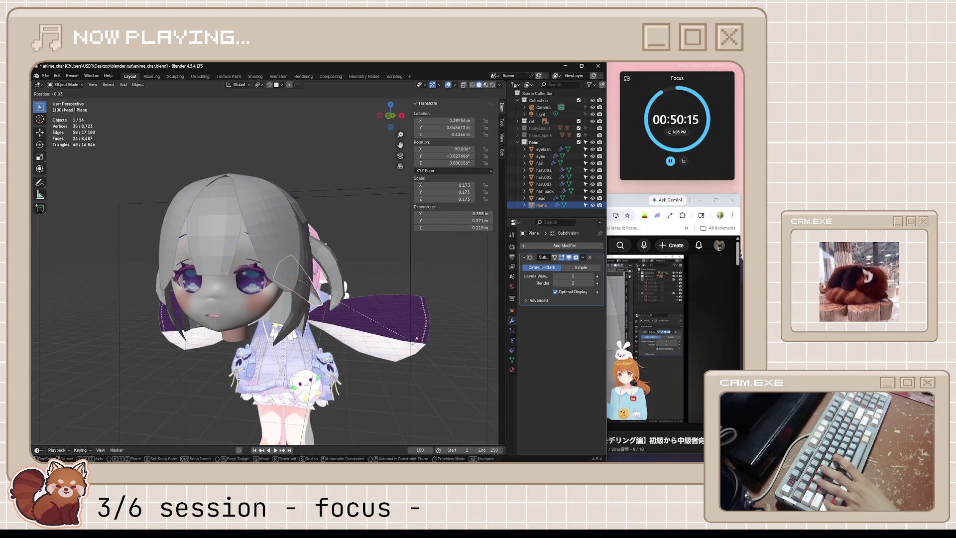
pyautogui.press('Escape')
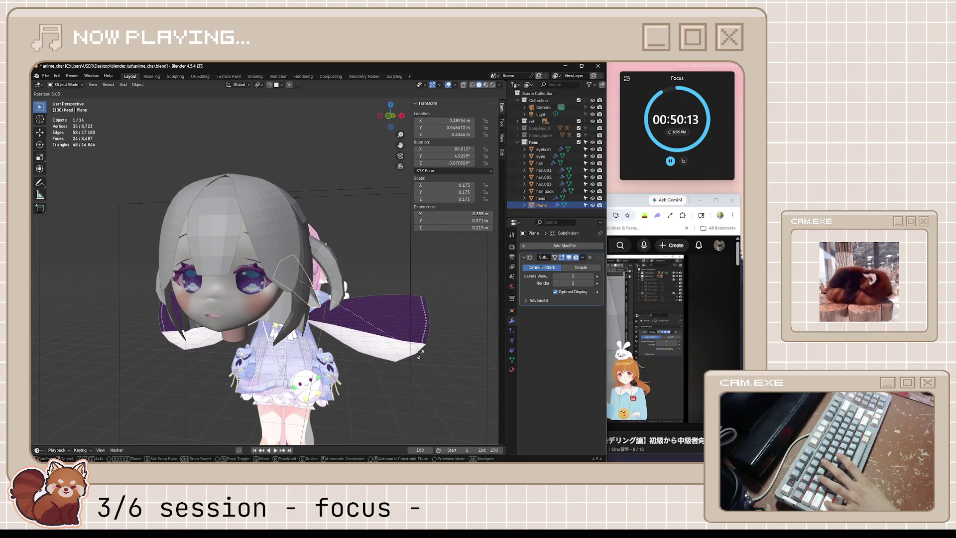
pyautogui.moveTo(437, 310); pyautogui.dragTo(424, 361, button='middle')
pyautogui.press('r')
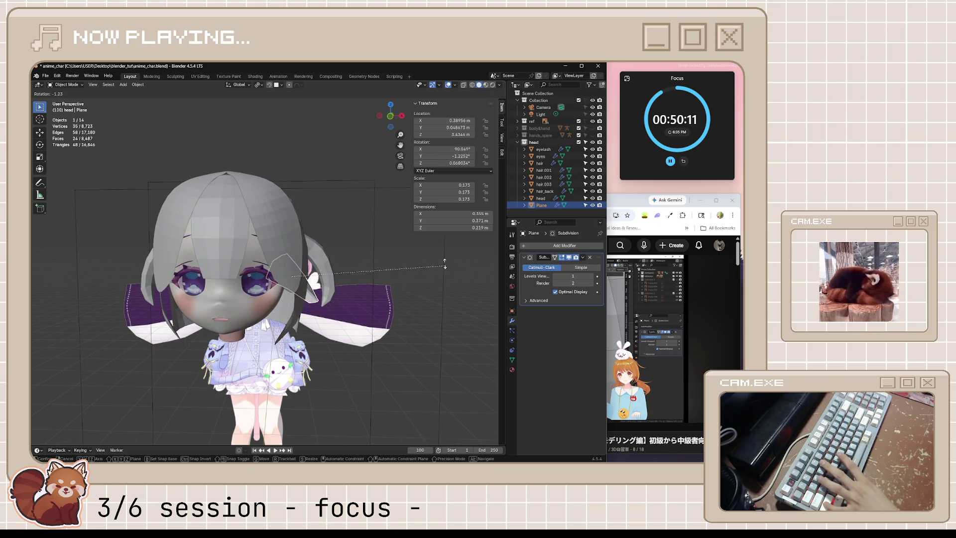
pyautogui.press('Escape')
pyautogui.press('r')
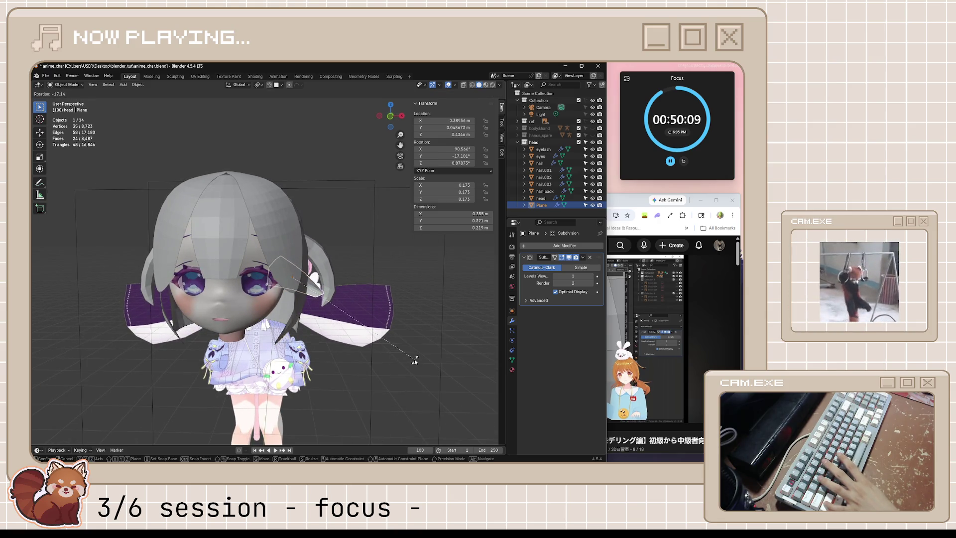
pyautogui.click(415, 359)
pyautogui.moveTo(415, 359)
pyautogui.mouseDown(button='middle')
pyautogui.moveTo(343, 340)
pyautogui.moveTo(374, 361)
pyautogui.mouseUp(button='middle')
pyautogui.hotkey('ctrl', 'z')
pyautogui.click(375, 362)
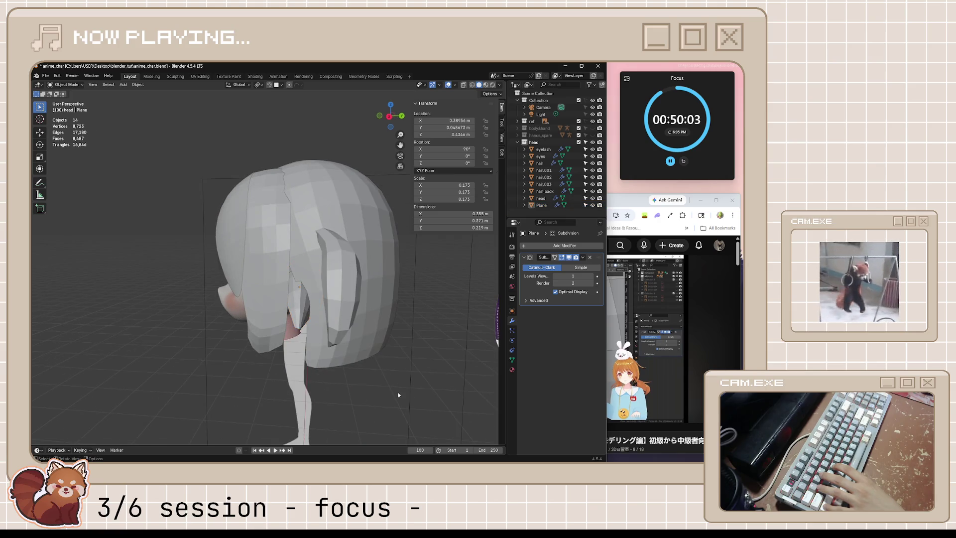
pyautogui.scroll(-3, 403, 374)
pyautogui.scroll(-2, 425, 388)
# Watch a bit more of the YouTube ear tutorial, pause it and return to Blender.
pyautogui.moveTo(425, 390)
pyautogui.mouseDown(button='middle')
pyautogui.moveTo(449, 387)
pyautogui.moveTo(441, 385)
pyautogui.mouseUp(button='middle')
pyautogui.click(688, 345)
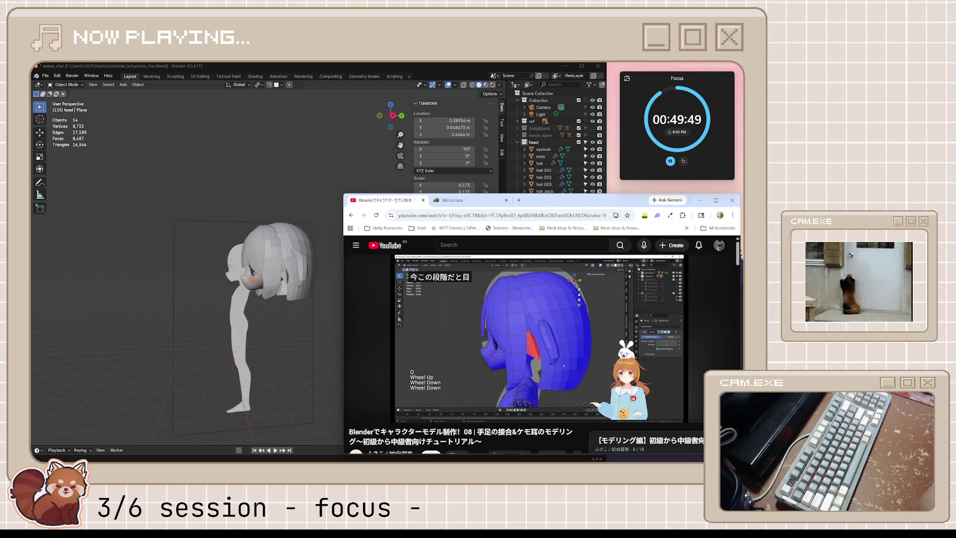
pyautogui.click(538, 337)
pyautogui.click(262, 249)
# In Right orthographic view, edit the hair_back mesh with X-ray shading on.
pyautogui.press('KP_3')
pyautogui.scroll(3, 294, 264)
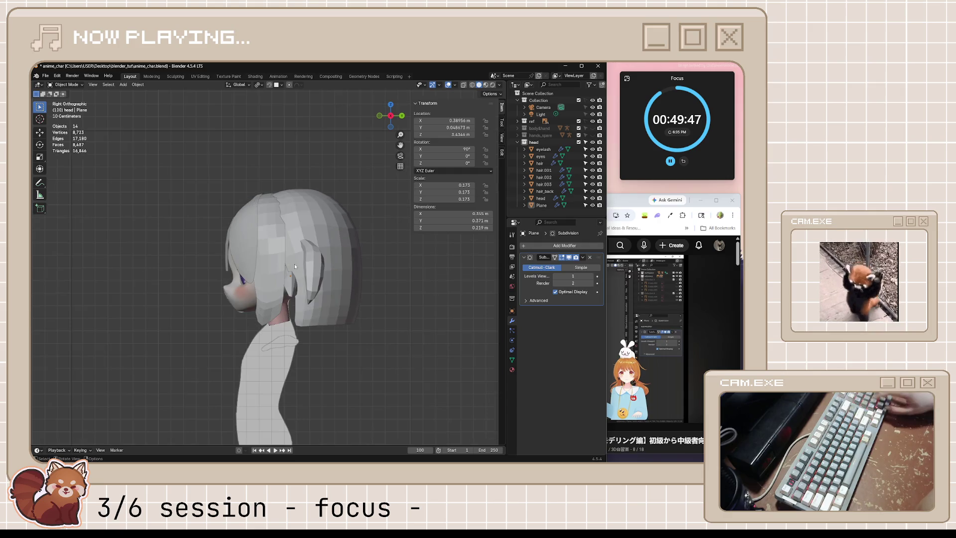
pyautogui.scroll(3, 294, 264)
pyautogui.click(364, 270)
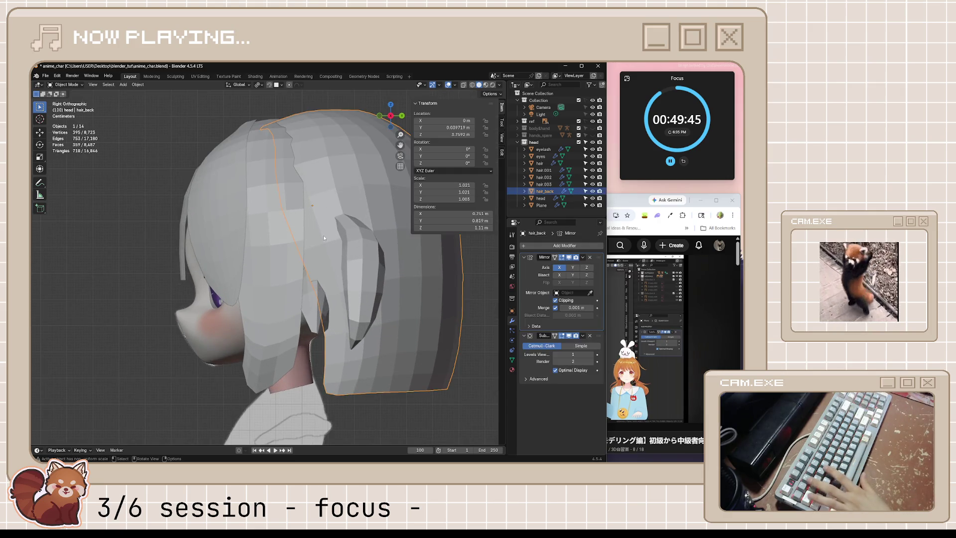
pyautogui.press('Tab')
pyautogui.hotkey('alt', 'z')
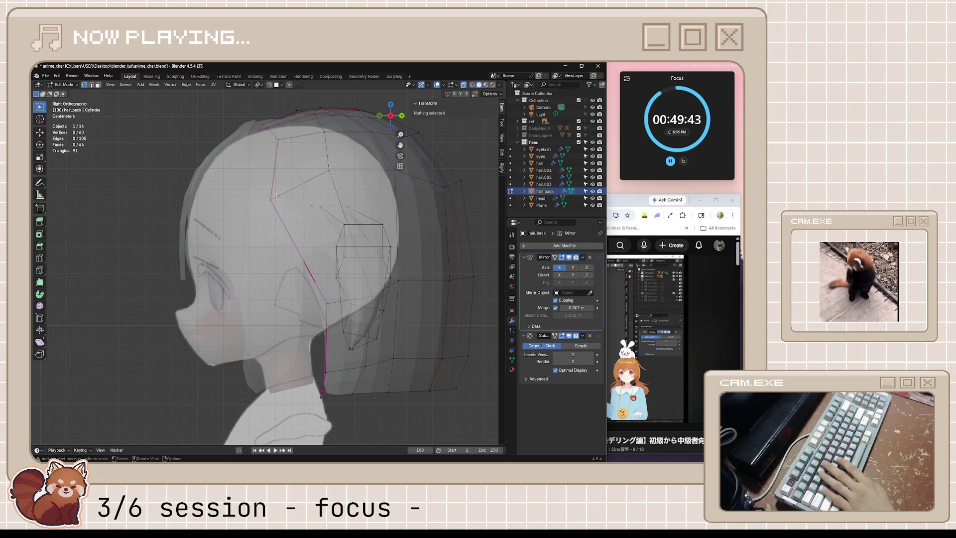
# Move two back-hair vertices into place and leave Edit Mode with X-ray off.
pyautogui.click(275, 196)
pyautogui.press('g')
pyautogui.click(308, 214)
pyautogui.click(321, 282)
pyautogui.press('g')
pyautogui.click(345, 318)
pyautogui.press('Tab')
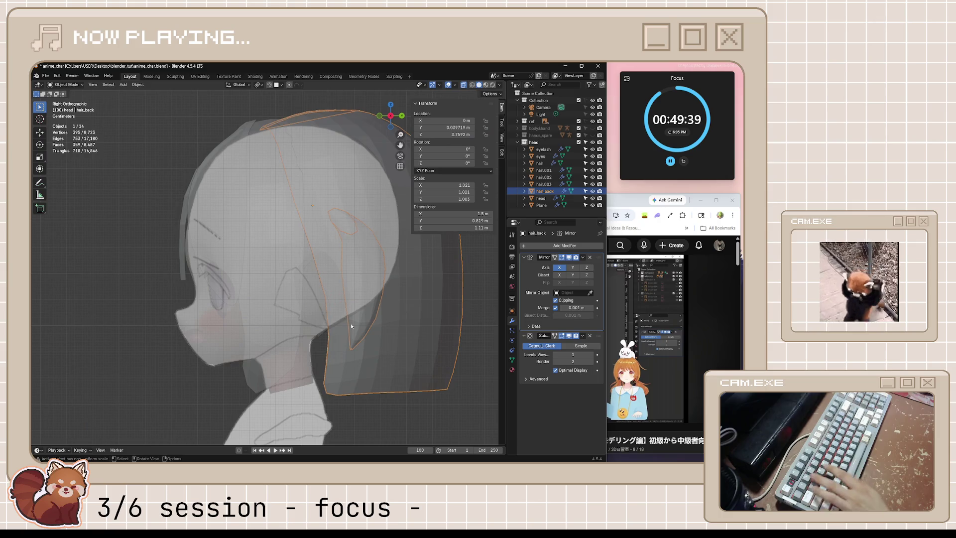
pyautogui.hotkey('alt', 'z')
pyautogui.click(374, 420)
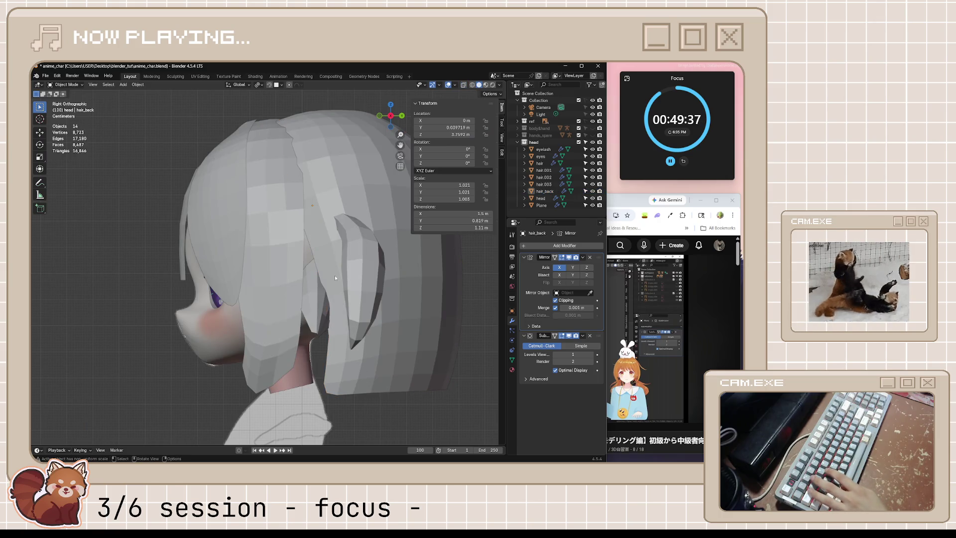
# Edit the ear plane in X-ray and move two of its vertices toward the hair.
pyautogui.click(315, 287)
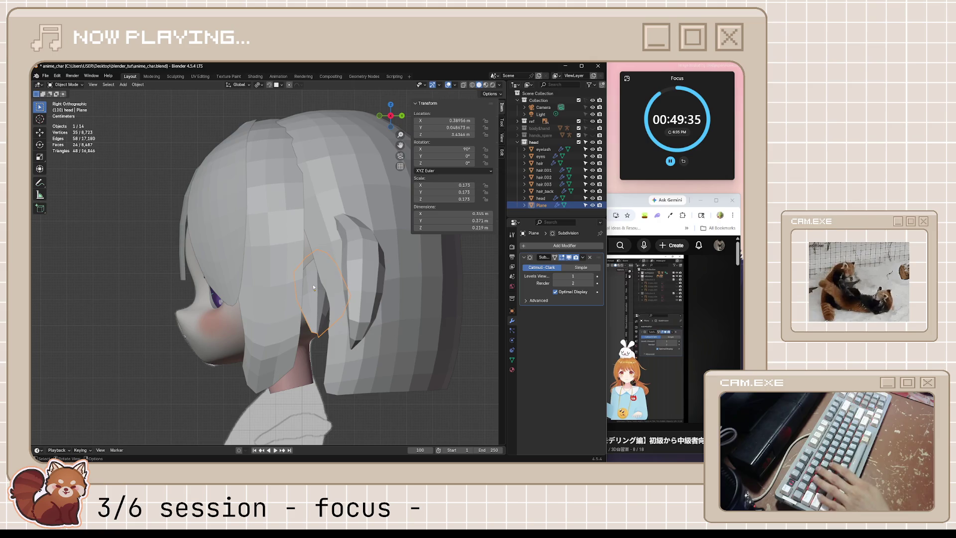
pyautogui.hotkey('alt', 'z')
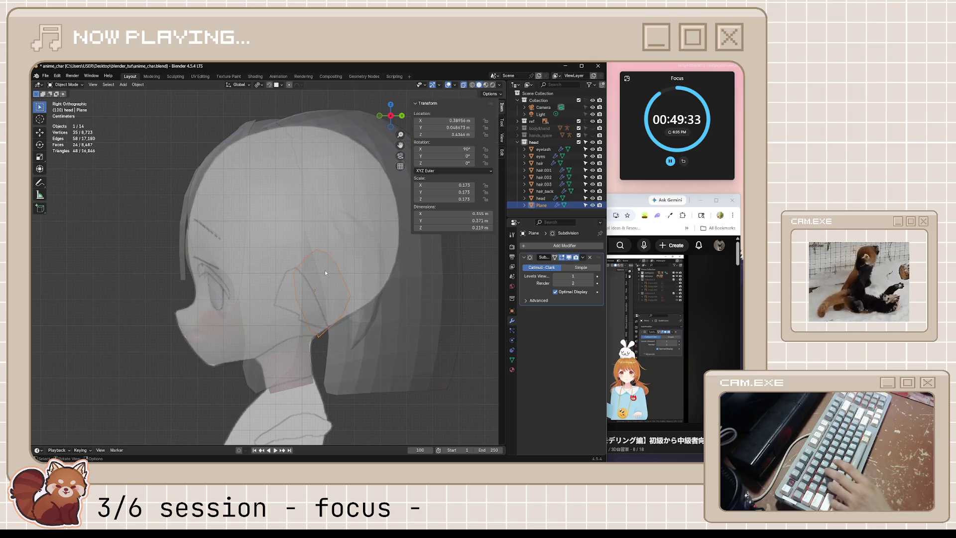
pyautogui.hotkey('alt', 'z')
pyautogui.press('Tab')
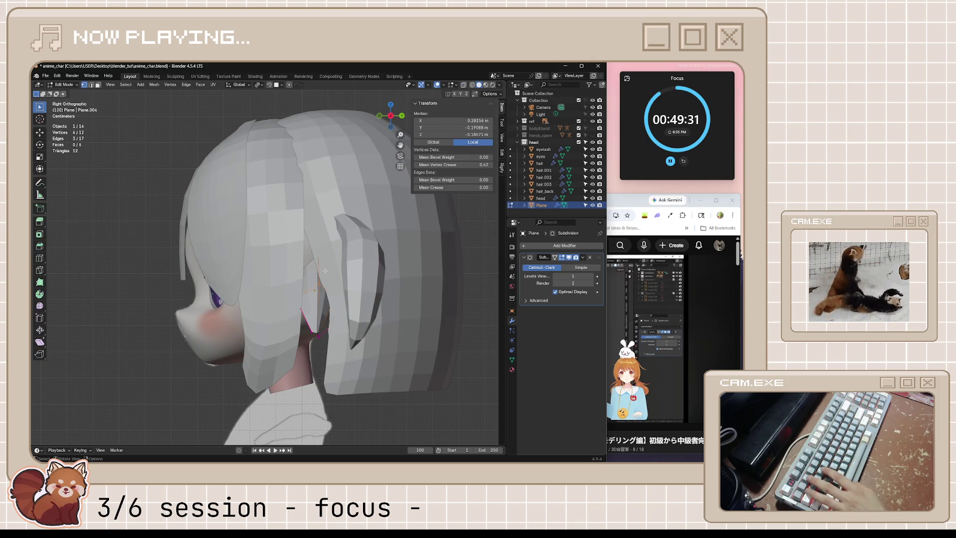
pyautogui.hotkey('alt', 'z')
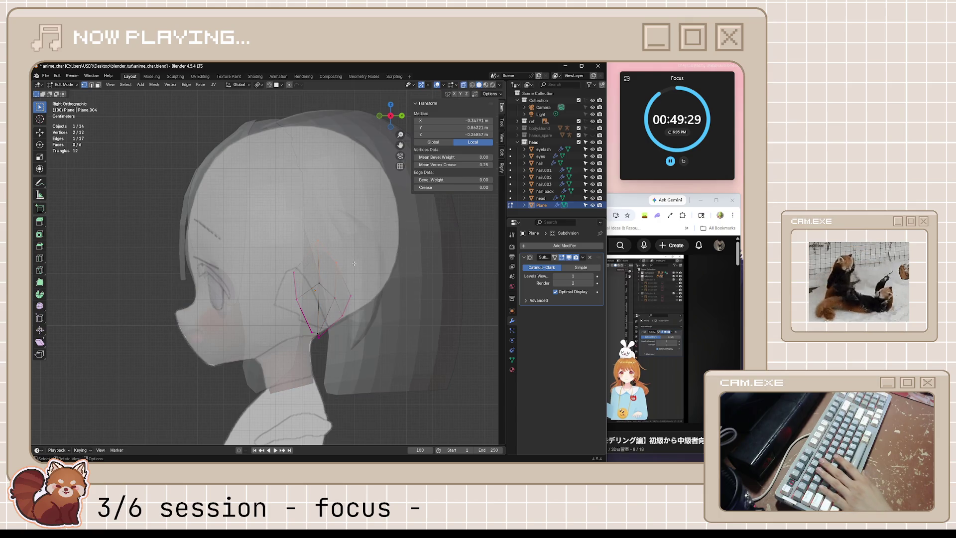
pyautogui.press('g')
pyautogui.click(342, 268)
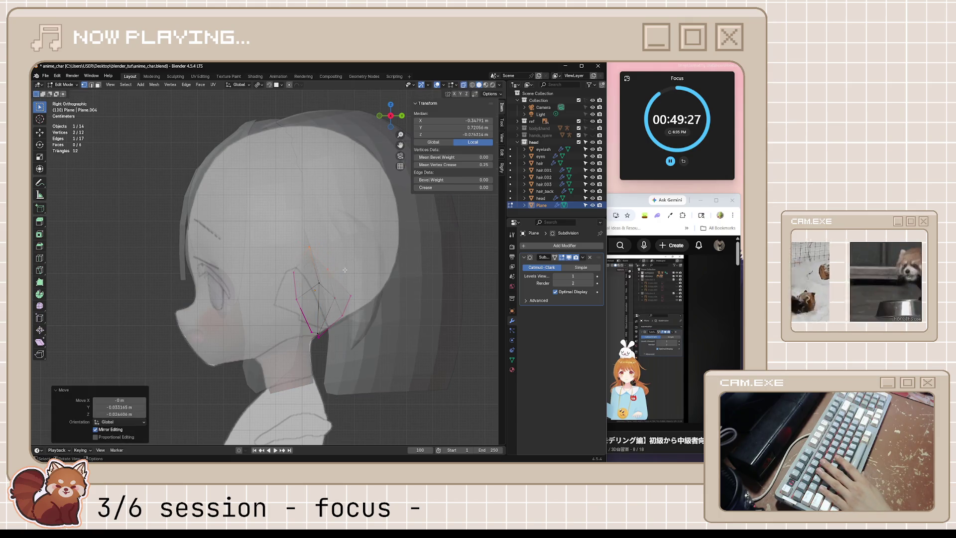
pyautogui.click(309, 247)
pyautogui.press('g')
pyautogui.click(306, 292)
pyautogui.hotkey('alt', 'z')
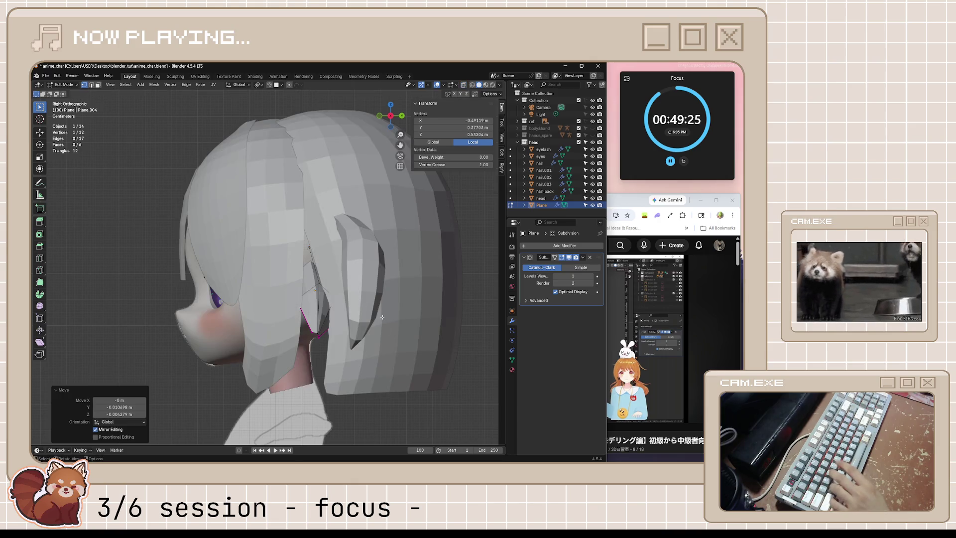
pyautogui.press('Tab')
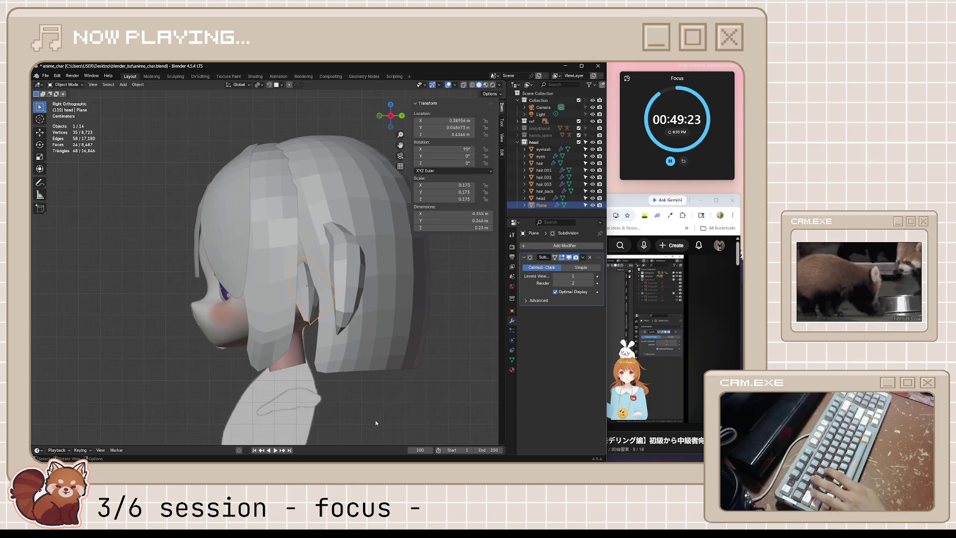
pyautogui.click(373, 413)
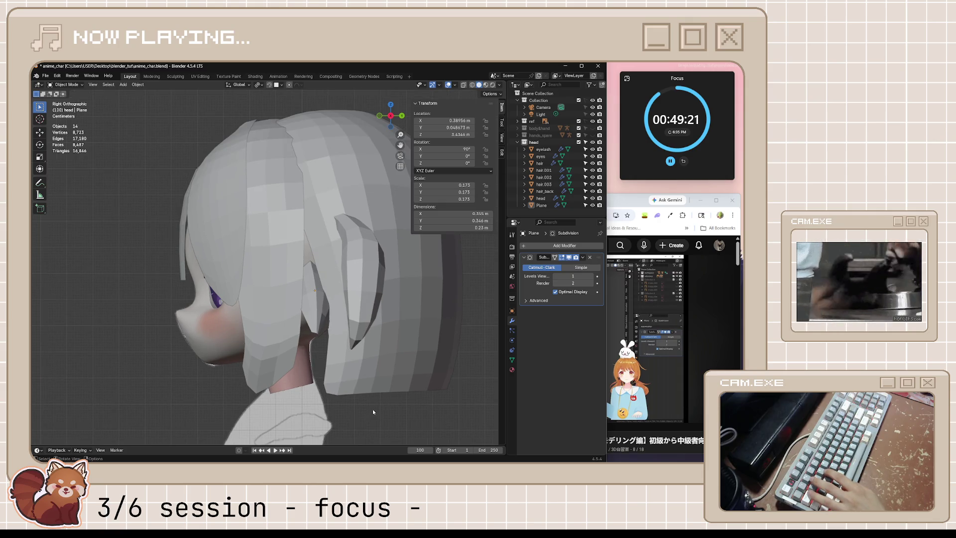
# Raise an ear vertex and slide the three rear ear vertices along Y behind the side hair.
pyautogui.press('Tab')
pyautogui.click(312, 285)
pyautogui.press('g')
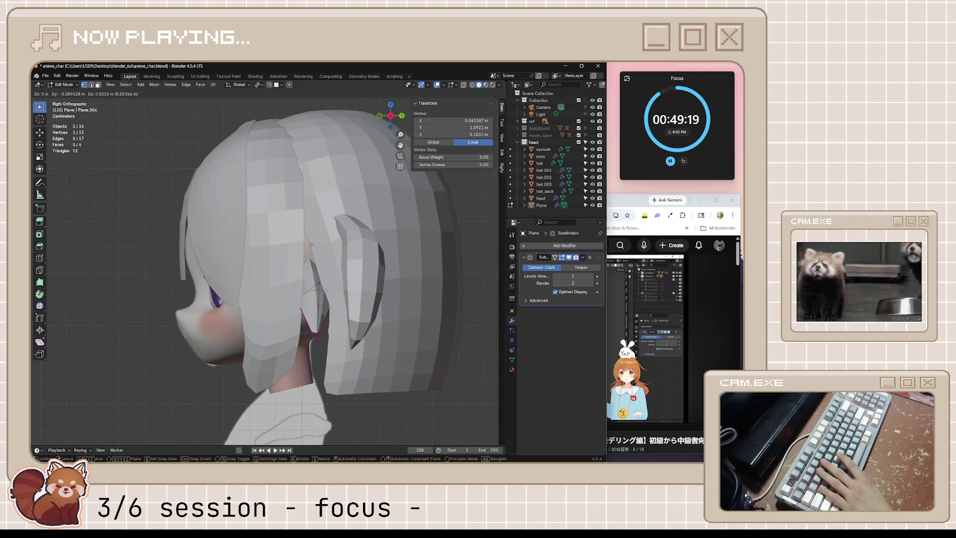
pyautogui.click(304, 222)
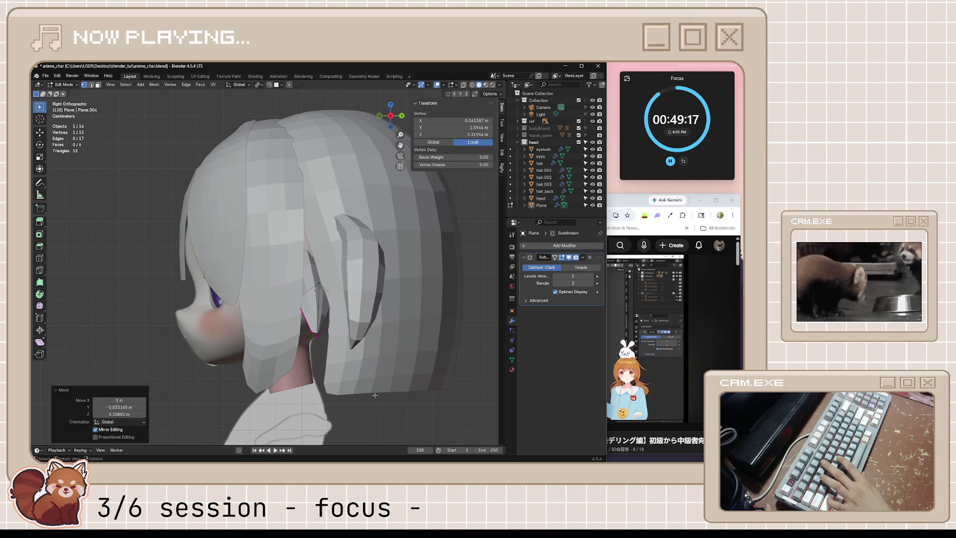
pyautogui.hotkey('alt', 'z')
pyautogui.hotkey('ctrl', 'z')
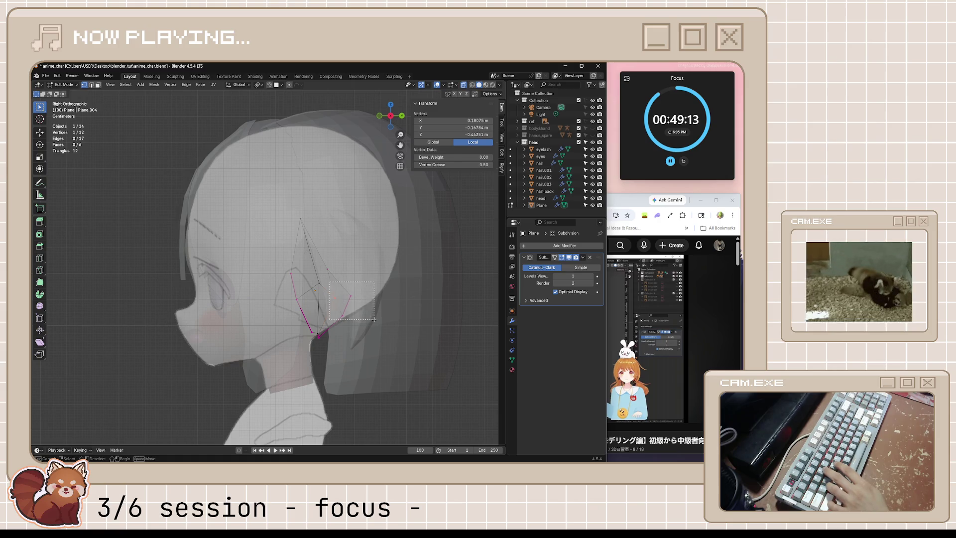
pyautogui.moveTo(330, 283); pyautogui.dragTo(373, 318)
pyautogui.hotkey('alt', 'z')
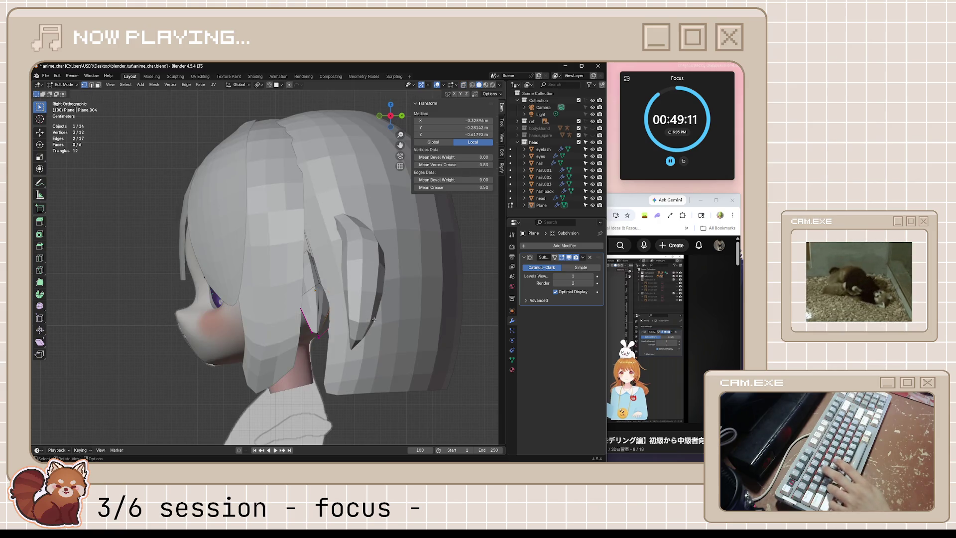
pyautogui.press('g')
pyautogui.press('y')
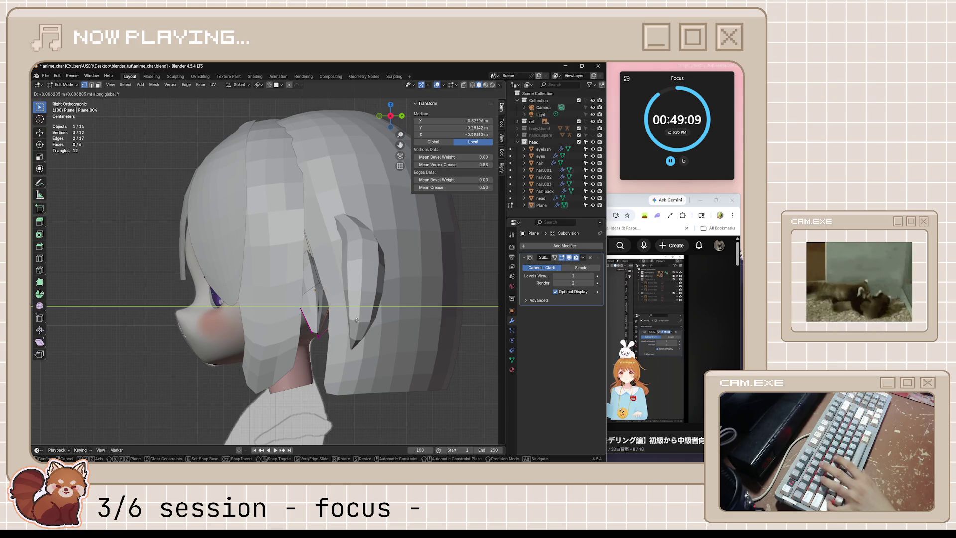
pyautogui.click(317, 300)
pyautogui.press('Tab')
pyautogui.scroll(-1, 360, 401)
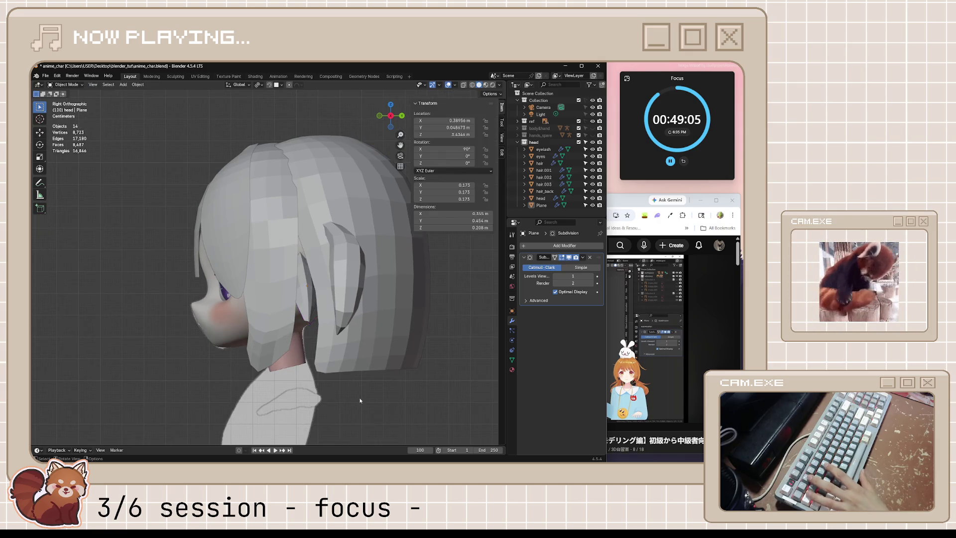
pyautogui.click(322, 259)
# Shift one more hair_back vertex in X-ray Edit Mode and return to Object Mode.
pyautogui.press('Tab')
pyautogui.scroll(2, 311, 221)
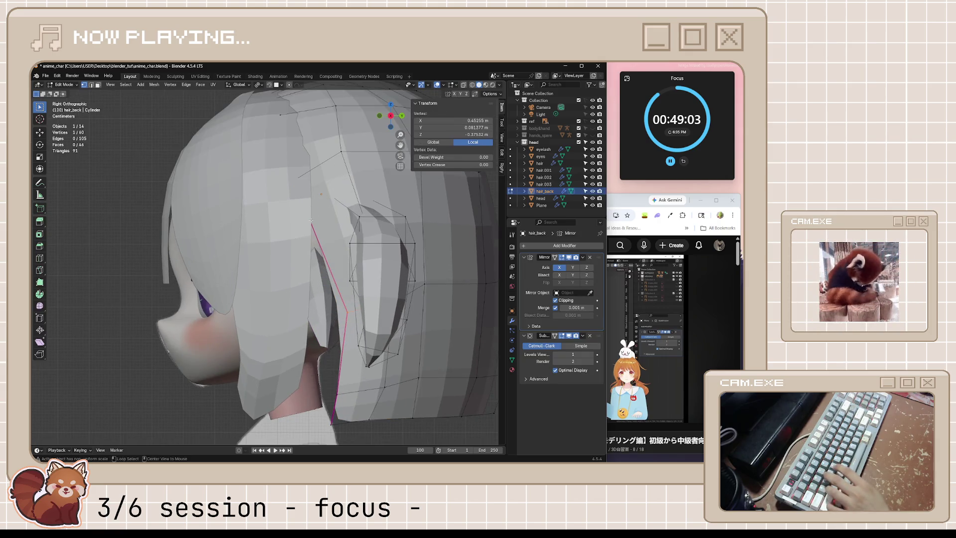
pyautogui.hotkey('alt', 'z')
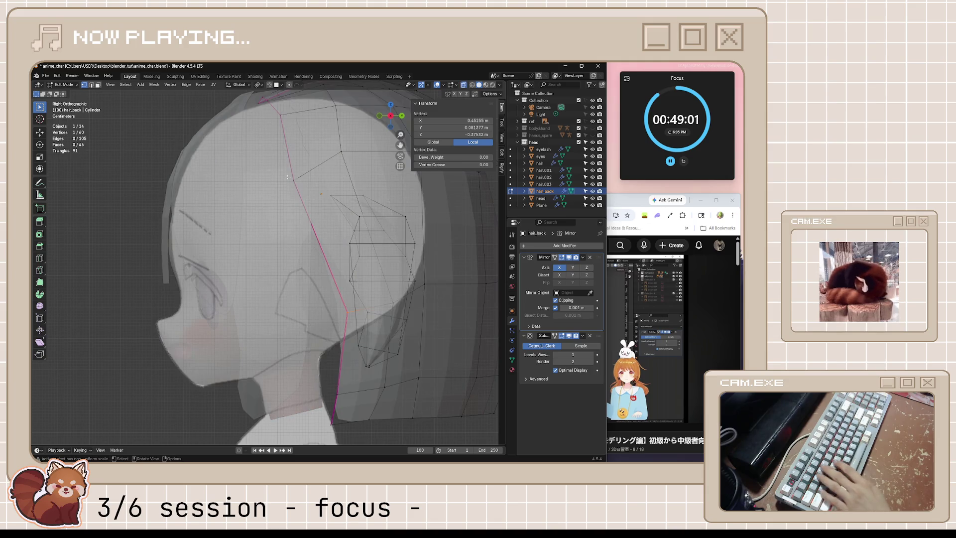
pyautogui.press('g')
pyautogui.click(304, 240)
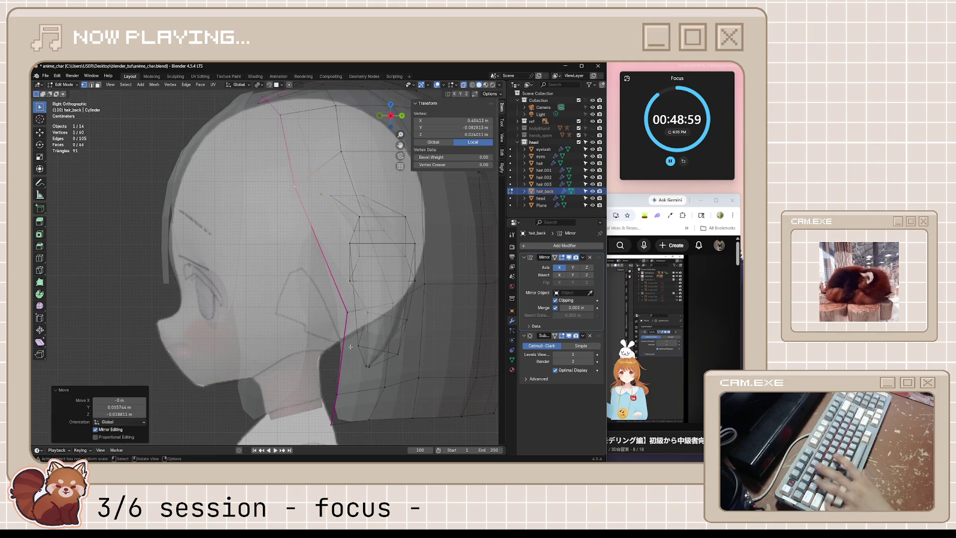
pyautogui.press('Tab')
pyautogui.scroll(-3, 359, 364)
pyautogui.click(363, 411)
pyautogui.hotkey('alt', 'z')
pyautogui.scroll(2, 365, 410)
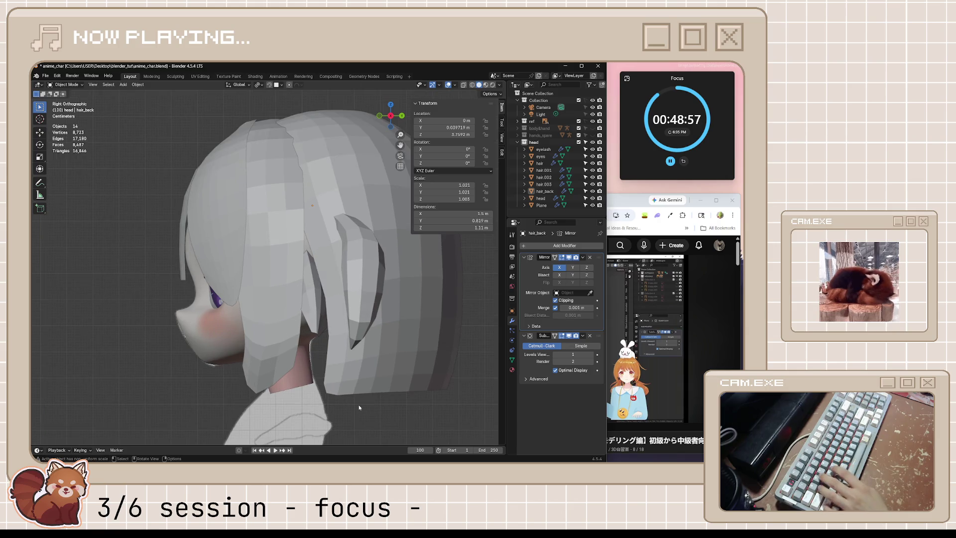
# Start moving the whole ear plane to sit it against the hair.
pyautogui.click(314, 291)
pyautogui.press('g')
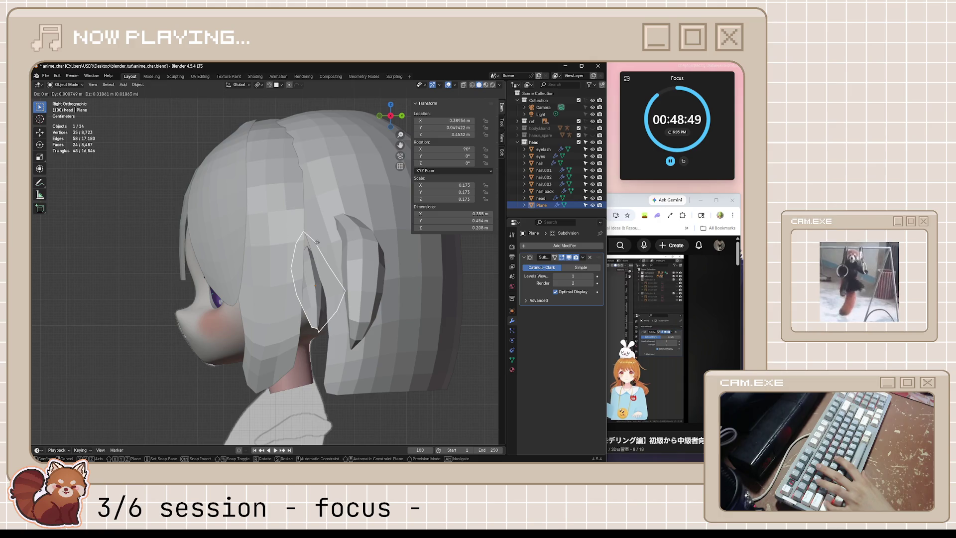
# Place the ear plane against the hair, try a rotation and undo it.
pyautogui.click(316, 242)
pyautogui.moveTo(341, 317); pyautogui.dragTo(369, 320, button='middle')
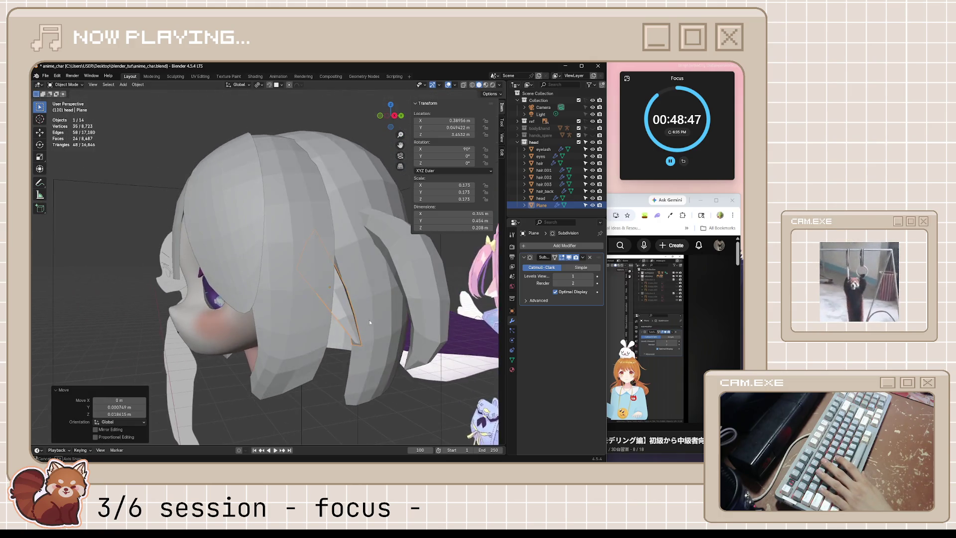
pyautogui.press('r')
pyautogui.click(379, 313)
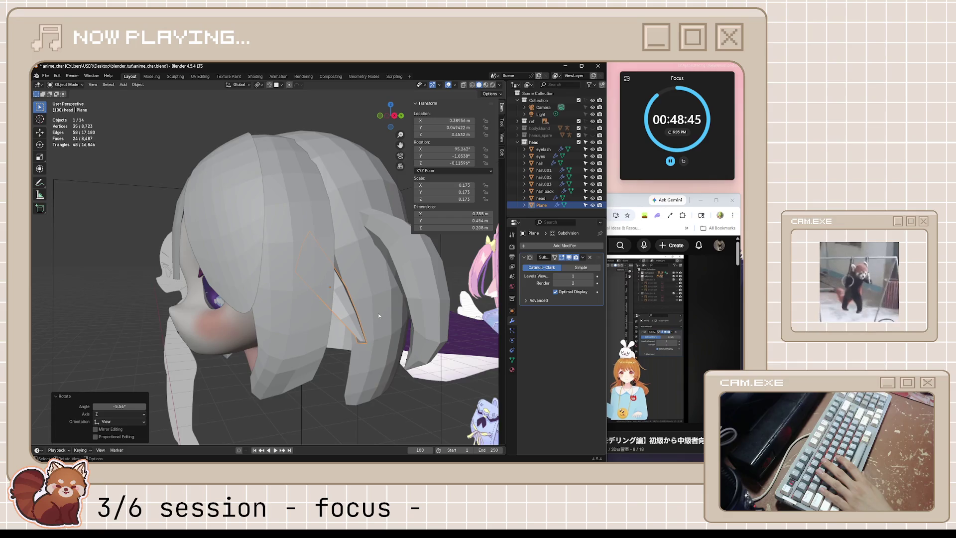
pyautogui.moveTo(378, 313); pyautogui.dragTo(347, 324, button='middle')
pyautogui.scroll(-2, 360, 334)
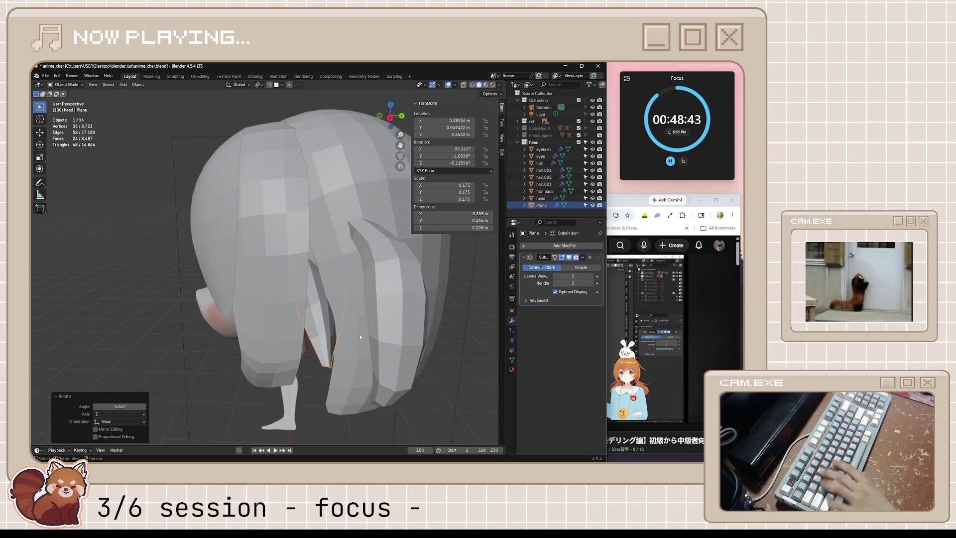
pyautogui.hotkey('ctrl', 'z')
pyautogui.scroll(-2, 359, 334)
pyautogui.scroll(-2, 350, 332)
pyautogui.click(350, 339)
# Check the character from the front and side and save anime_char.blend.
pyautogui.moveTo(350, 339); pyautogui.dragTo(432, 336, button='middle')
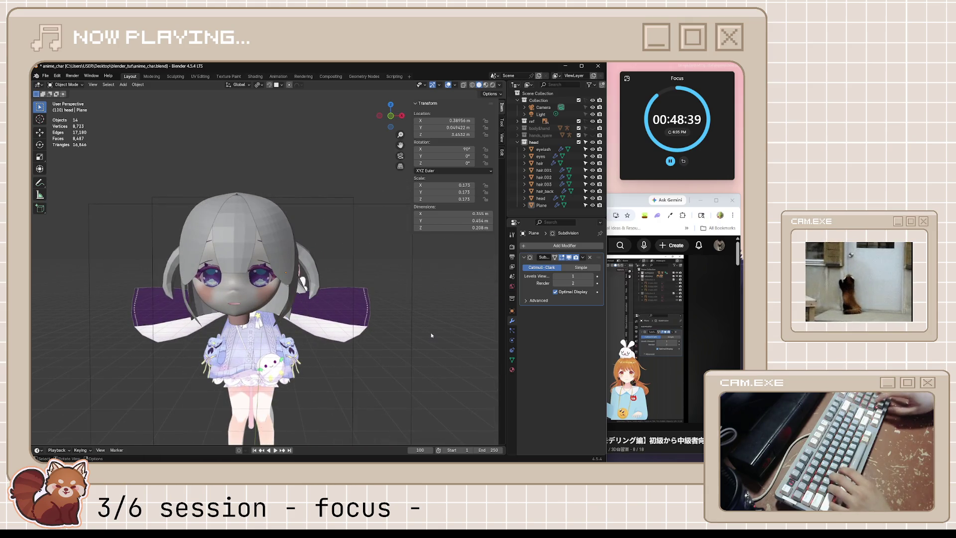
pyautogui.press('KP_1')
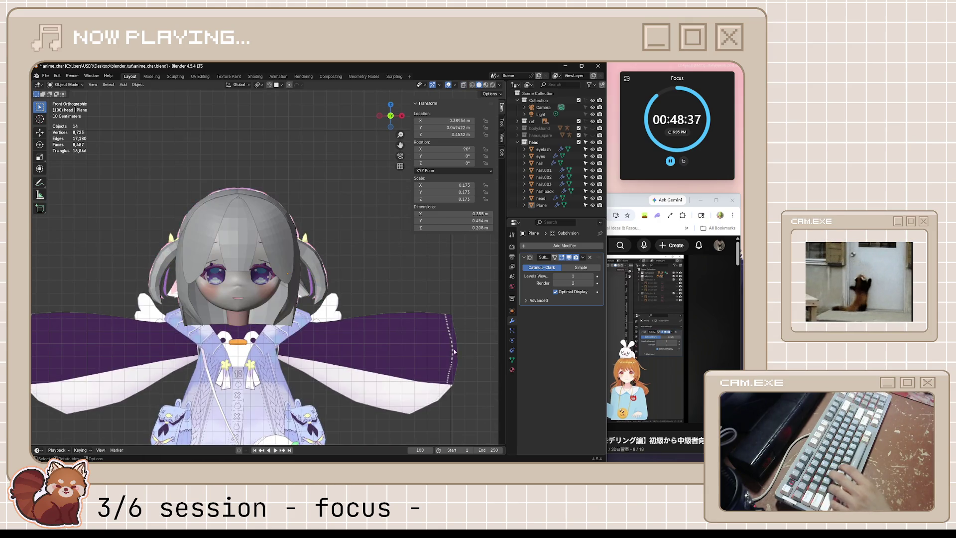
pyautogui.moveTo(432, 346)
pyautogui.mouseDown(button='middle')
pyautogui.moveTo(366, 338)
pyautogui.moveTo(436, 281)
pyautogui.mouseUp(button='middle')
pyautogui.hotkey('ctrl', 's')
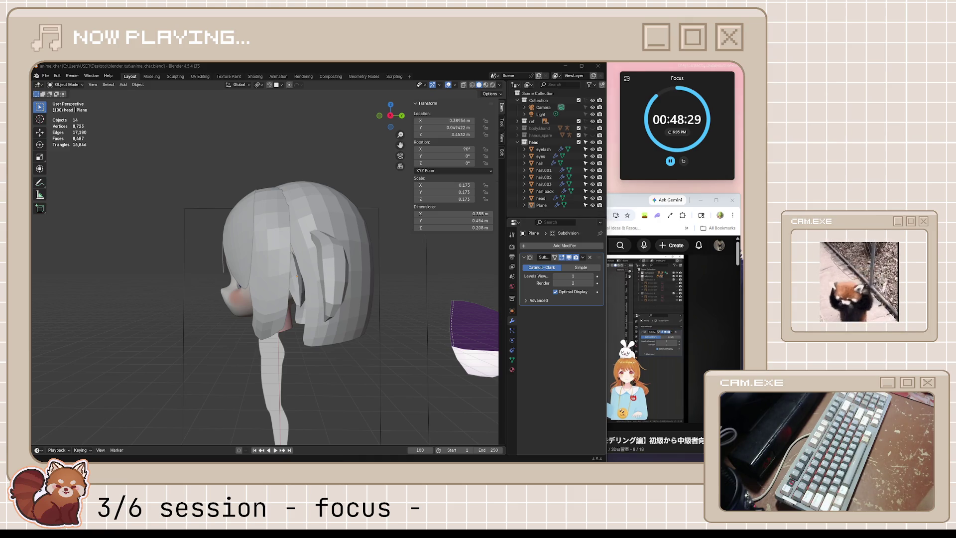
# Pause the tutorial video and bring up Blender's Viewport Overlays settings.
pyautogui.moveTo(509, 254); pyautogui.dragTo(418, 337, button='middle')
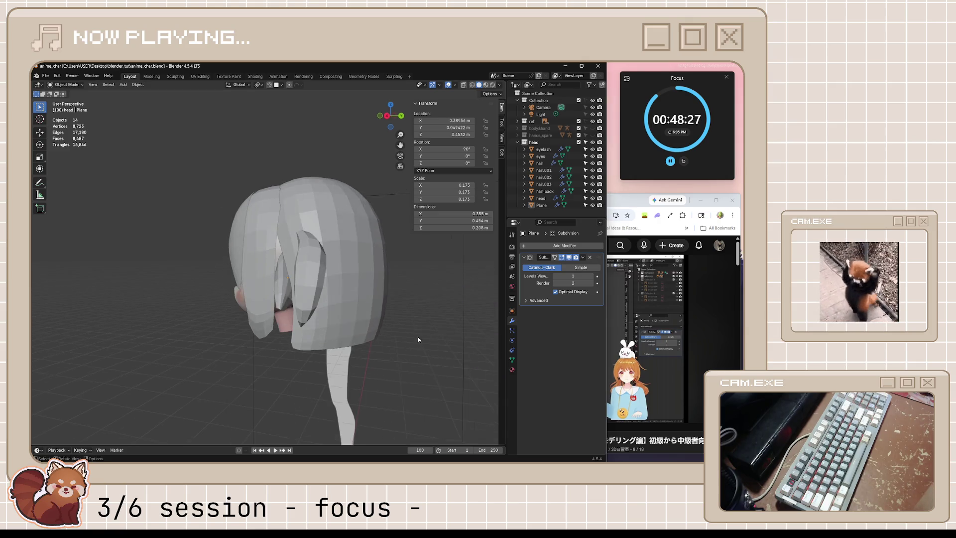
pyautogui.click(615, 344)
pyautogui.click(591, 352)
pyautogui.moveTo(299, 284); pyautogui.dragTo(457, 89, button='middle')
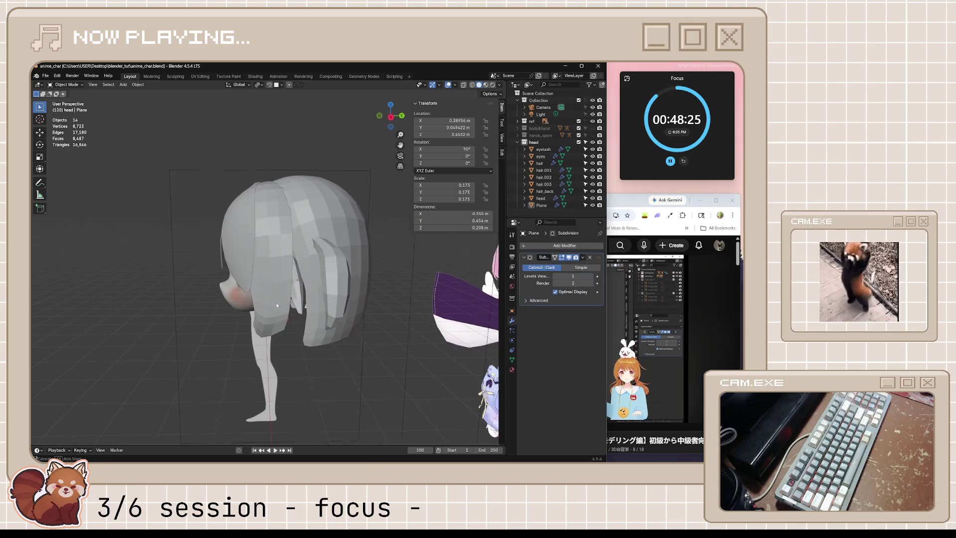
pyautogui.click(456, 87)
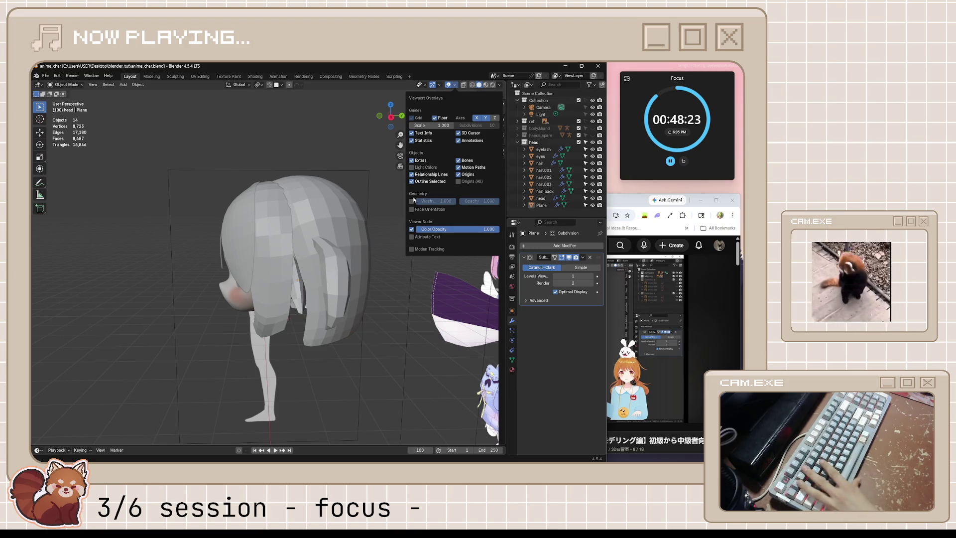
# Recalculate the Plane's normals to point inside via the Alt+N menu in Edit Mode.
pyautogui.moveTo(412, 210)
pyautogui.mouseDown(button='middle')
pyautogui.moveTo(401, 282)
pyautogui.moveTo(312, 300)
pyautogui.moveTo(318, 288)
pyautogui.mouseUp(button='middle')
pyautogui.click(312, 300)
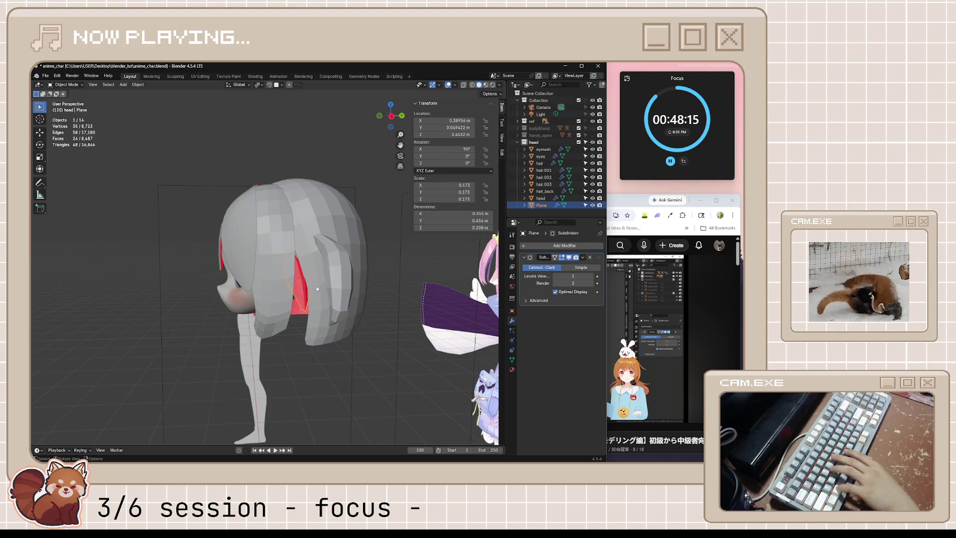
pyautogui.moveTo(317, 289)
pyautogui.mouseDown(button='middle')
pyautogui.moveTo(346, 290)
pyautogui.moveTo(318, 294)
pyautogui.mouseUp(button='middle')
pyautogui.press('Tab')
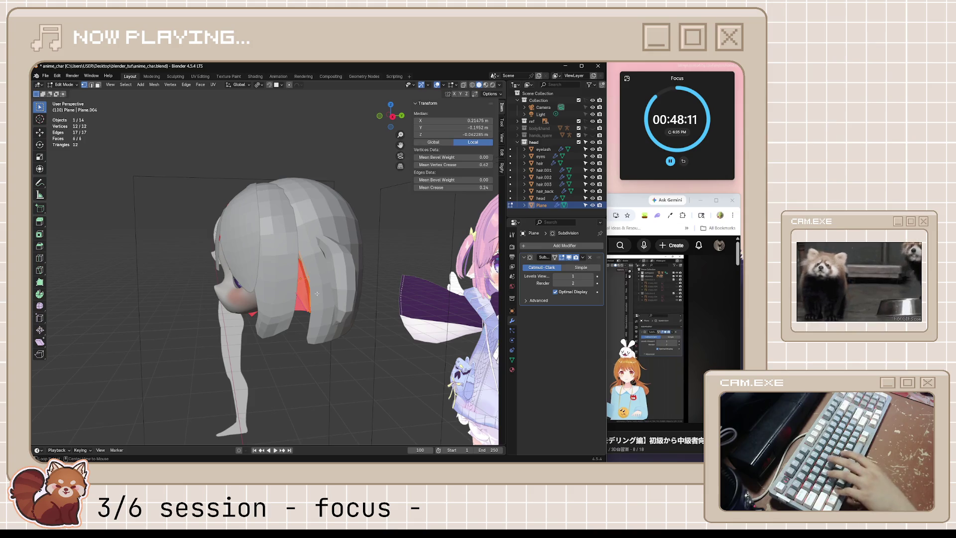
pyautogui.hotkey('alt', 'n')
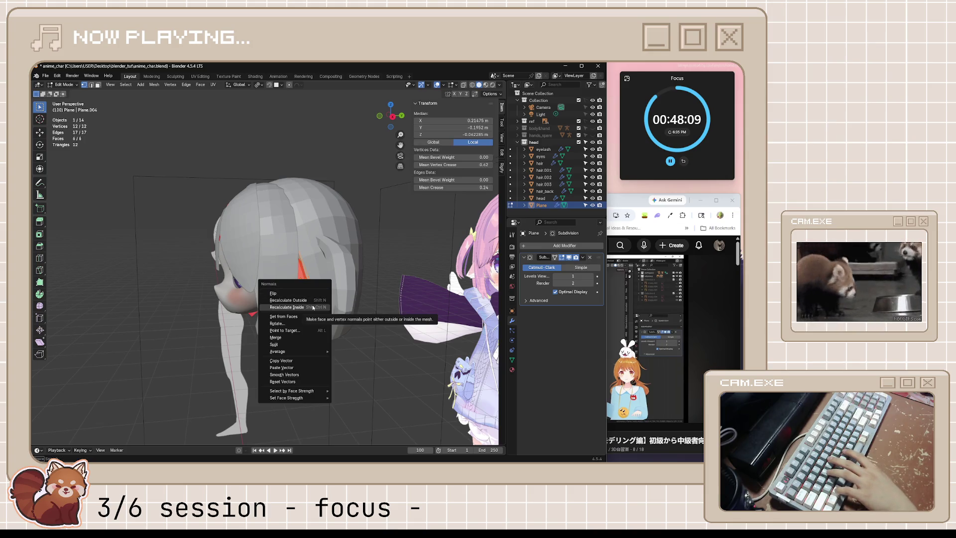
pyautogui.click(313, 307)
pyautogui.moveTo(380, 306); pyautogui.dragTo(414, 163, button='middle')
pyautogui.press('Tab')
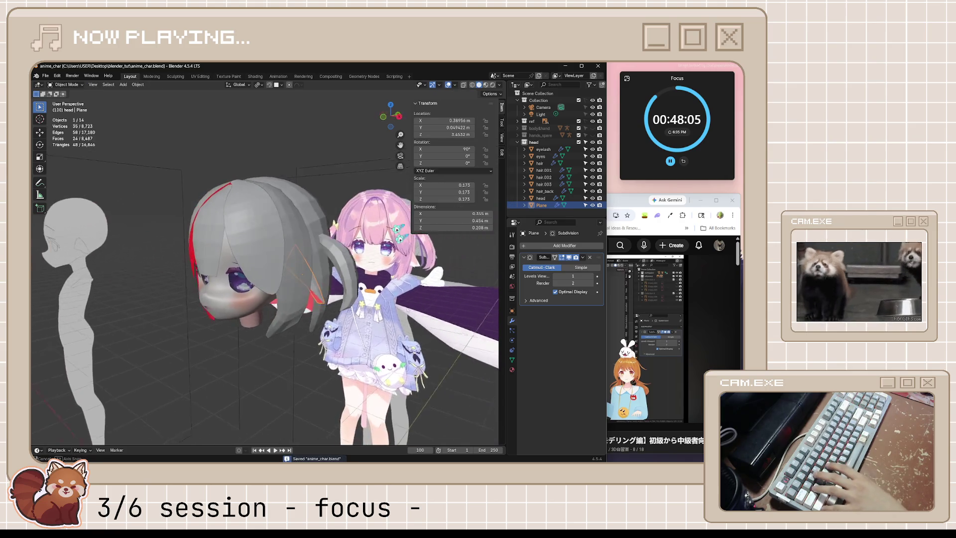
# Check the Plane's face orientation in the Viewport Overlays popover.
pyautogui.click(455, 87)
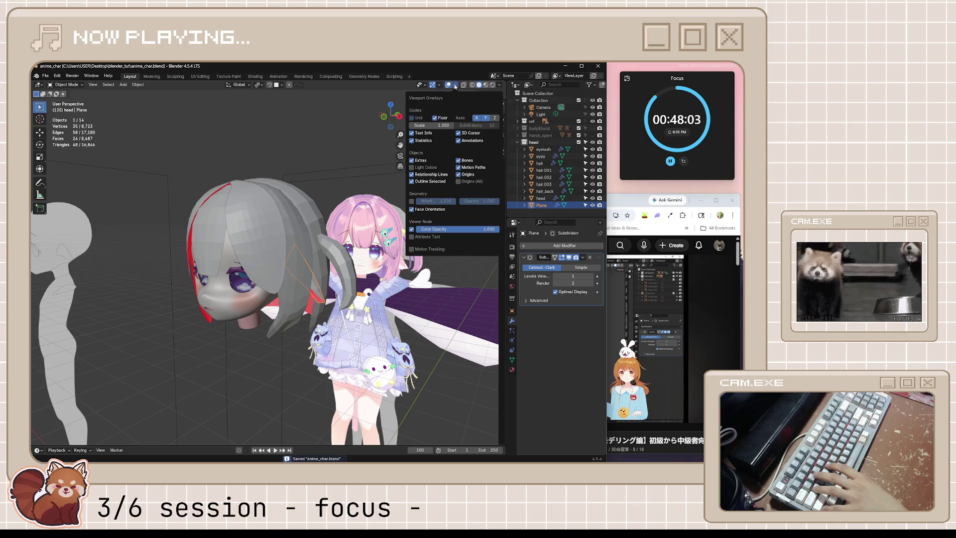
pyautogui.moveTo(412, 211)
pyautogui.mouseDown(button='middle')
pyautogui.moveTo(308, 379)
pyautogui.moveTo(372, 320)
pyautogui.moveTo(320, 329)
pyautogui.moveTo(351, 336)
pyautogui.mouseUp(button='middle')
pyautogui.scroll(3, 359, 325)
pyautogui.scroll(2, 353, 329)
pyautogui.scroll(-5, 351, 335)
# Skip the brain.fm ad, watch the ear-modelling part, then select the Plane back in Blender.
pyautogui.hotkey('alt', 'Tab')
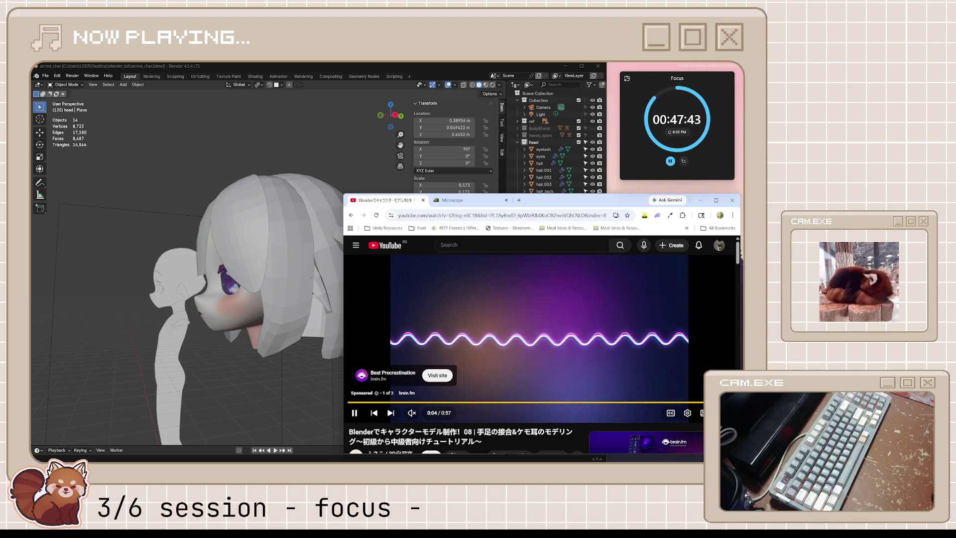
pyautogui.click(718, 391)
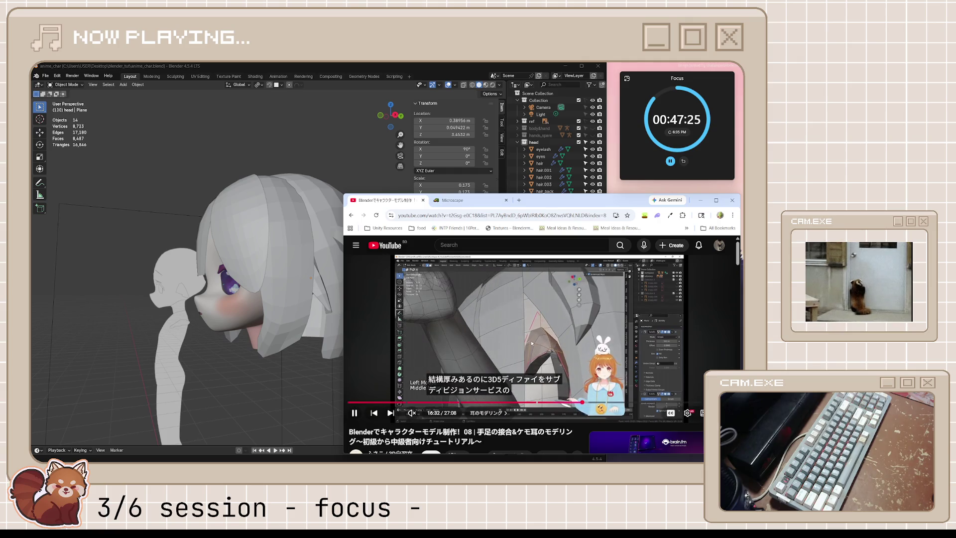
pyautogui.click(308, 342)
pyautogui.moveTo(308, 342); pyautogui.dragTo(540, 238, button='middle')
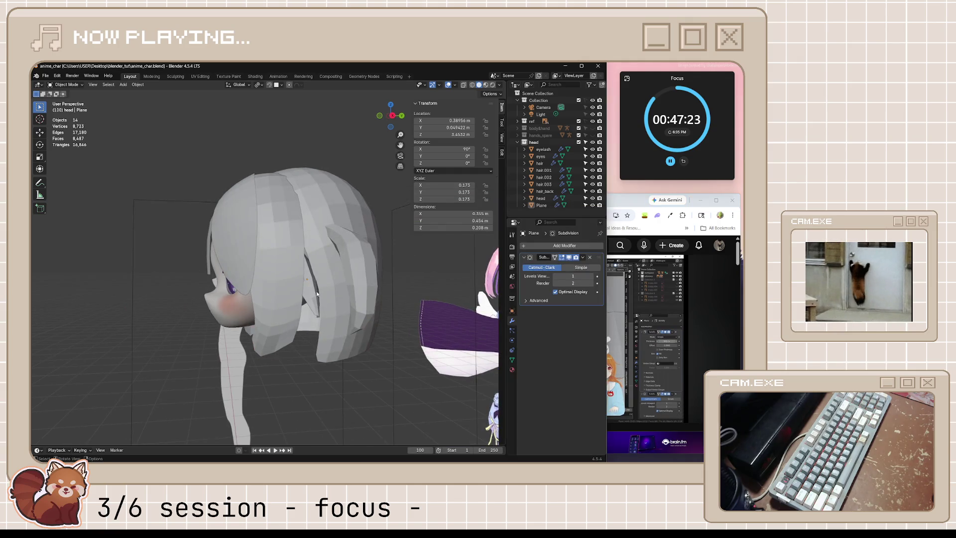
# Add a Solidify modifier to the Plane and move it above Subdivision, then check the tutorial.
pyautogui.click(551, 244)
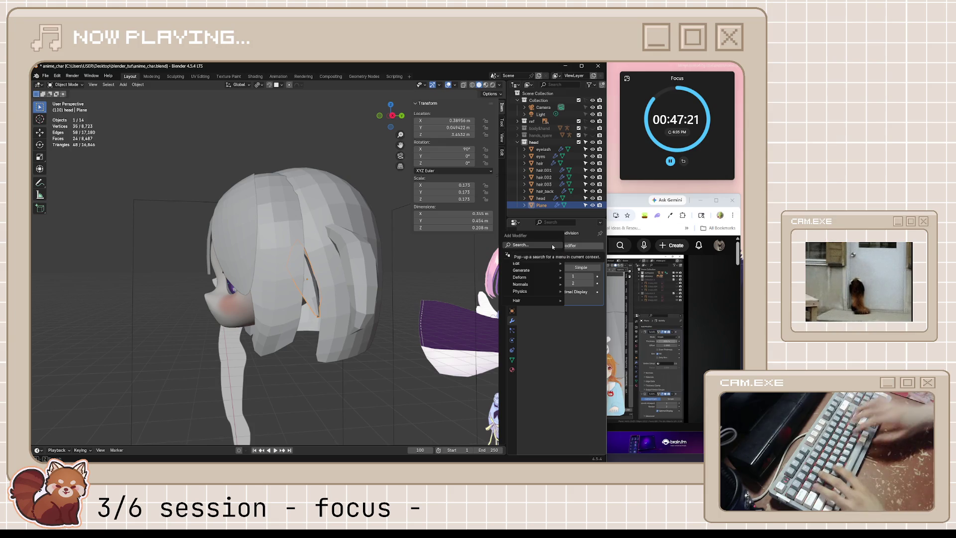
pyautogui.write('so')
pyautogui.press('Return')
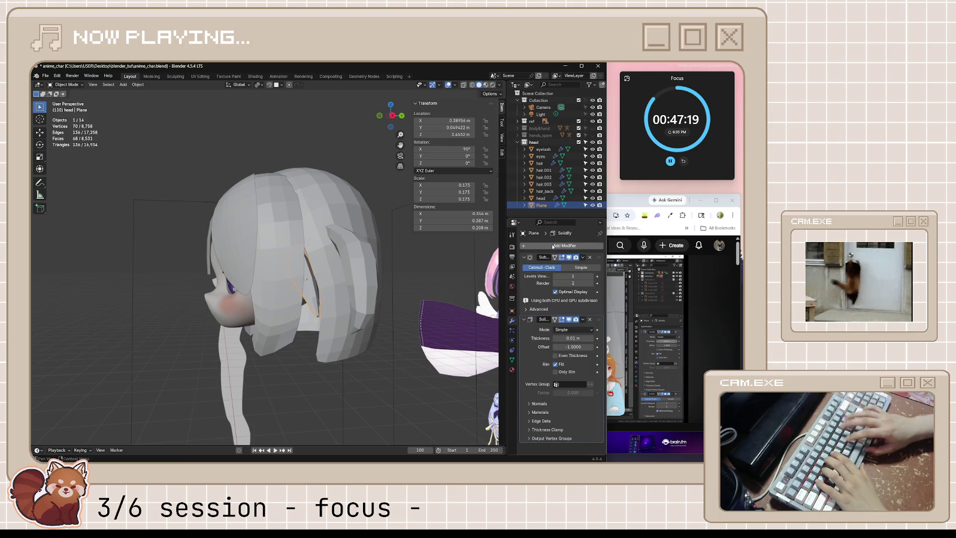
pyautogui.moveTo(484, 329); pyautogui.dragTo(365, 298, button='middle')
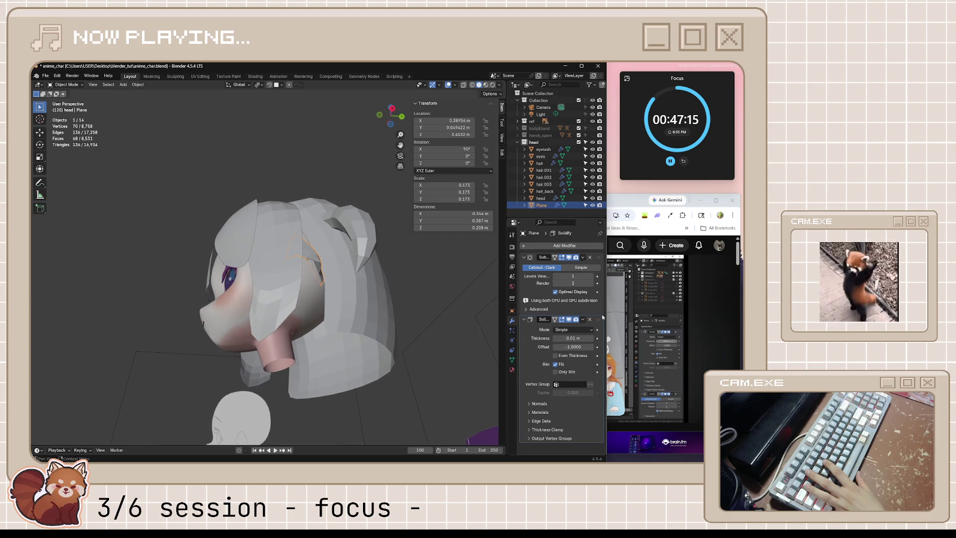
pyautogui.moveTo(598, 319); pyautogui.dragTo(599, 256)
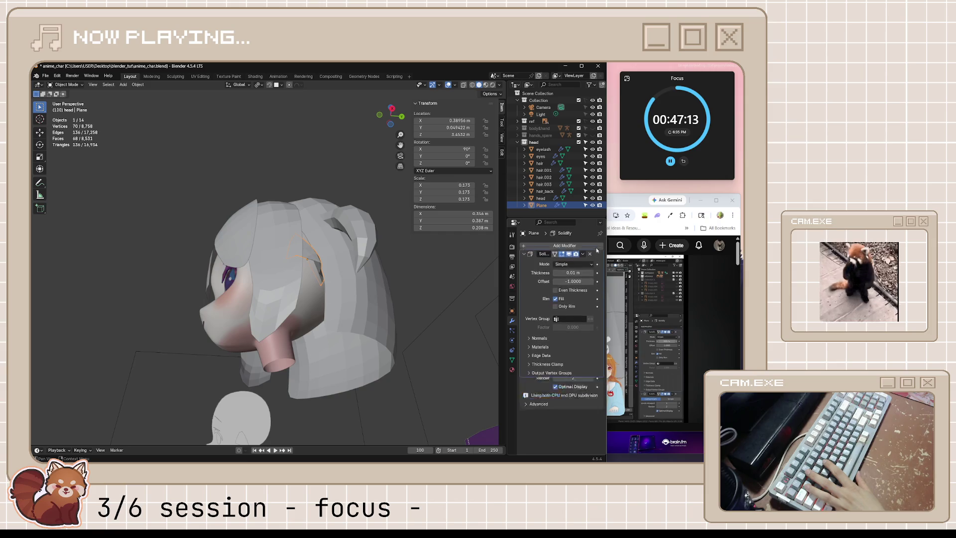
pyautogui.hotkey('alt', 'Tab')
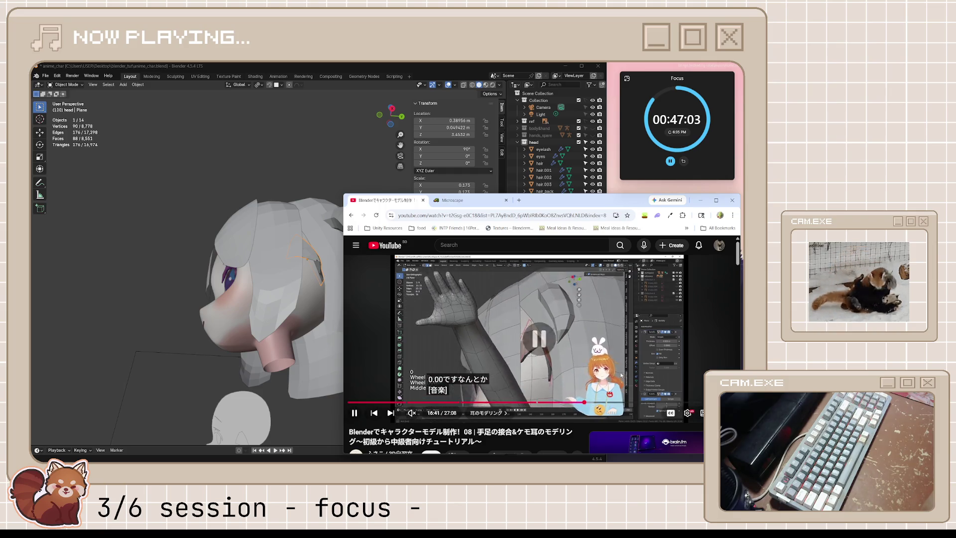
pyautogui.click(460, 70)
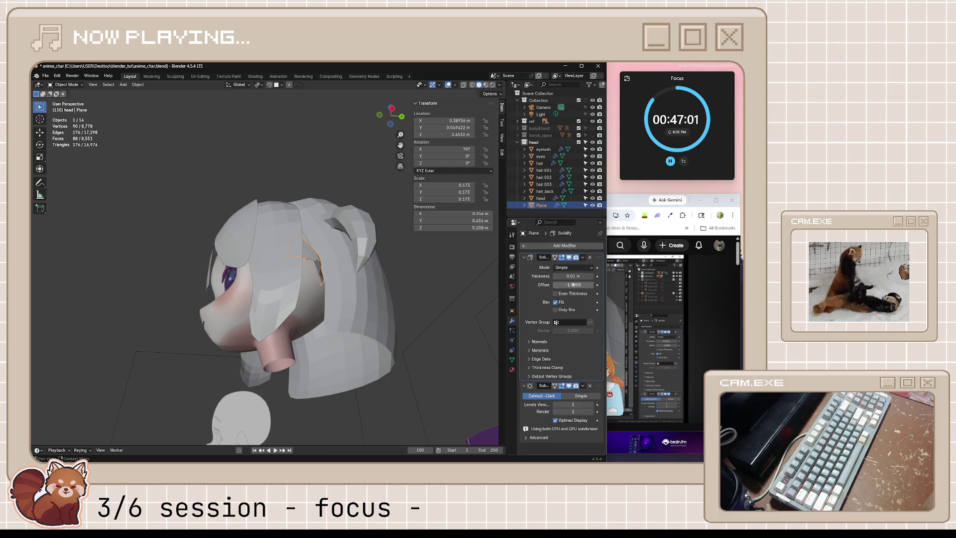
pyautogui.scroll(1, 413, 281)
pyautogui.scroll(3, 413, 281)
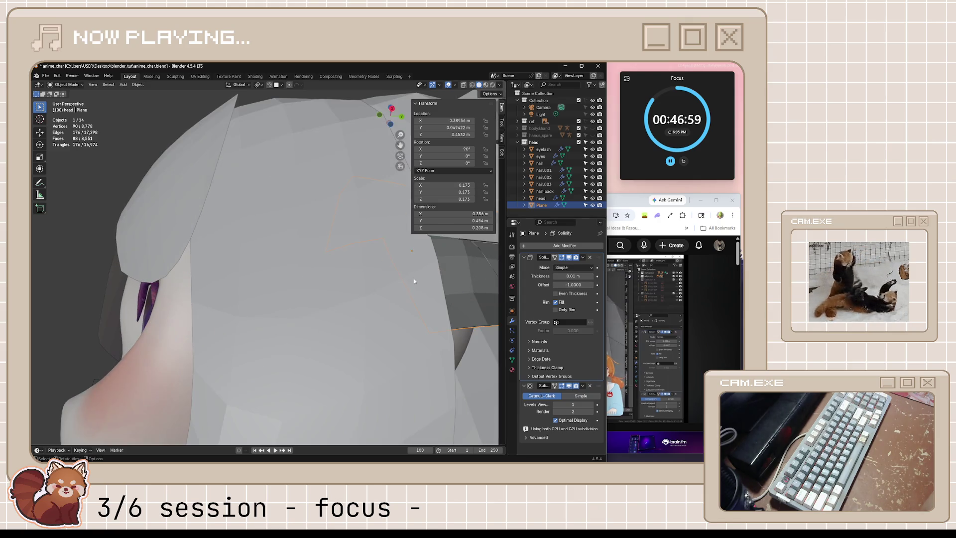
pyautogui.scroll(2, 413, 281)
pyautogui.scroll(1, 413, 281)
pyautogui.moveTo(409, 283); pyautogui.dragTo(399, 272, button='middle')
pyautogui.press('BackSpace')
pyautogui.moveTo(448, 314)
pyautogui.mouseDown(button='middle')
pyautogui.moveTo(415, 306)
pyautogui.moveTo(384, 279)
pyautogui.moveTo(437, 312)
pyautogui.moveTo(493, 315)
pyautogui.mouseUp(button='middle')
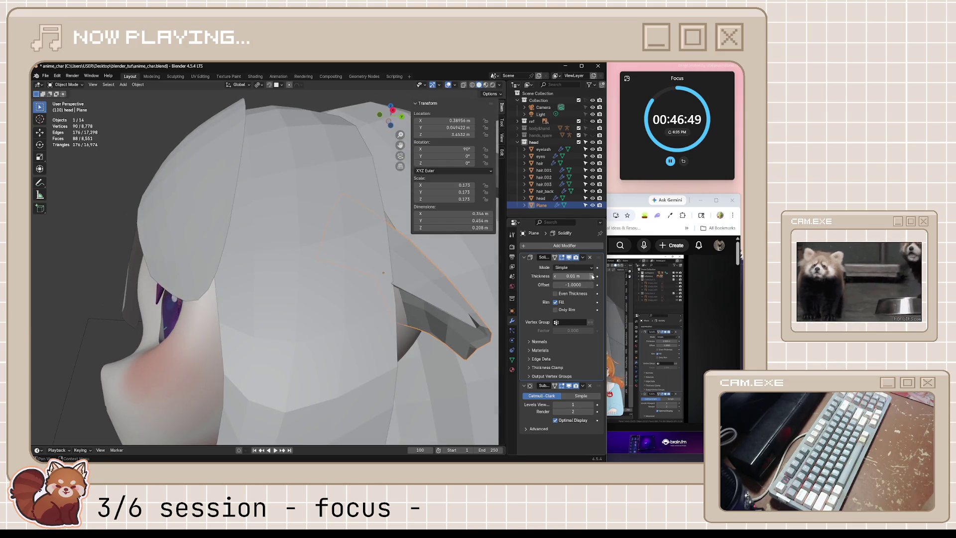
pyautogui.click(677, 339)
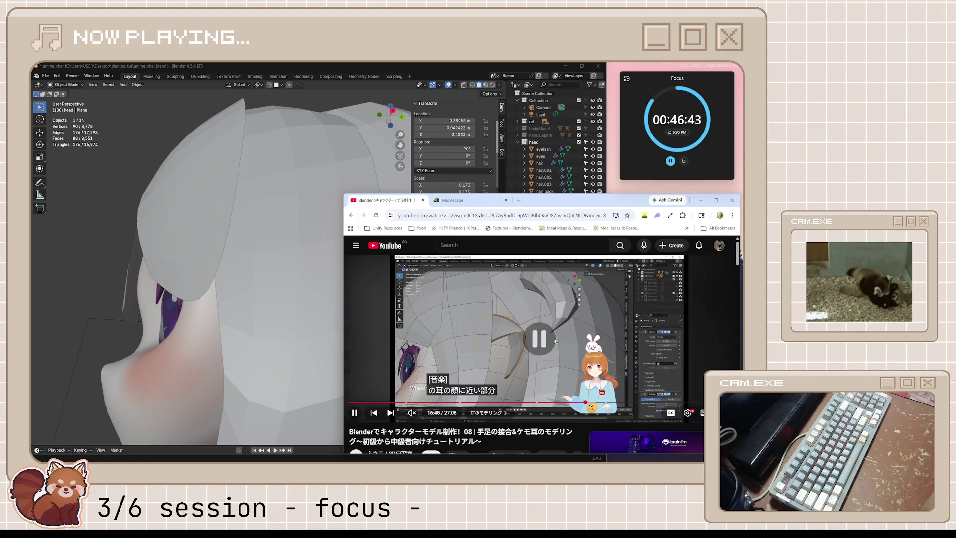
# Adjust the ear's Solidify thickness to 0.04 m with Even Thickness and inspect it in X-ray.
pyautogui.click(428, 70)
pyautogui.moveTo(466, 329); pyautogui.dragTo(612, 278, button='middle')
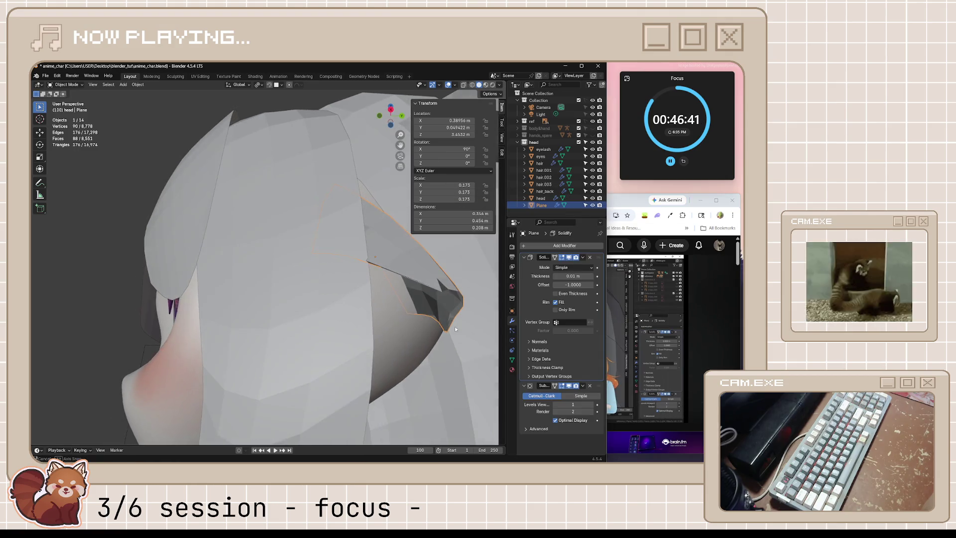
pyautogui.moveTo(574, 275); pyautogui.dragTo(590, 276)
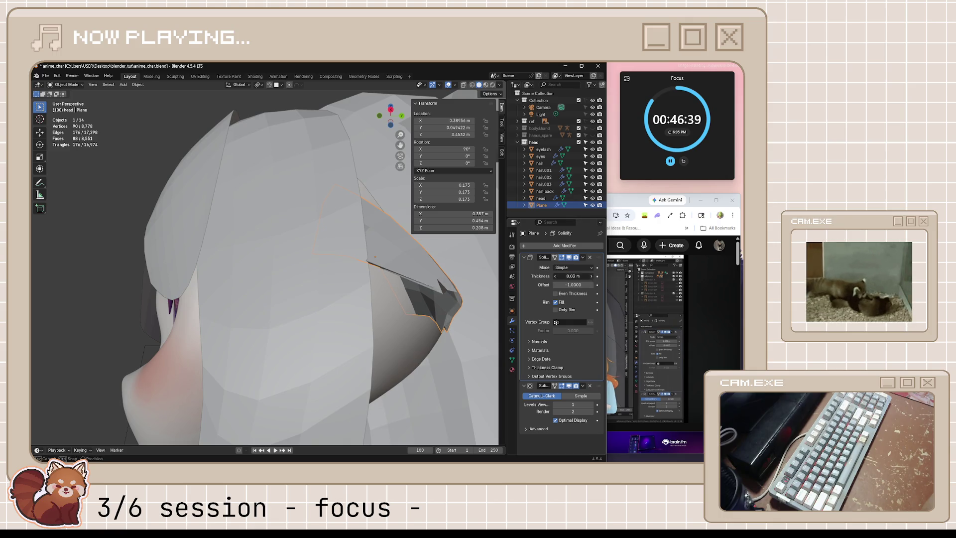
pyautogui.moveTo(464, 314)
pyautogui.mouseDown(button='middle')
pyautogui.moveTo(404, 324)
pyautogui.moveTo(390, 303)
pyautogui.mouseUp(button='middle')
pyautogui.write('0.03')
pyautogui.press('Return')
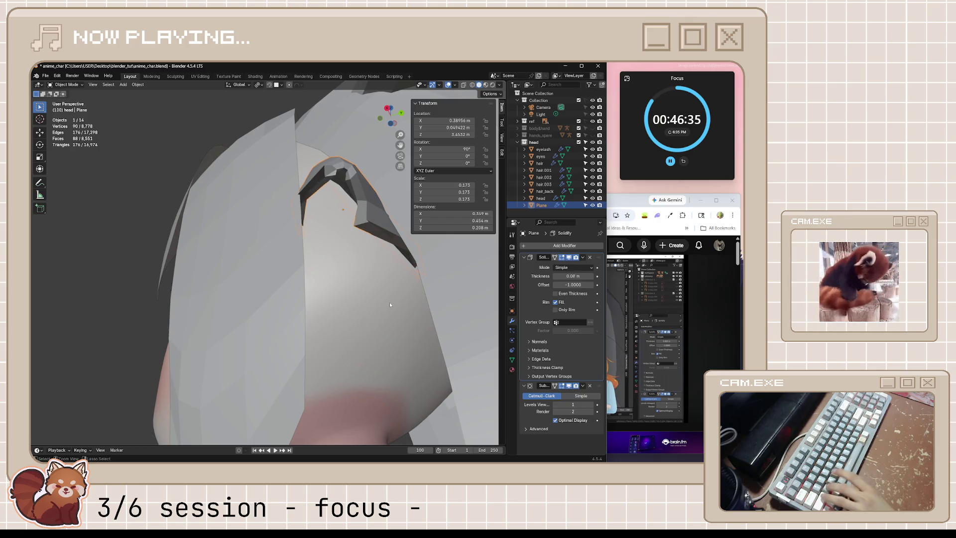
pyautogui.hotkey('ctrl', 'z')
pyautogui.hotkey('ctrl', 'z')
pyautogui.moveTo(390, 303); pyautogui.dragTo(396, 311, button='middle')
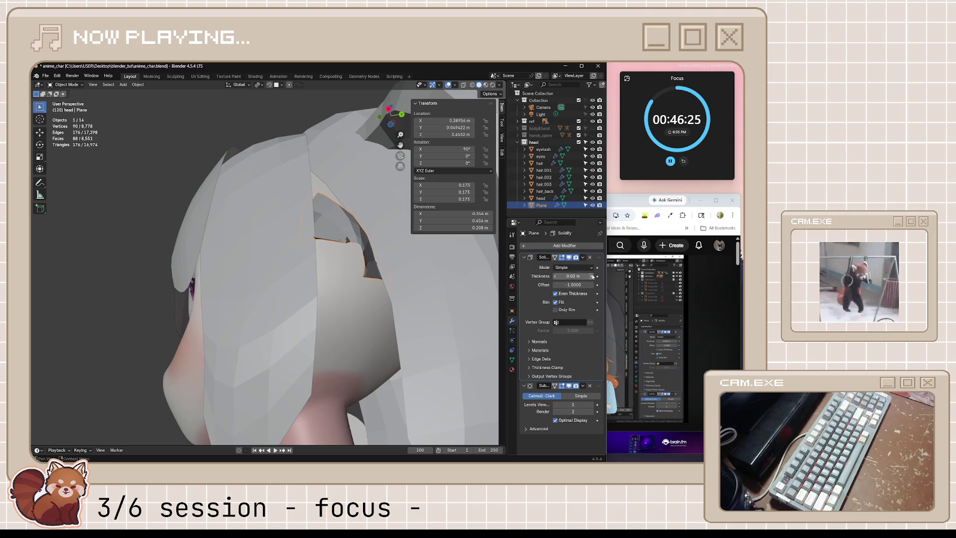
pyautogui.moveTo(482, 293)
pyautogui.mouseDown(button='middle')
pyautogui.moveTo(379, 271)
pyautogui.moveTo(366, 296)
pyautogui.mouseUp(button='middle')
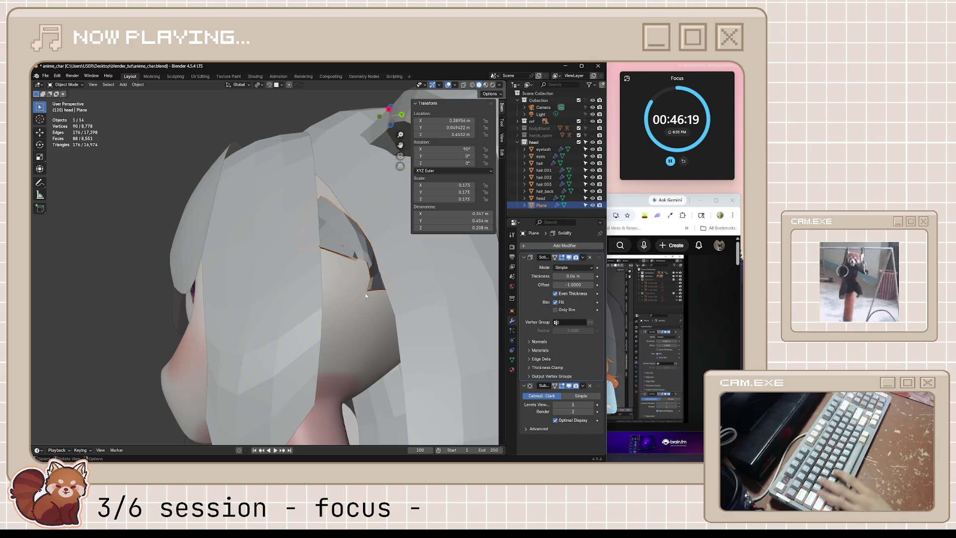
pyautogui.hotkey('alt', 'z')
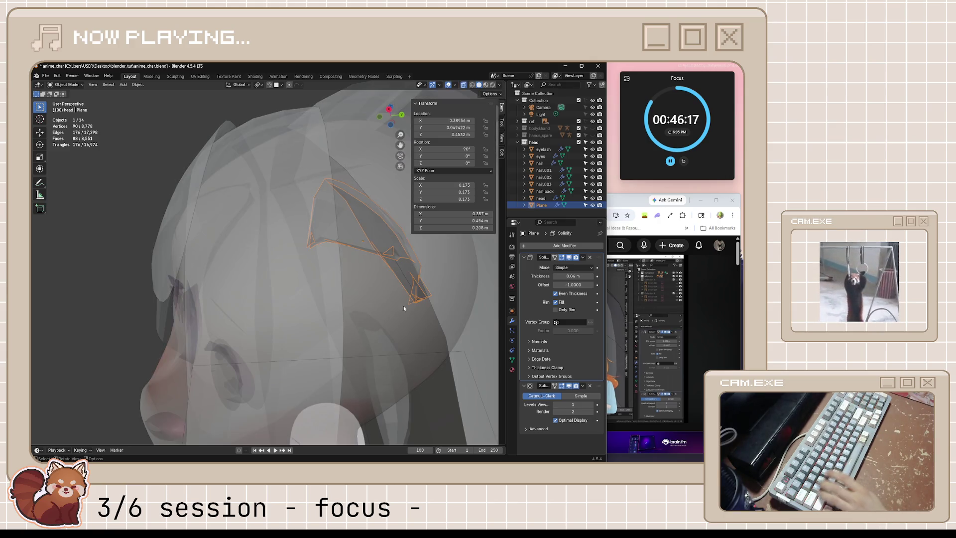
# Inspect the ear plane's vertices against the hair from the front and side.
pyautogui.press('Tab')
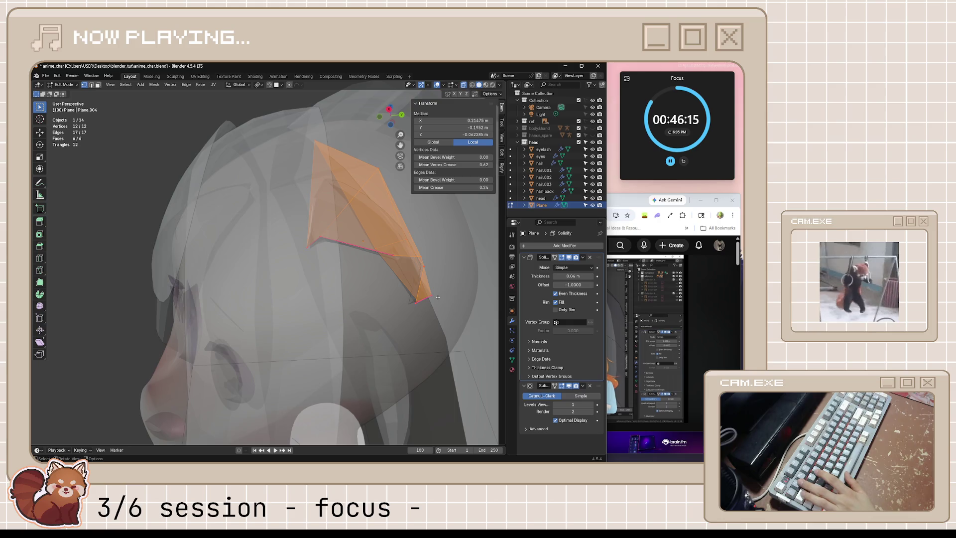
pyautogui.moveTo(437, 298); pyautogui.dragTo(440, 266, button='middle')
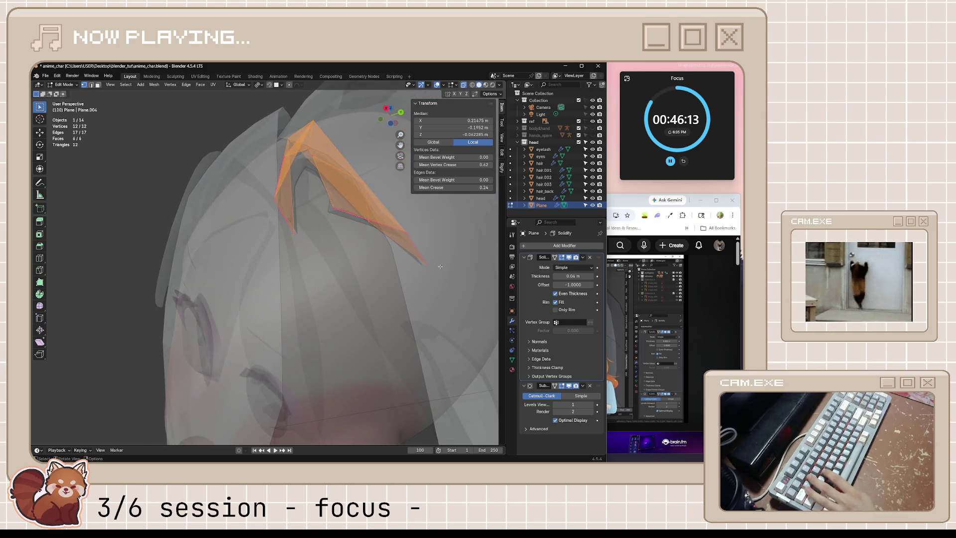
pyautogui.moveTo(368, 204); pyautogui.dragTo(382, 245, button='middle')
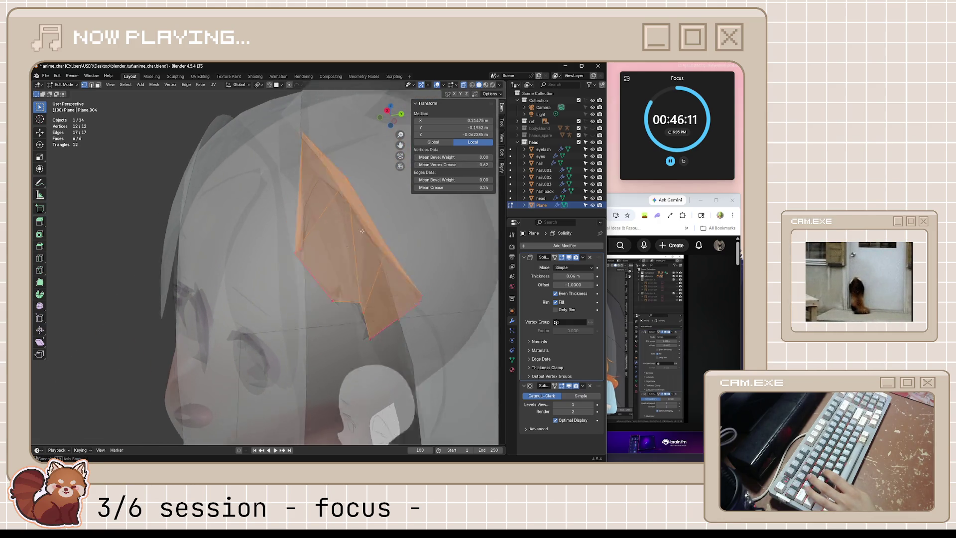
pyautogui.click(385, 251)
pyautogui.scroll(2, 441, 283)
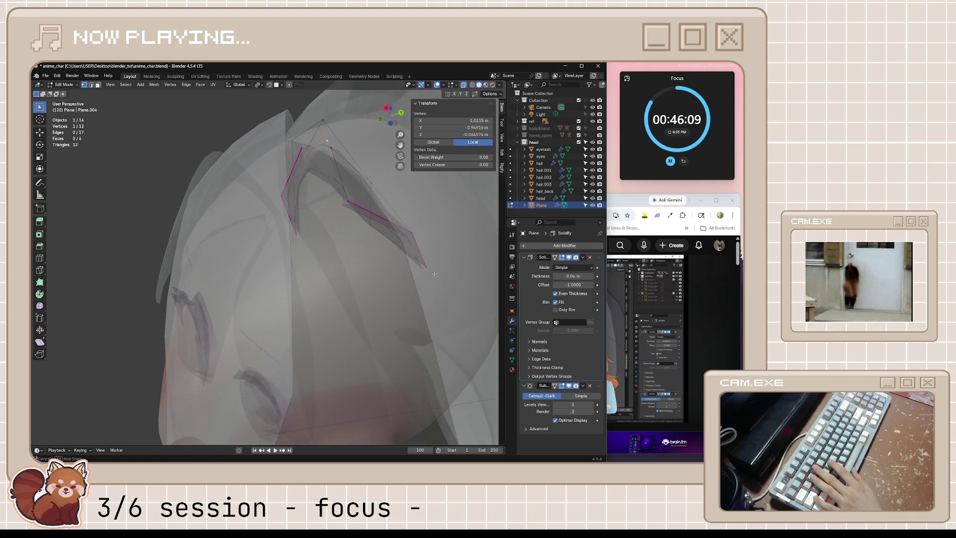
pyautogui.hotkey('alt', 'z')
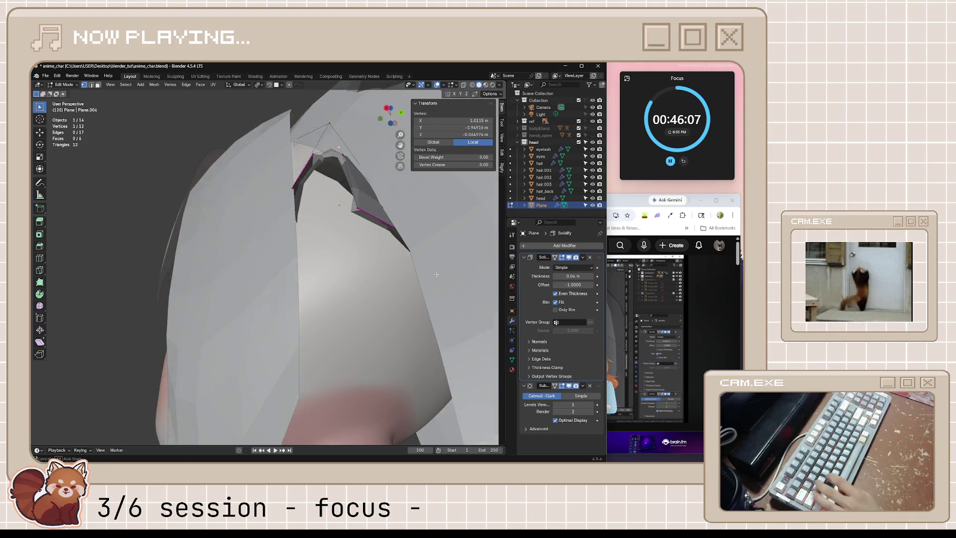
pyautogui.press('Tab')
pyautogui.scroll(-2, 423, 281)
pyautogui.moveTo(422, 279); pyautogui.dragTo(443, 323, button='middle')
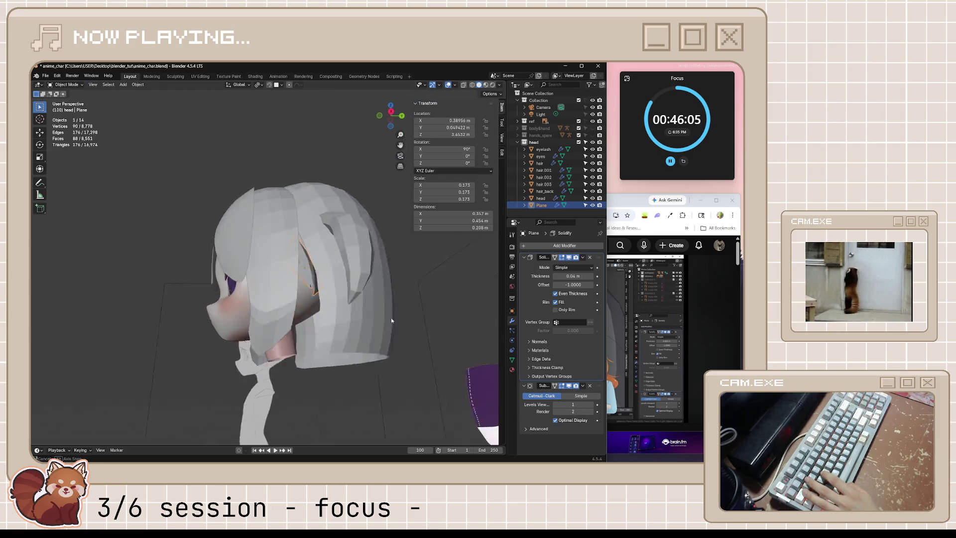
pyautogui.scroll(3, 442, 321)
pyautogui.moveTo(399, 351)
pyautogui.mouseDown(button='middle')
pyautogui.moveTo(351, 327)
pyautogui.moveTo(439, 329)
pyautogui.moveTo(419, 329)
pyautogui.mouseUp(button='middle')
pyautogui.press('Tab')
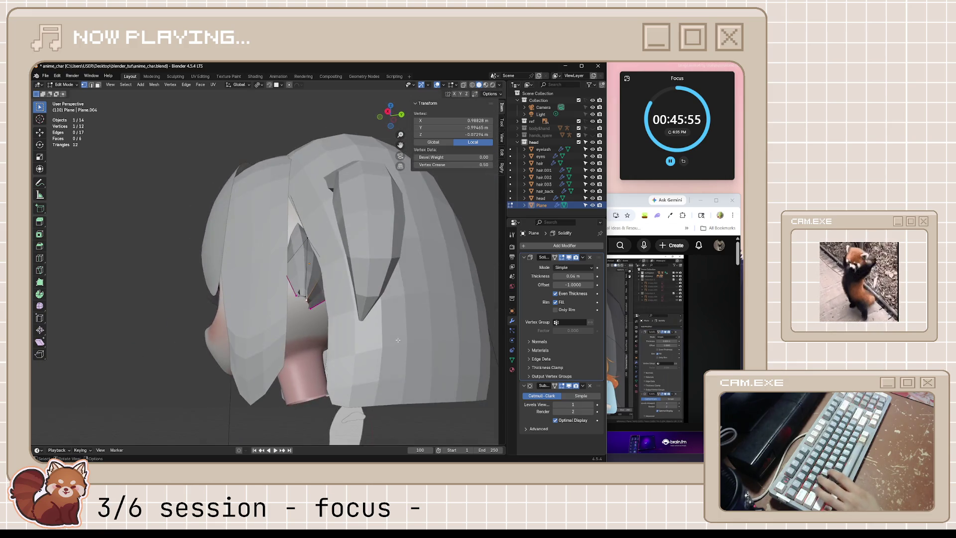
# Save anime_char.blend and bring the tutorial window forward.
pyautogui.hotkey('ctrl', 's')
pyautogui.click(602, 346)
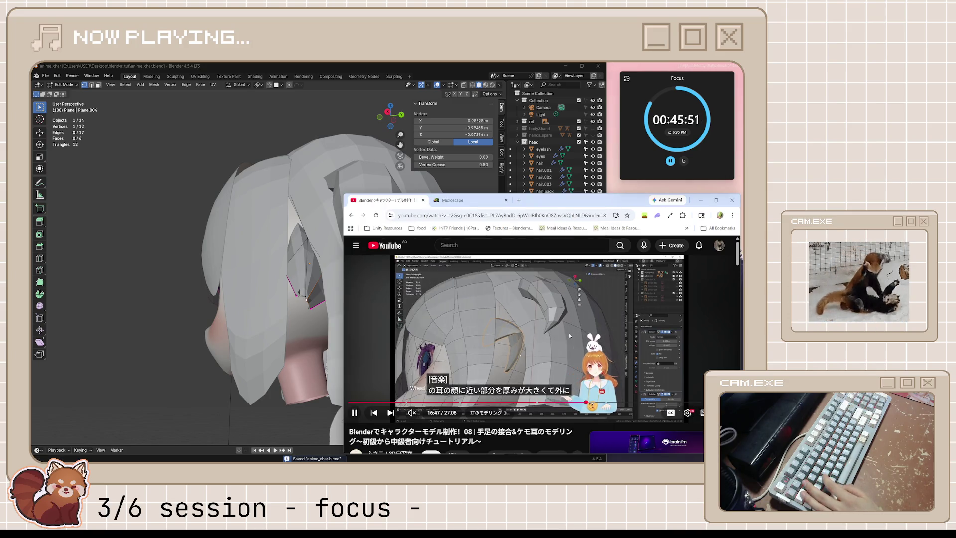
# Rewatch the tutorial's ear section from about 17:03, pause it and return to Blender.
pyautogui.click(559, 346)
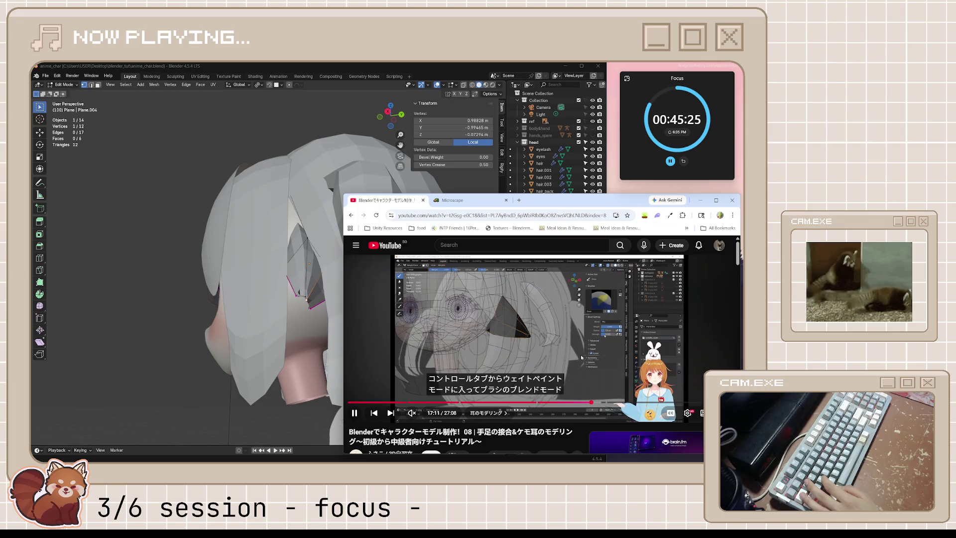
pyautogui.press('space')
pyautogui.press('Left')
pyautogui.press('Left')
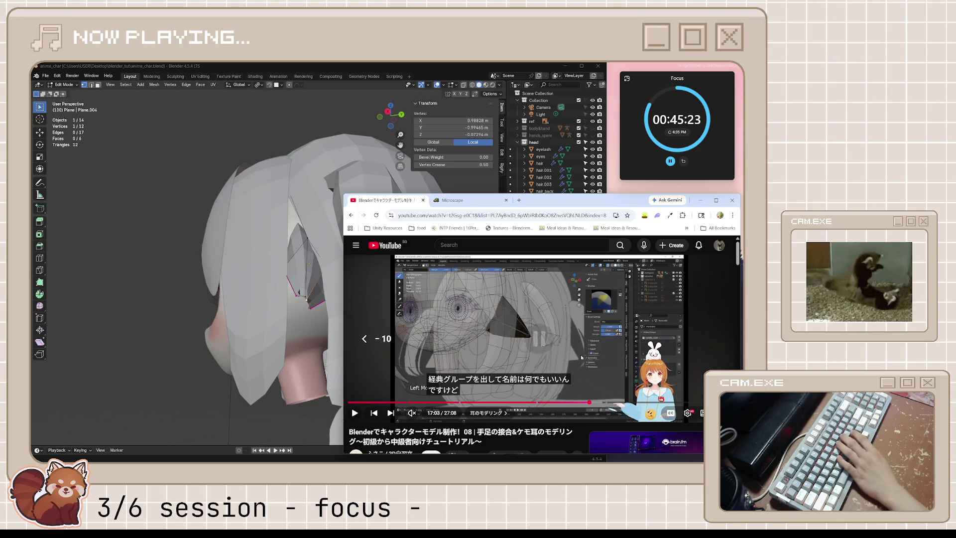
pyautogui.press('space')
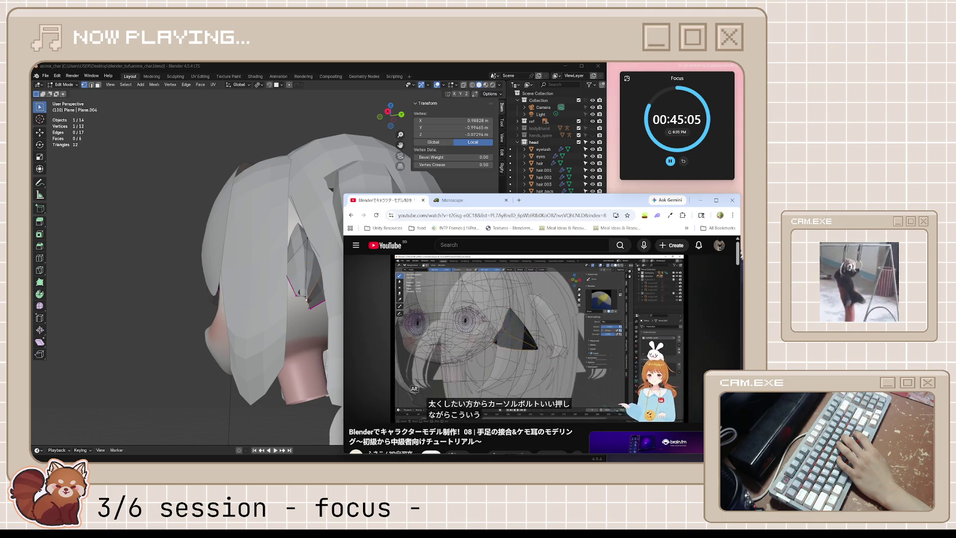
pyautogui.press('space')
pyautogui.click(391, 68)
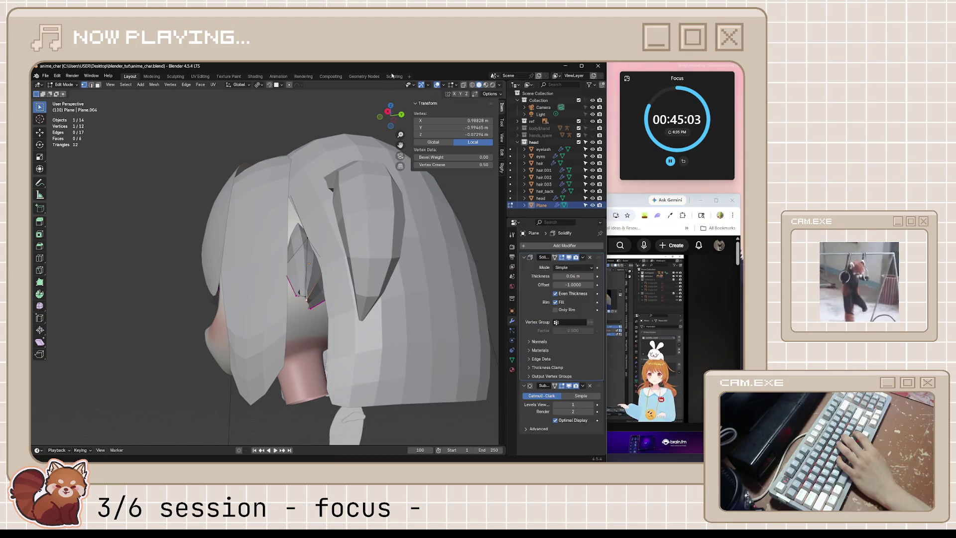
# Move a vertex of the ear plane in two passes so it tucks into the hair.
pyautogui.moveTo(386, 243); pyautogui.dragTo(382, 219, button='middle')
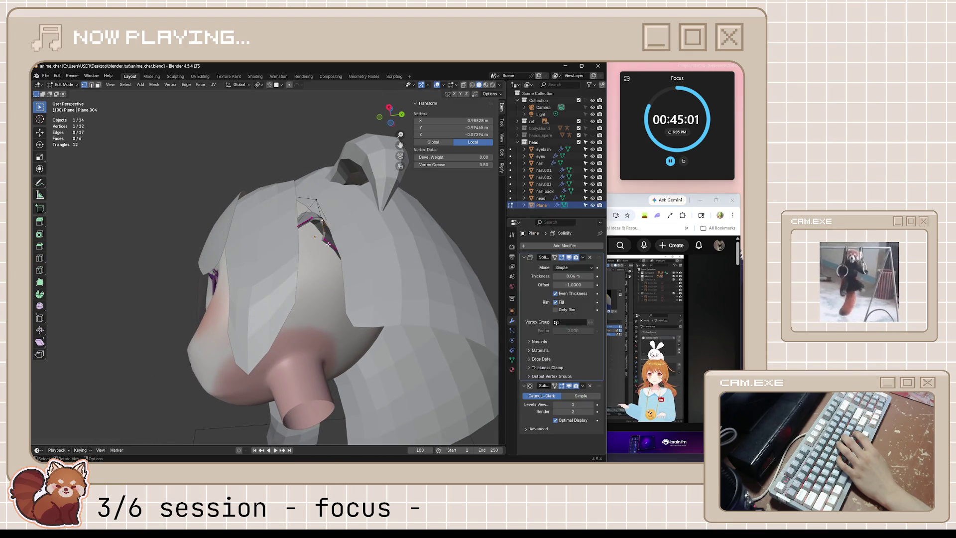
pyautogui.hotkey('alt', 'a')
pyautogui.moveTo(328, 243)
pyautogui.mouseDown(button='middle')
pyautogui.moveTo(340, 266)
pyautogui.moveTo(369, 273)
pyautogui.mouseUp(button='middle')
pyautogui.scroll(2, 340, 266)
pyautogui.scroll(2, 340, 267)
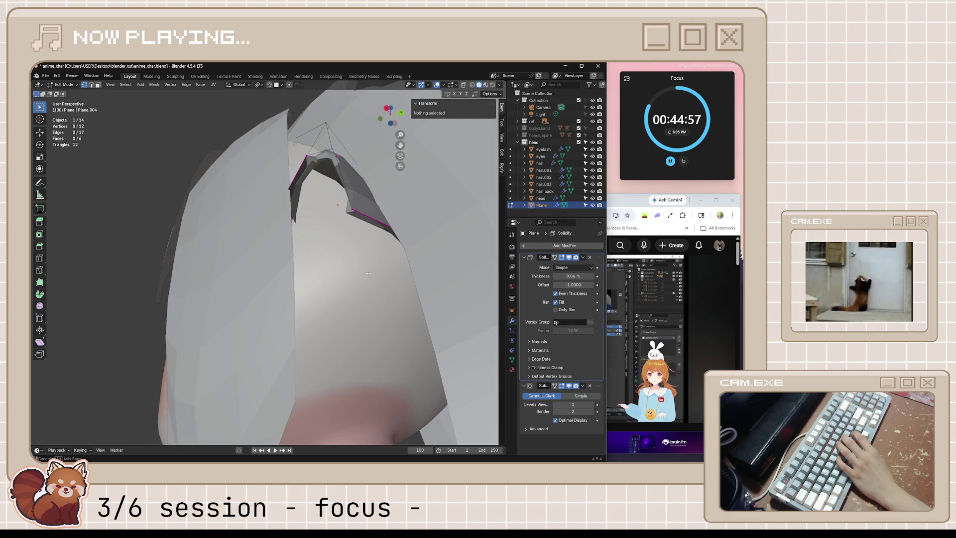
pyautogui.moveTo(351, 240); pyautogui.dragTo(368, 231, button='middle')
pyautogui.scroll(-4, 355, 235)
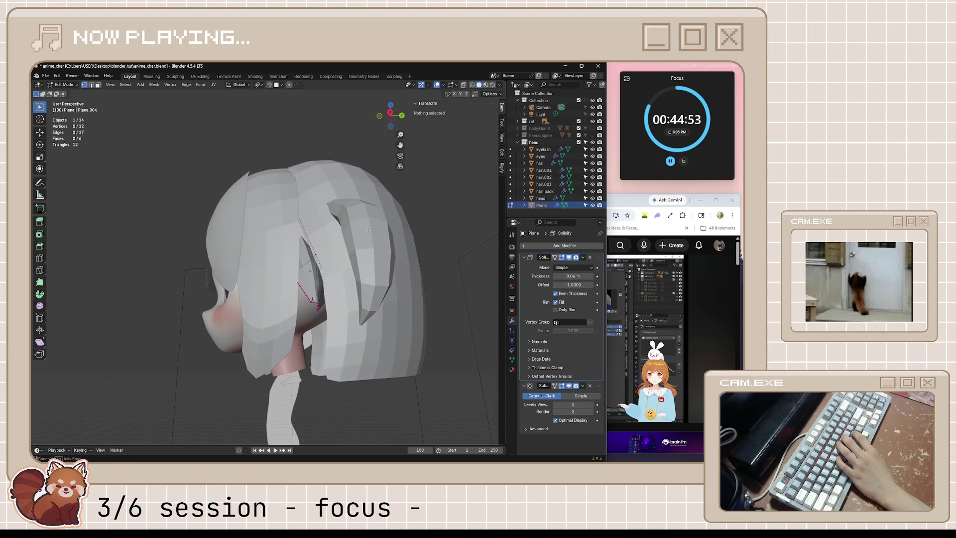
pyautogui.click(320, 303)
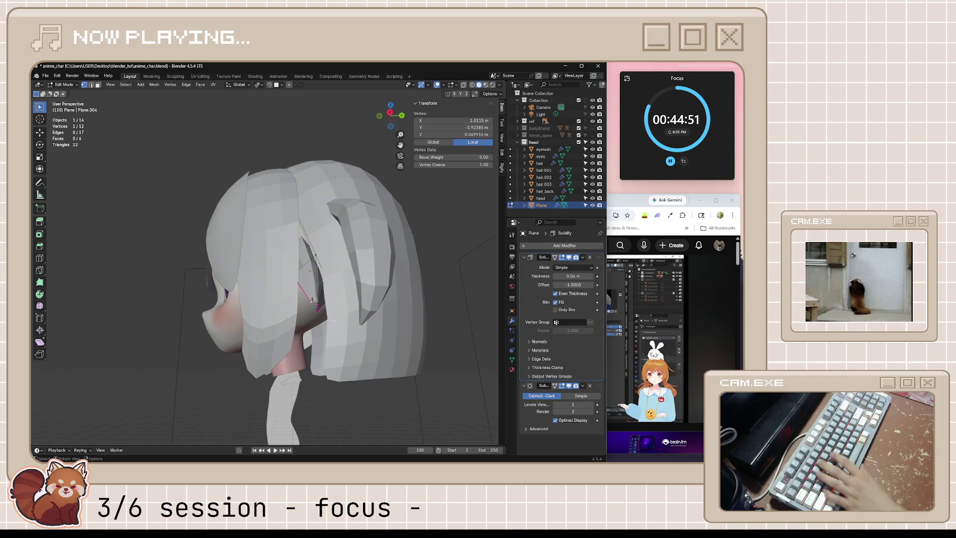
pyautogui.press('g')
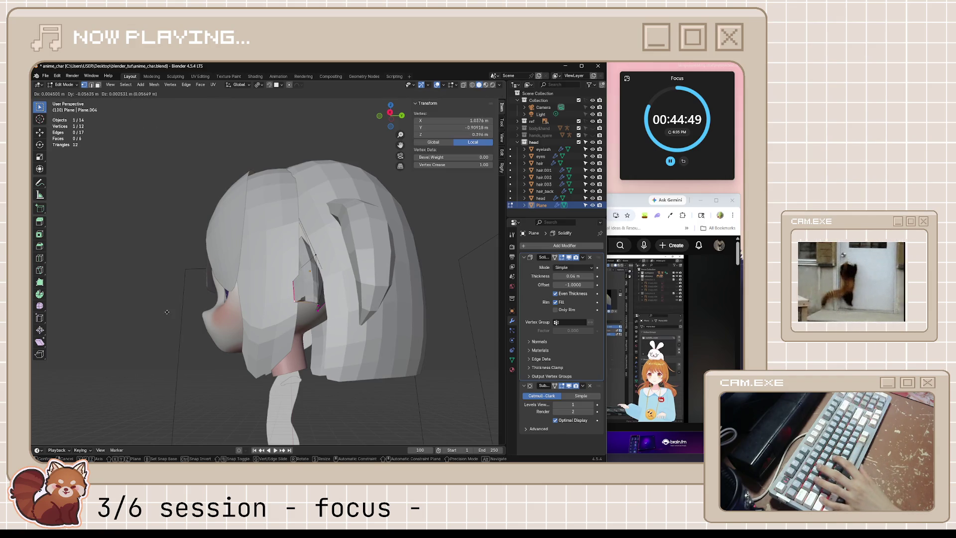
pyautogui.click(166, 312)
pyautogui.moveTo(167, 312)
pyautogui.mouseDown(button='middle')
pyautogui.moveTo(373, 222)
pyautogui.moveTo(343, 243)
pyautogui.mouseUp(button='middle')
pyautogui.scroll(2, 373, 222)
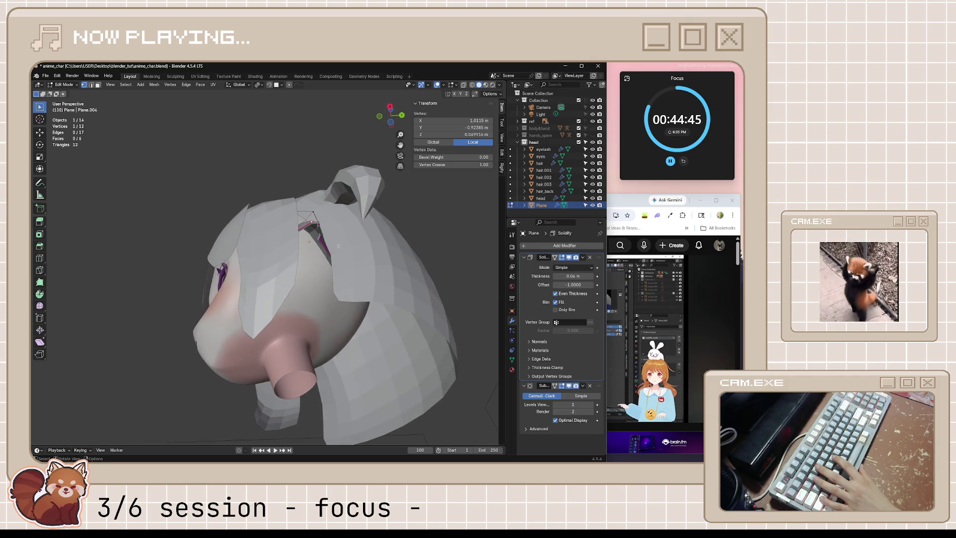
pyautogui.press('g')
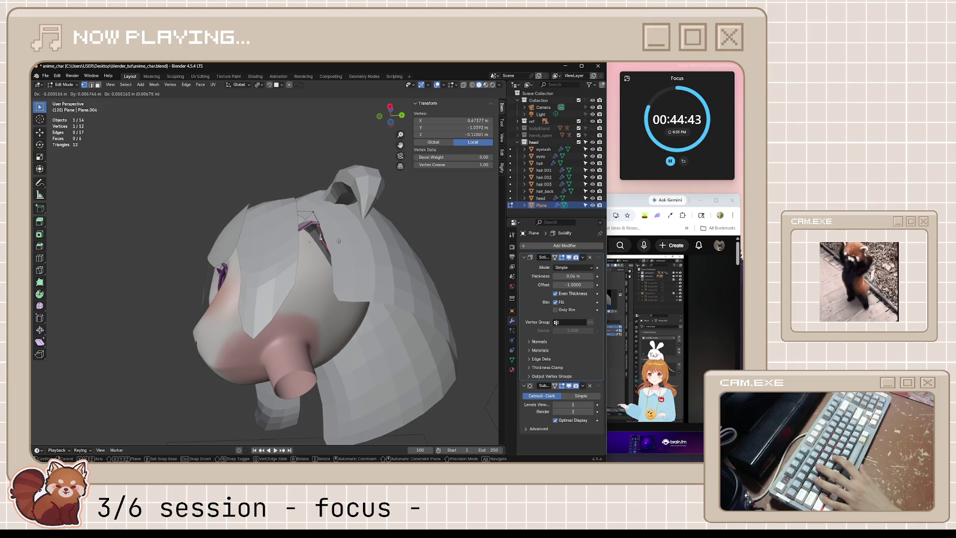
pyautogui.click(362, 240)
pyautogui.moveTo(362, 240); pyautogui.dragTo(359, 252, button='middle')
pyautogui.click(469, 260)
# Isolate the ear plane in Local View and select a vertex for further editing.
pyautogui.moveTo(468, 261)
pyautogui.mouseDown(button='middle')
pyautogui.moveTo(408, 257)
pyautogui.moveTo(400, 291)
pyautogui.moveTo(379, 311)
pyautogui.moveTo(225, 332)
pyautogui.moveTo(251, 285)
pyautogui.moveTo(272, 270)
pyautogui.moveTo(315, 291)
pyautogui.moveTo(262, 295)
pyautogui.mouseUp(button='middle')
pyautogui.press('Tab')
pyautogui.press('KP_Divide')
pyautogui.press('Tab')
pyautogui.click(263, 271)
pyautogui.click(257, 294)
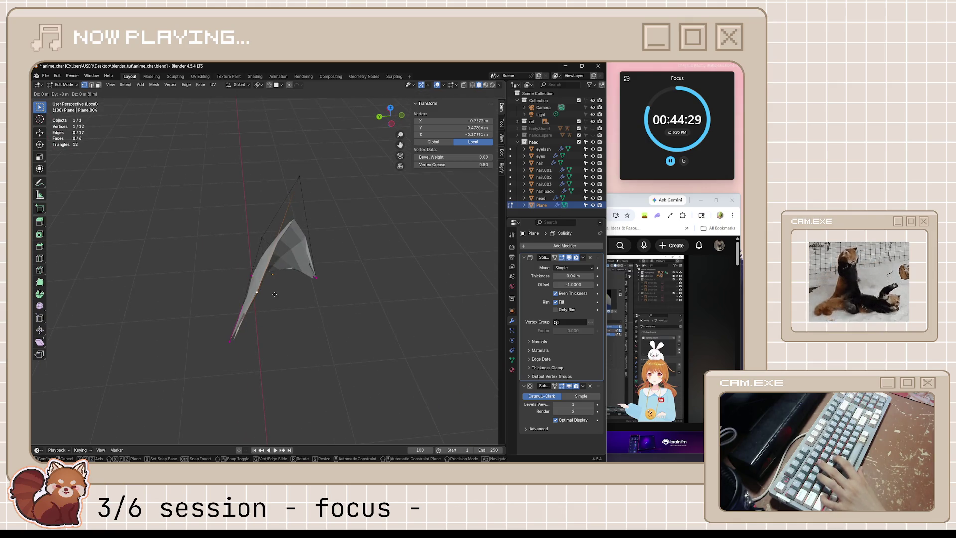
pyautogui.scroll(1, 278, 304)
# Fatten the selected ear vertex outward along its normal with Shrink/Fatten.
pyautogui.hotkey('alt', 's')
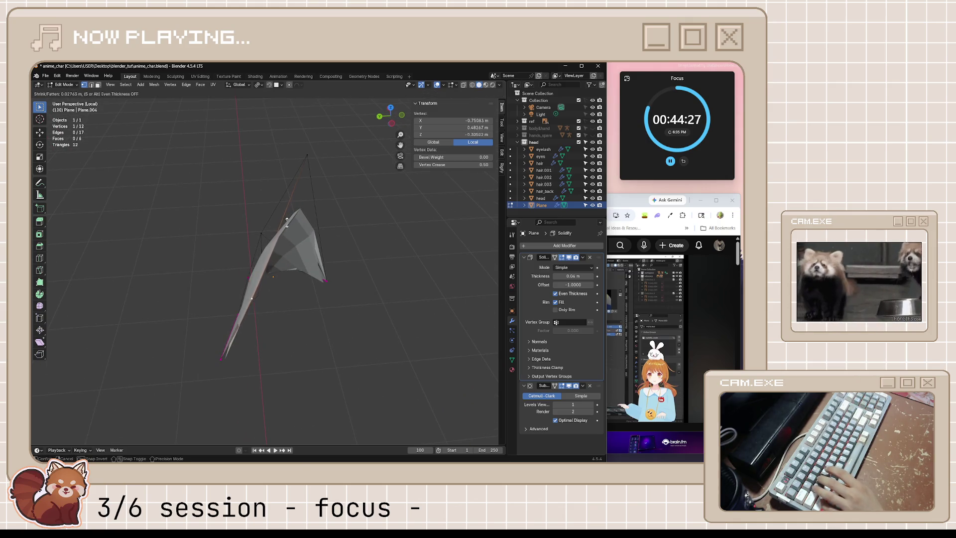
pyautogui.click(245, 162)
pyautogui.hotkey('alt', 's')
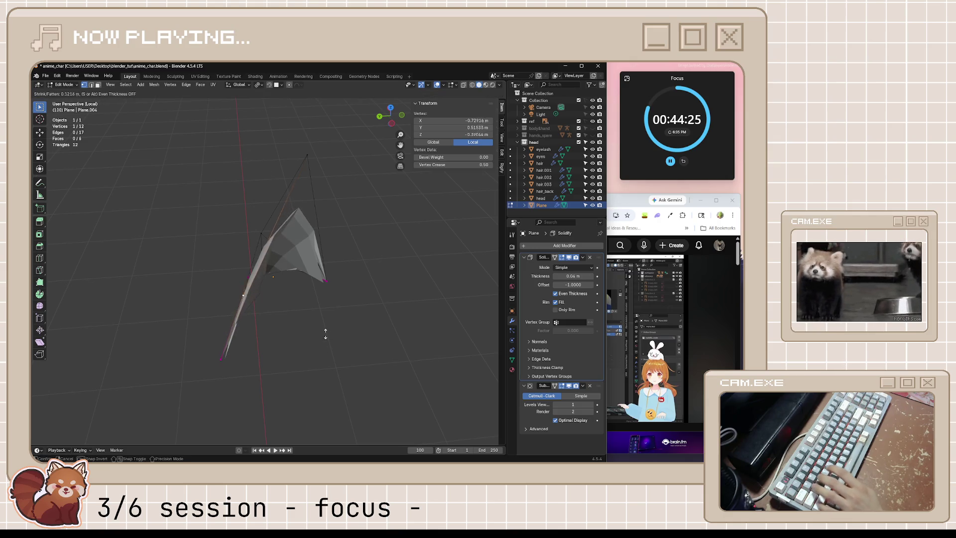
pyautogui.click(324, 289)
pyautogui.moveTo(324, 288)
pyautogui.mouseDown(button='middle')
pyautogui.moveTo(401, 293)
pyautogui.moveTo(341, 246)
pyautogui.moveTo(366, 321)
pyautogui.moveTo(312, 309)
pyautogui.mouseUp(button='middle')
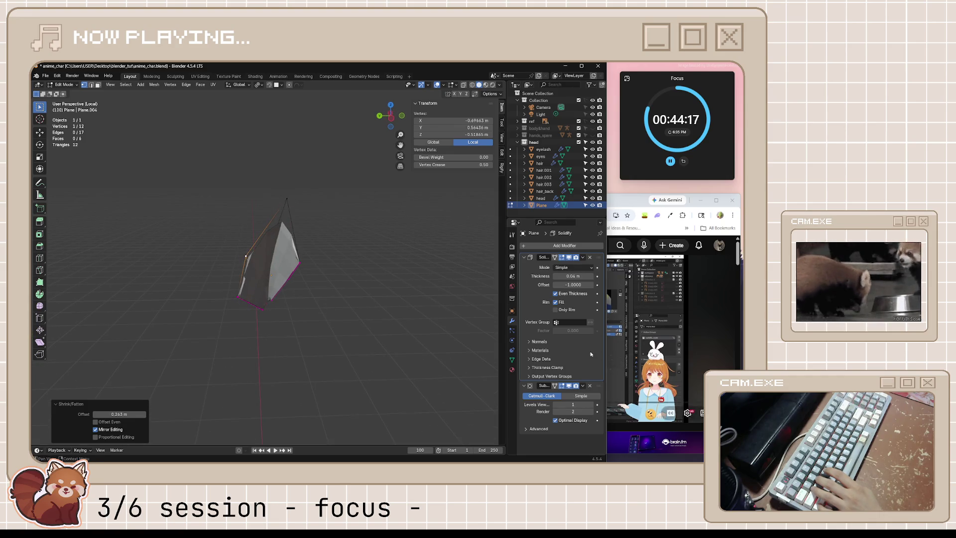
pyautogui.moveTo(395, 315); pyautogui.dragTo(246, 326, button='middle')
pyautogui.moveTo(317, 314)
pyautogui.mouseDown(button='middle')
pyautogui.moveTo(356, 318)
pyautogui.moveTo(239, 322)
pyautogui.mouseUp(button='middle')
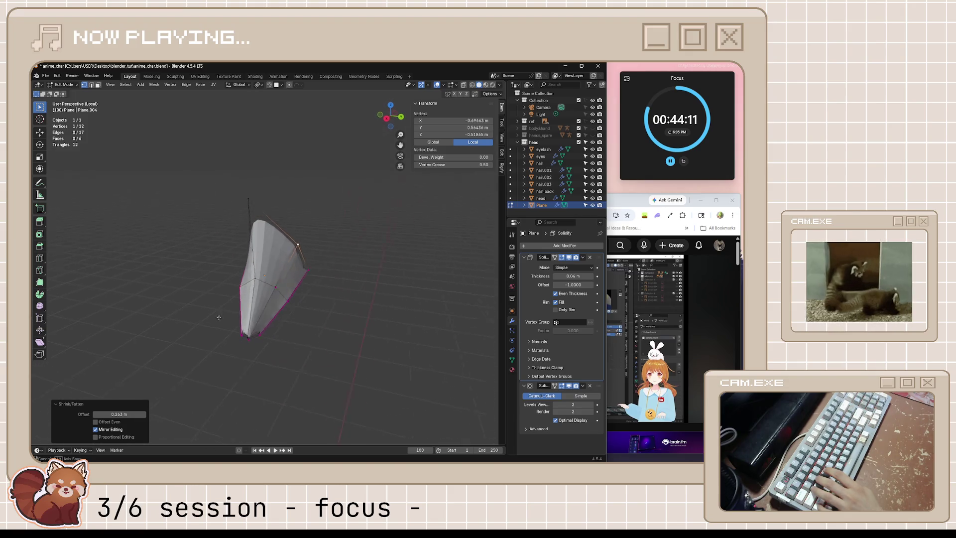
pyautogui.scroll(4, 286, 340)
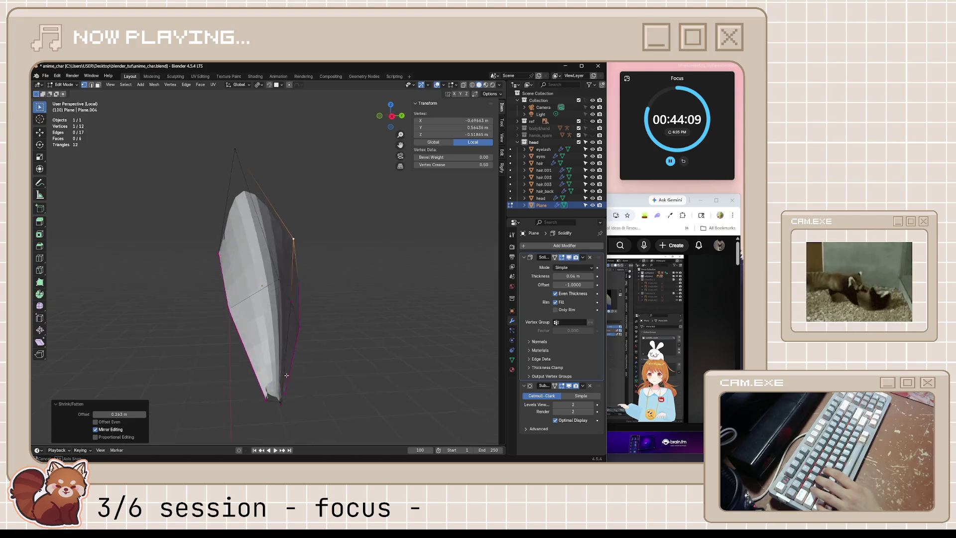
# Cancel a move of the ear's bottom vertex and disable Rim Fill on the Solidify modifier.
pyautogui.click(282, 387)
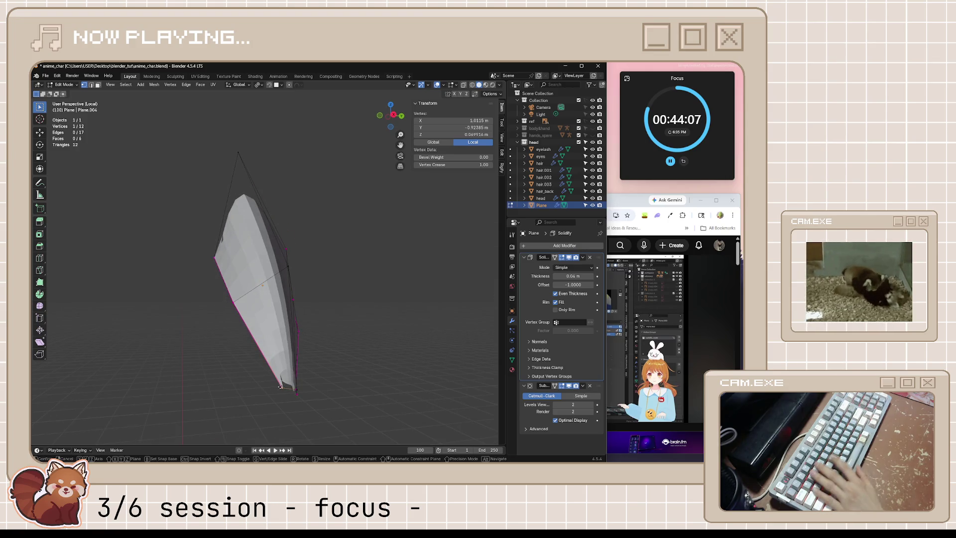
pyautogui.press('g')
pyautogui.press('Escape')
pyautogui.moveTo(205, 355); pyautogui.dragTo(351, 404, button='middle')
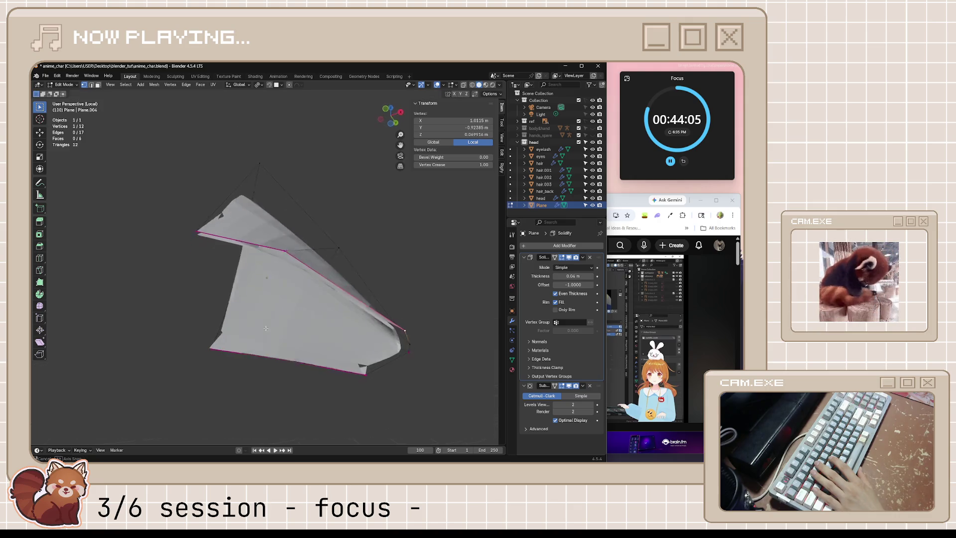
pyautogui.click(556, 302)
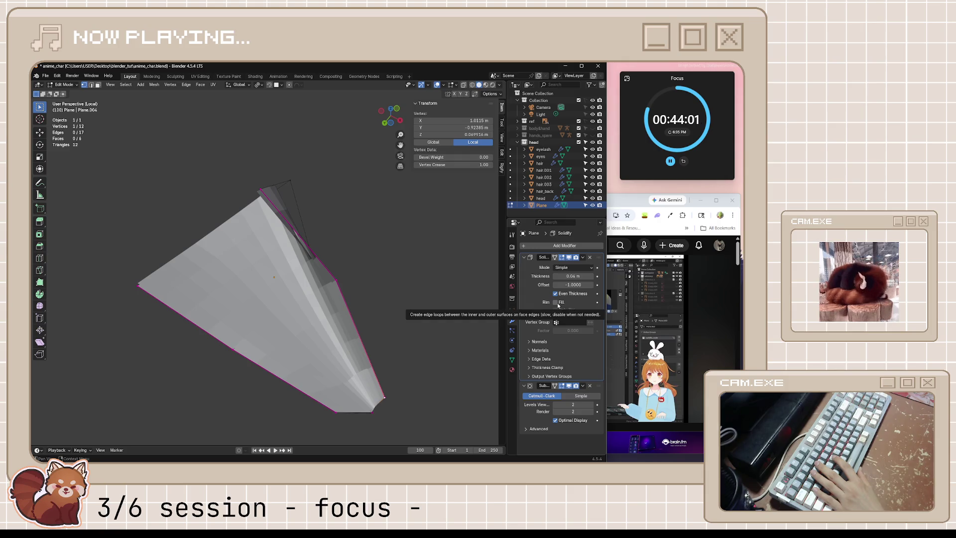